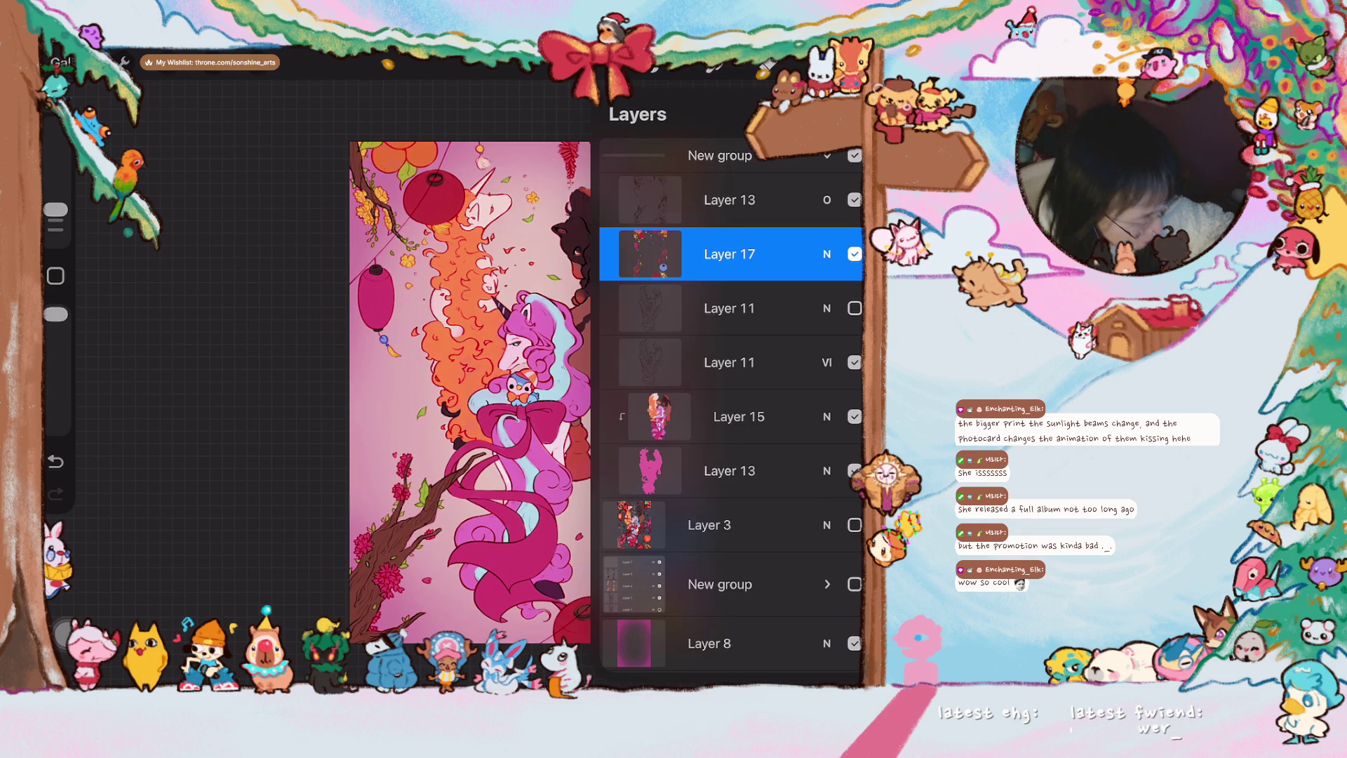
- Select the pink gradient Layer 8 and bring up the Adjustments list
{"action": "left_click_drag", "start_coordinate": [471, 393], "coordinate": [437, 376]}
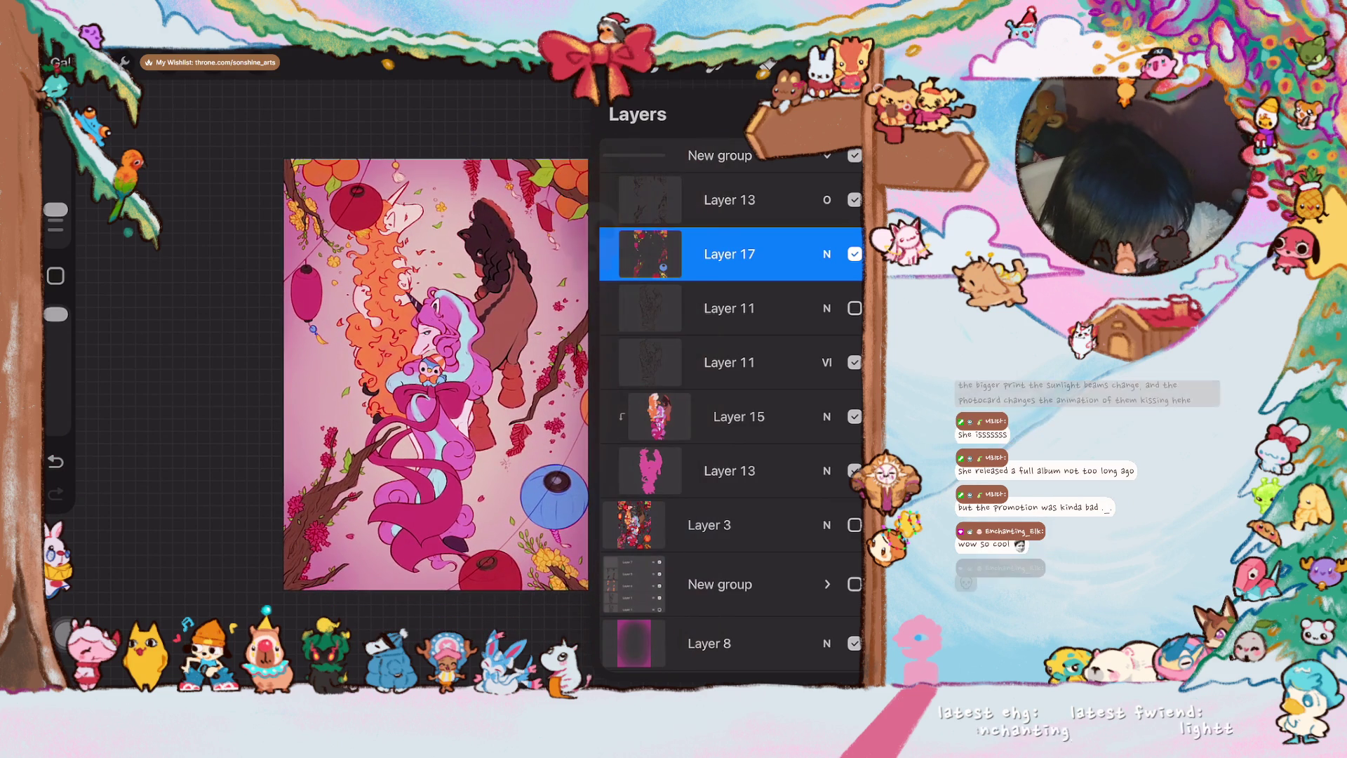
{"action": "scroll", "coordinate": [731, 473], "scroll_direction": "down", "scroll_amount": 2}
{"action": "left_click", "coordinate": [709, 544]}
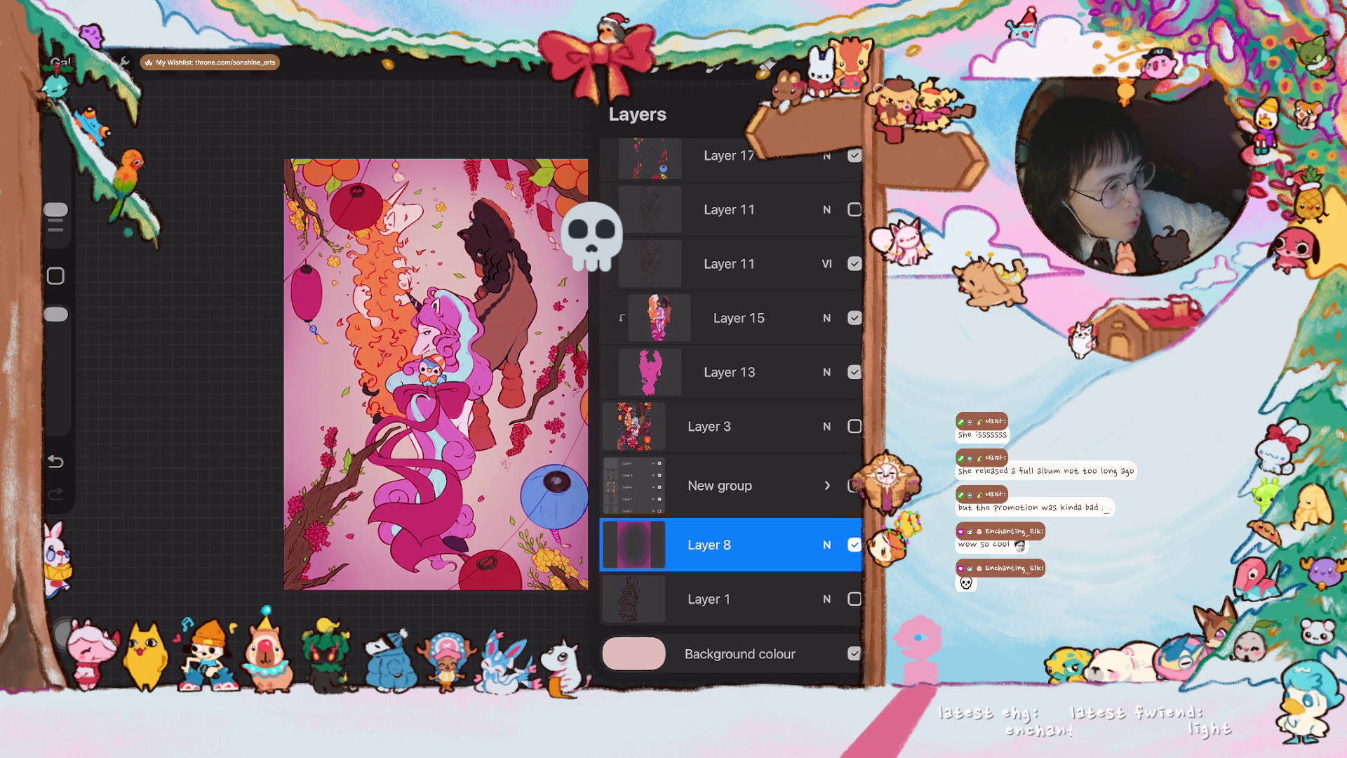
{"action": "left_click", "coordinate": [169, 61]}
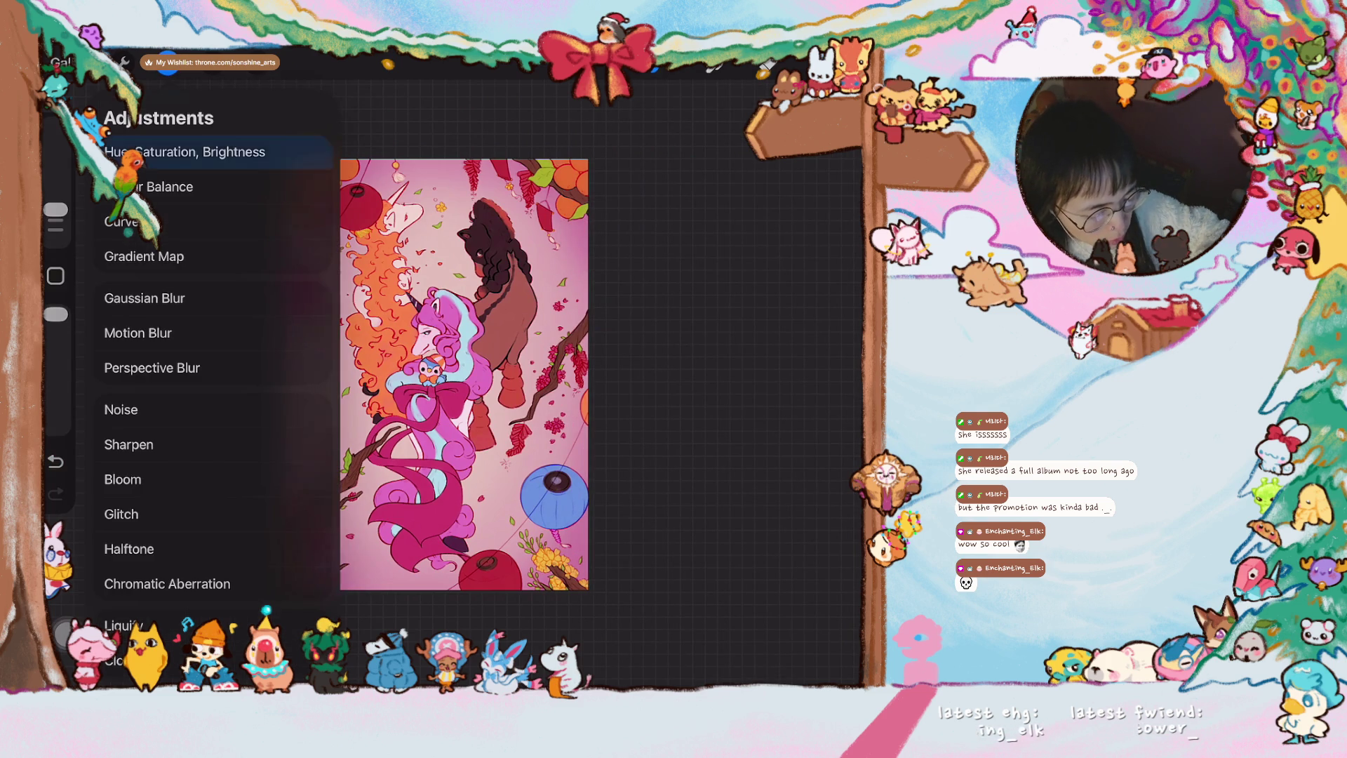
- Raise Layer 8's brightness from 50% to 55% with Hue, Saturation, Brightness, then return to the layers
{"action": "left_click", "coordinate": [184, 153]}
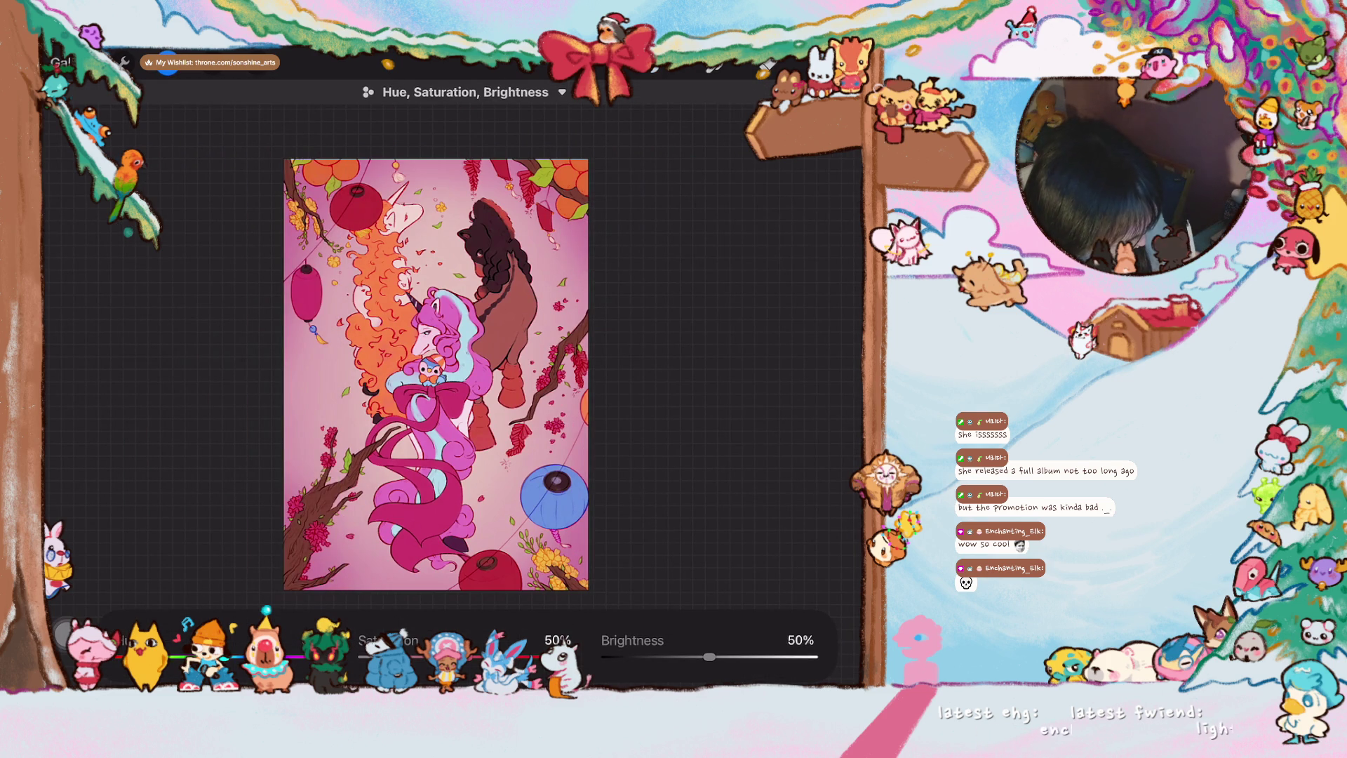
{"action": "mouse_move", "coordinate": [710, 657]}
{"action": "left_mouse_down"}
{"action": "mouse_move", "coordinate": [656, 657]}
{"action": "mouse_move", "coordinate": [692, 657]}
{"action": "left_mouse_up"}
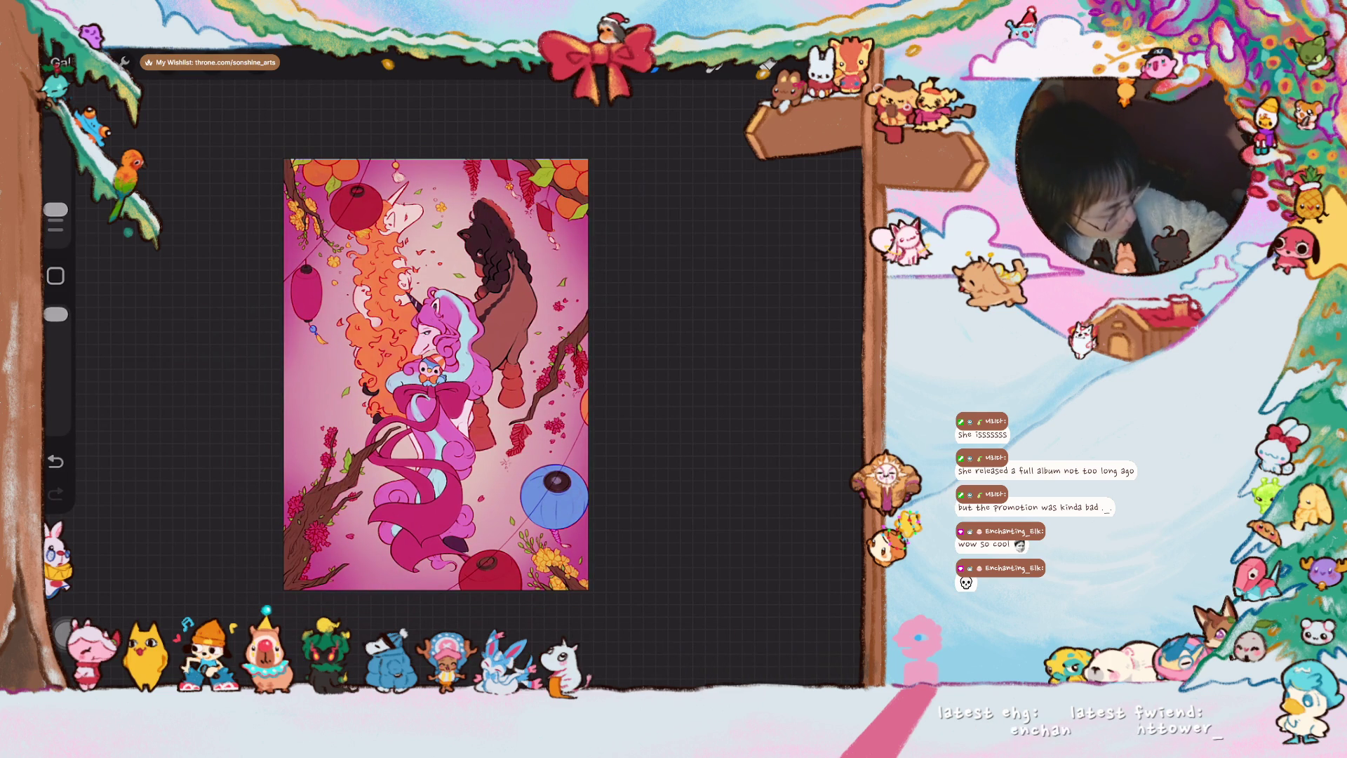
{"action": "key", "text": "l"}
- Lower Layer 8's opacity and check the result on the canvas
{"action": "left_click", "coordinate": [827, 544]}
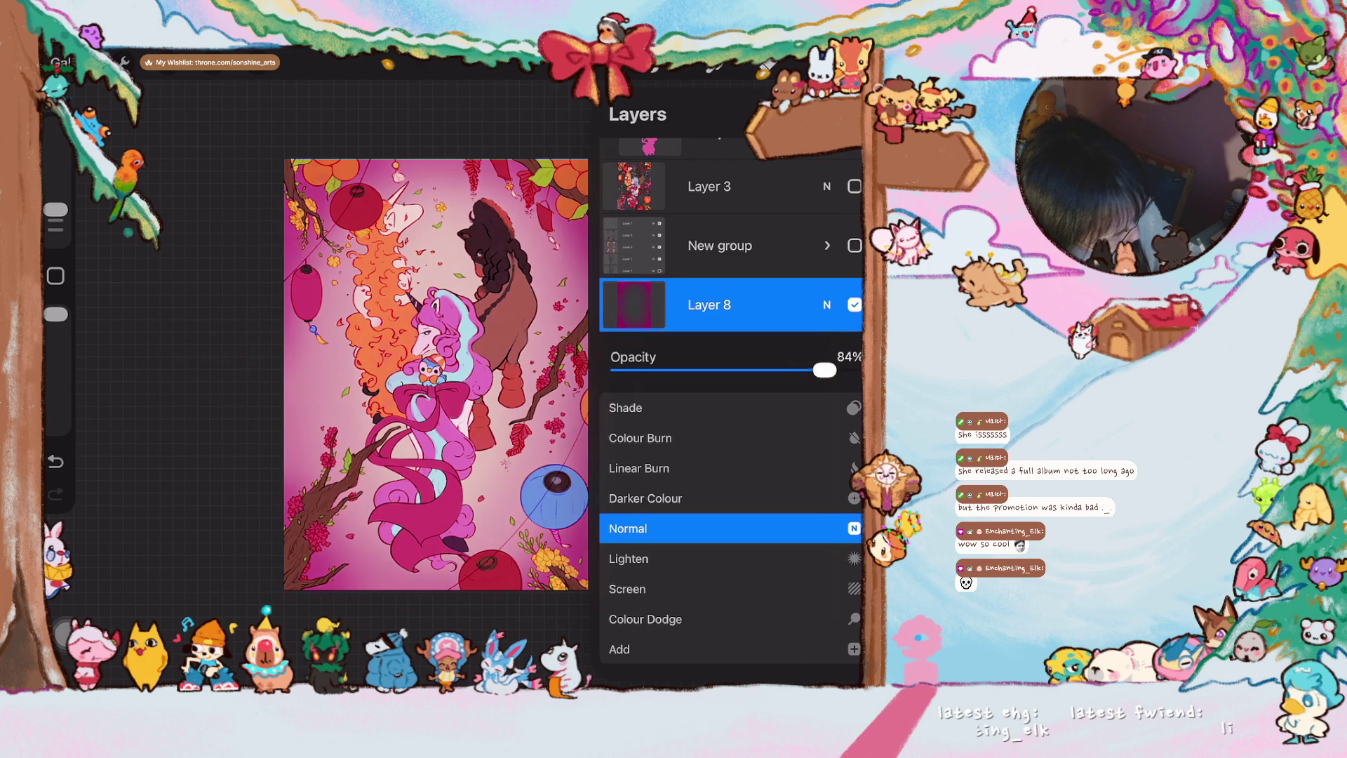
{"action": "left_click_drag", "start_coordinate": [809, 370], "coordinate": [776, 369]}
{"action": "left_click", "coordinate": [826, 303]}
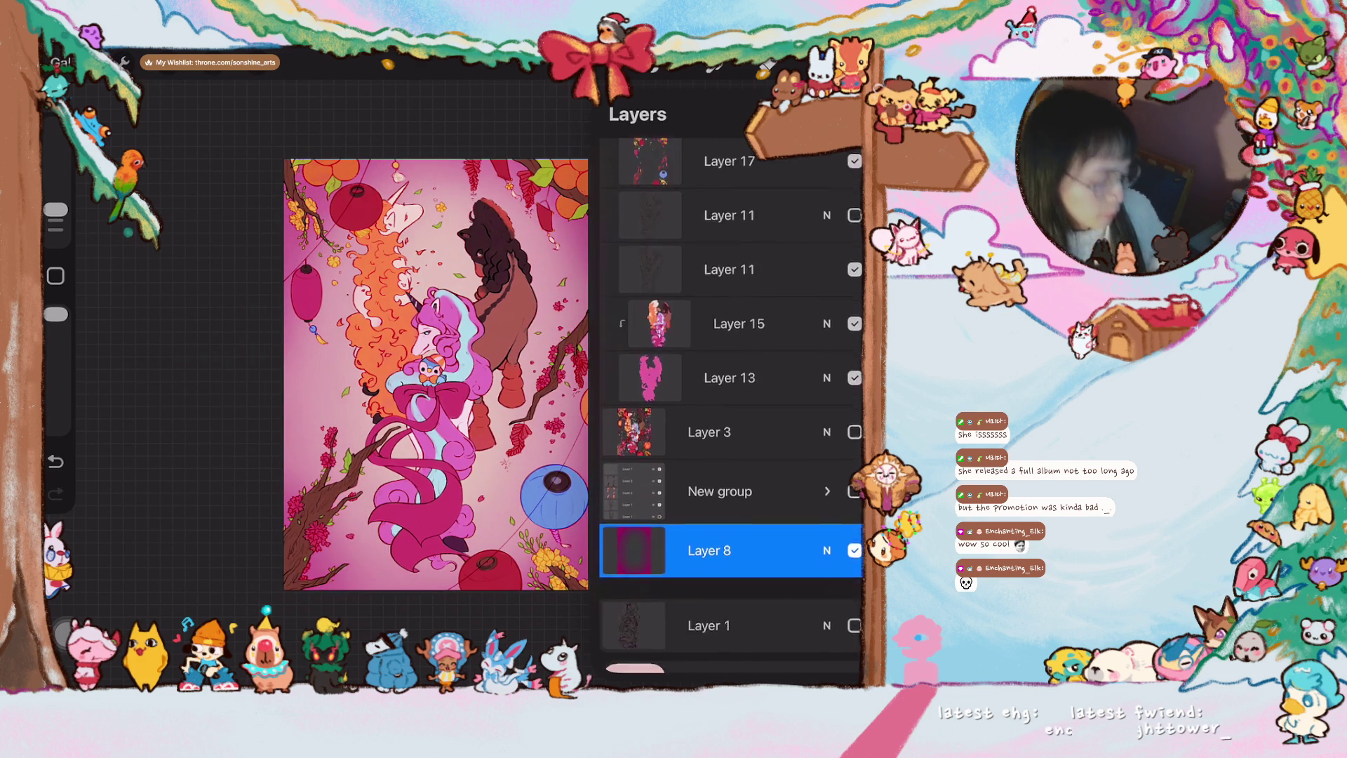
{"action": "key", "text": "l"}
{"action": "scroll", "coordinate": [417, 403], "scroll_direction": "up", "scroll_amount": 2}
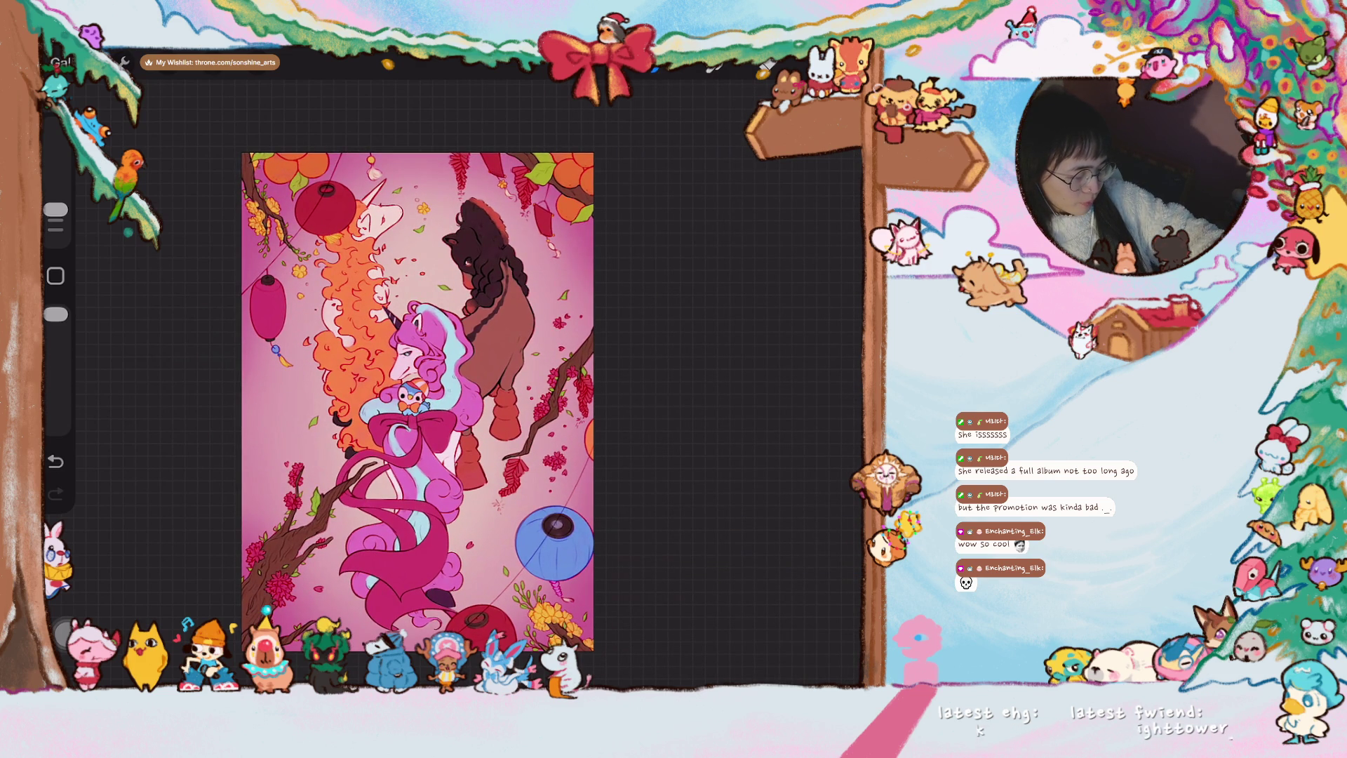
{"action": "key", "text": "l"}
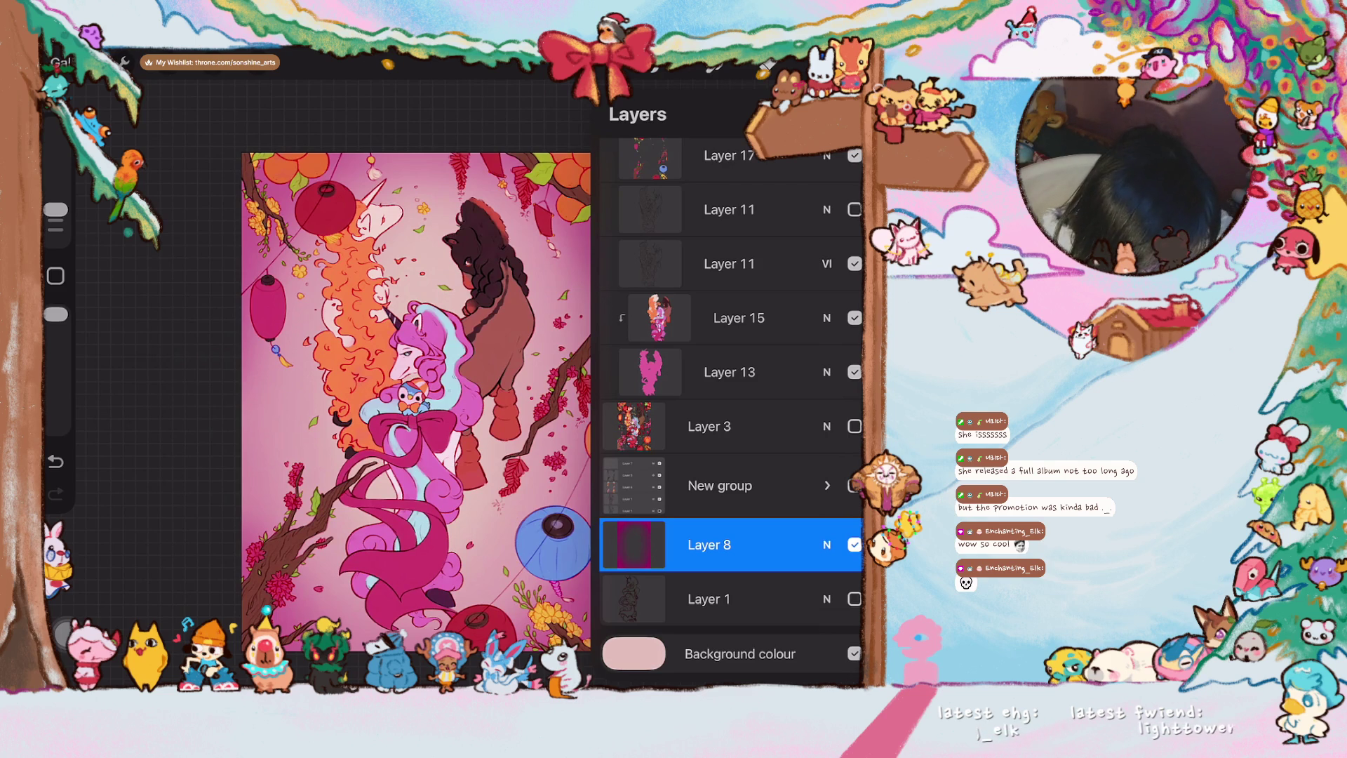
{"action": "scroll", "coordinate": [731, 406], "scroll_direction": "up", "scroll_amount": 1}
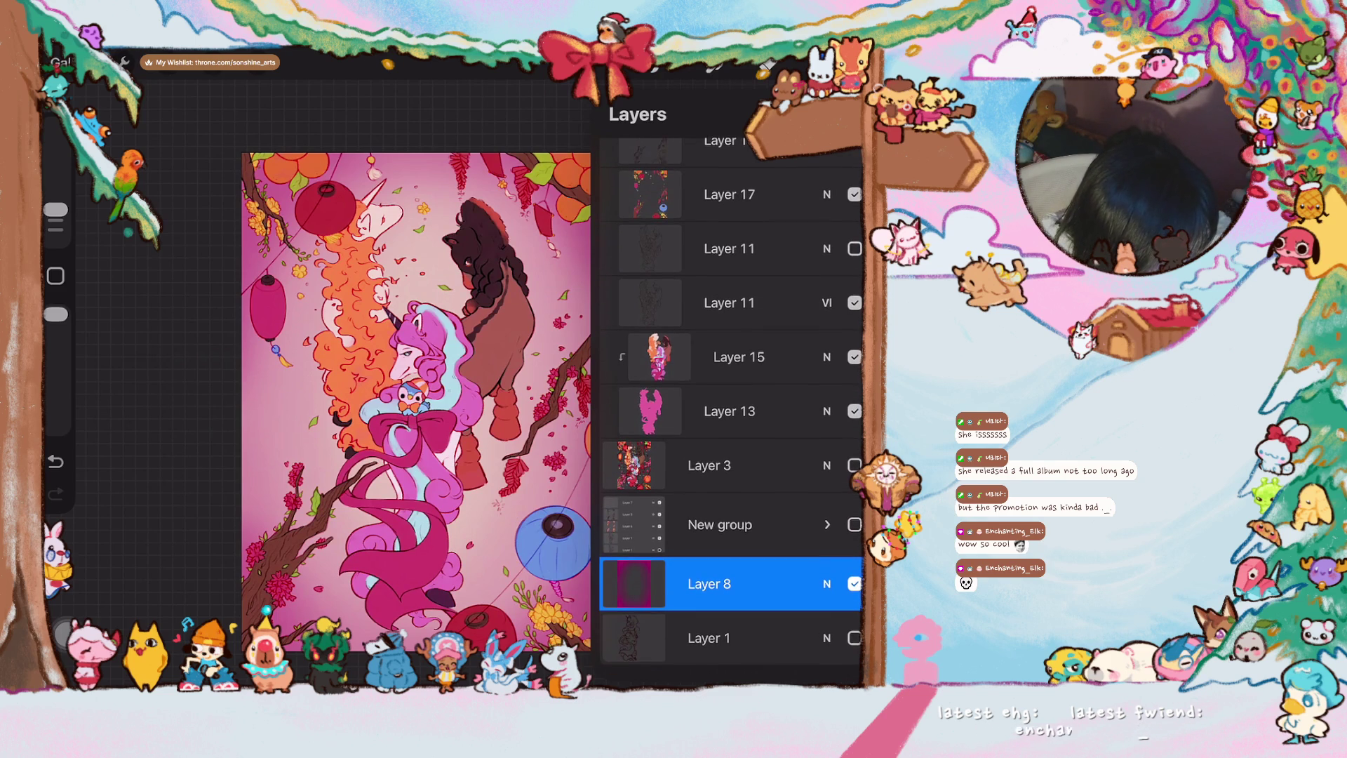
- Switch the Vivid Light Layer 11 to Soft Light and hide the top lantern Layer 13 to compare
{"action": "left_click", "coordinate": [826, 357]}
{"action": "left_click", "coordinate": [635, 465]}
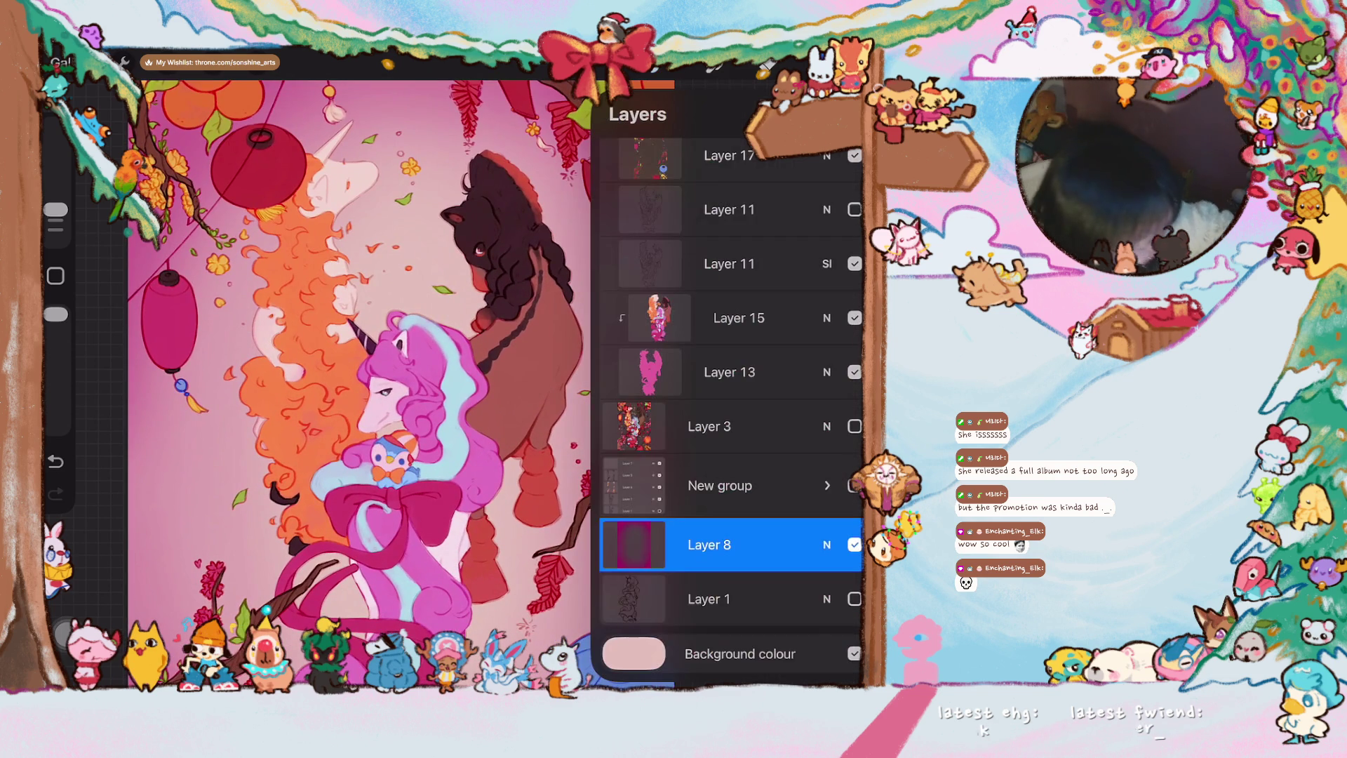
{"action": "scroll", "coordinate": [731, 406], "scroll_direction": "up", "scroll_amount": 3}
{"action": "left_click", "coordinate": [730, 201]}
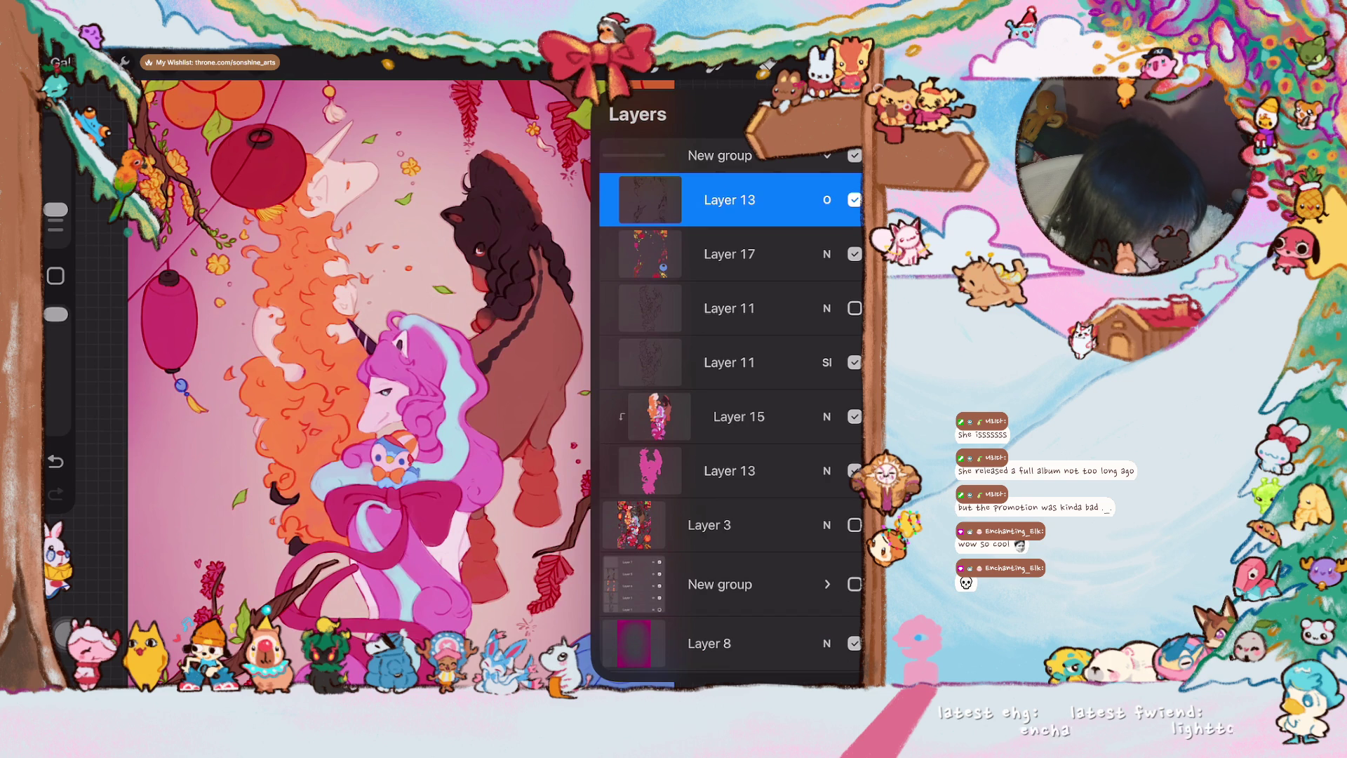
{"action": "left_click", "coordinate": [854, 200]}
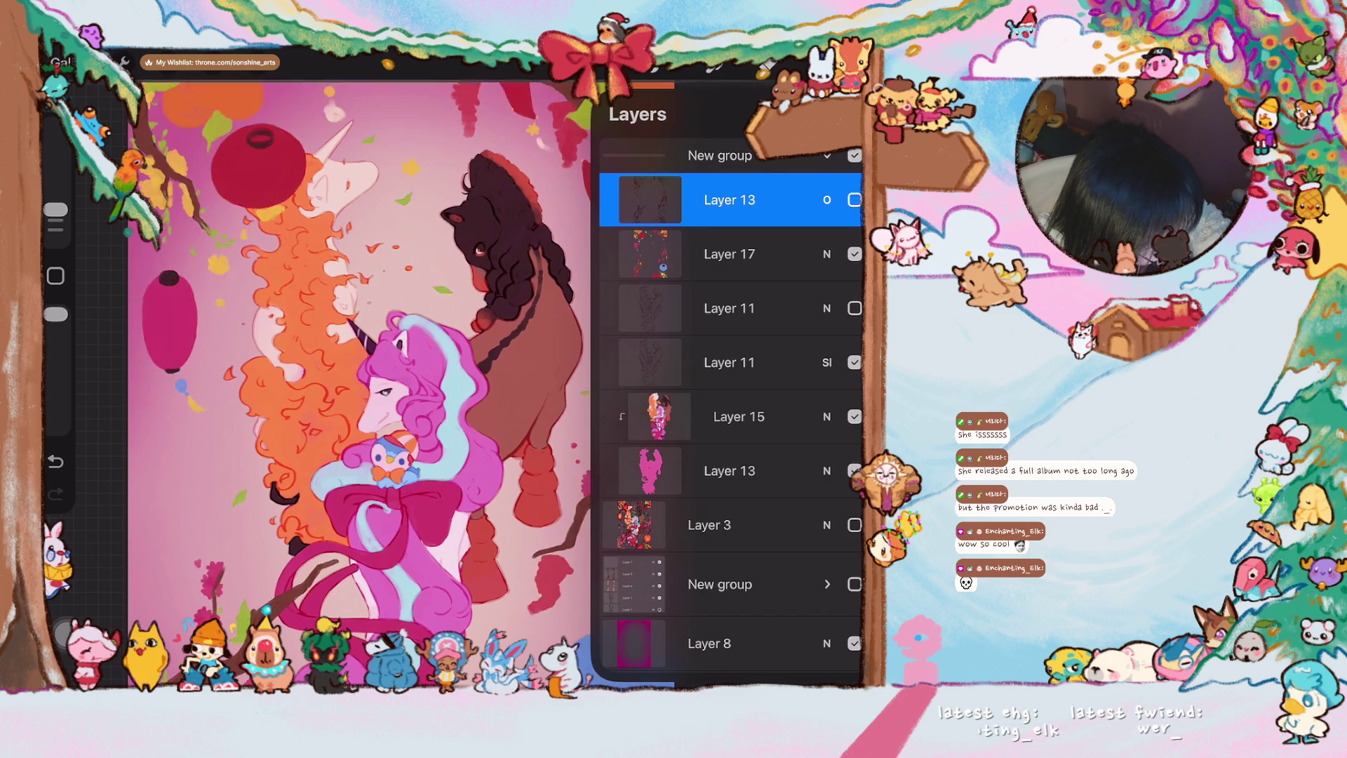
- Hide the flower Layer 17 and add a new Layer 18 above the Soft Light Layer 11
{"action": "left_click", "coordinate": [853, 253]}
{"action": "left_click", "coordinate": [730, 362]}
{"action": "left_click", "coordinate": [842, 113]}
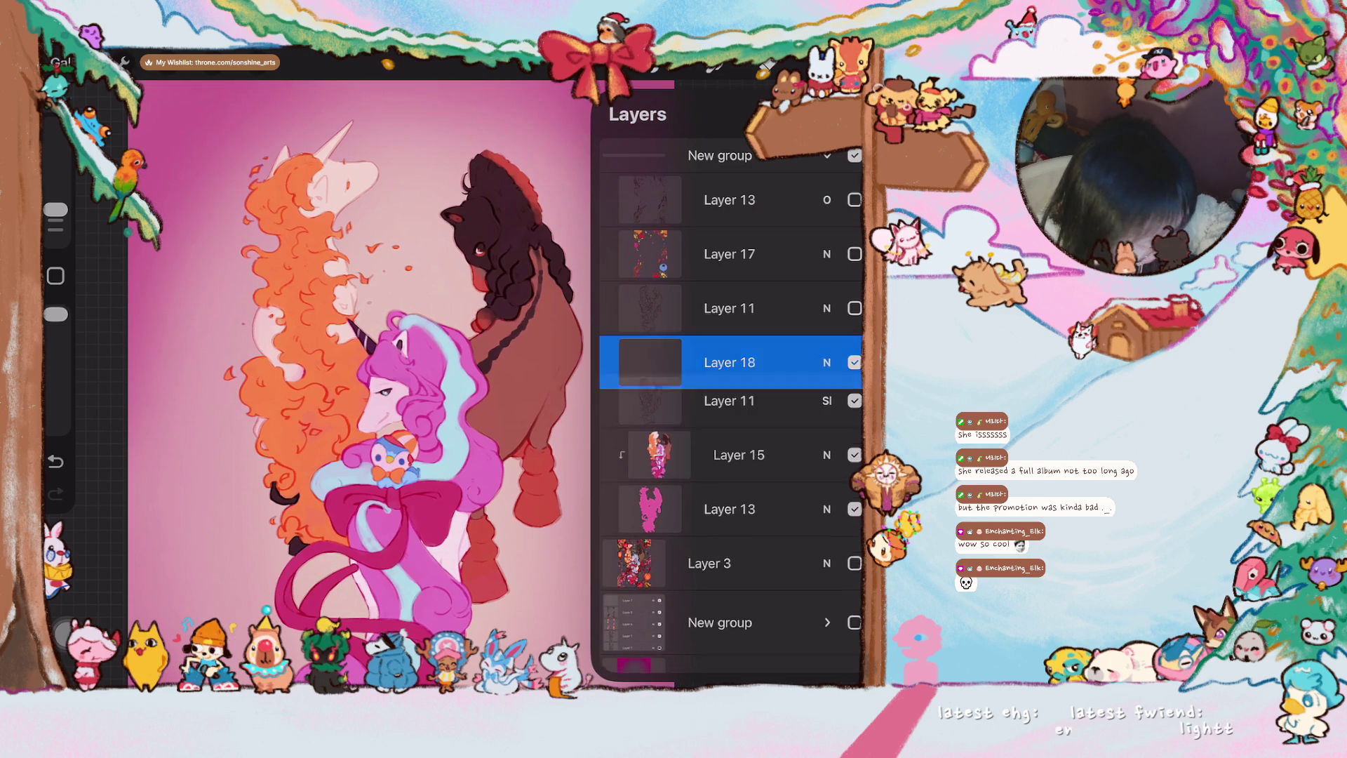
{"action": "left_click", "coordinate": [736, 421]}
{"action": "scroll", "coordinate": [405, 400], "scroll_direction": "down", "scroll_amount": 3}
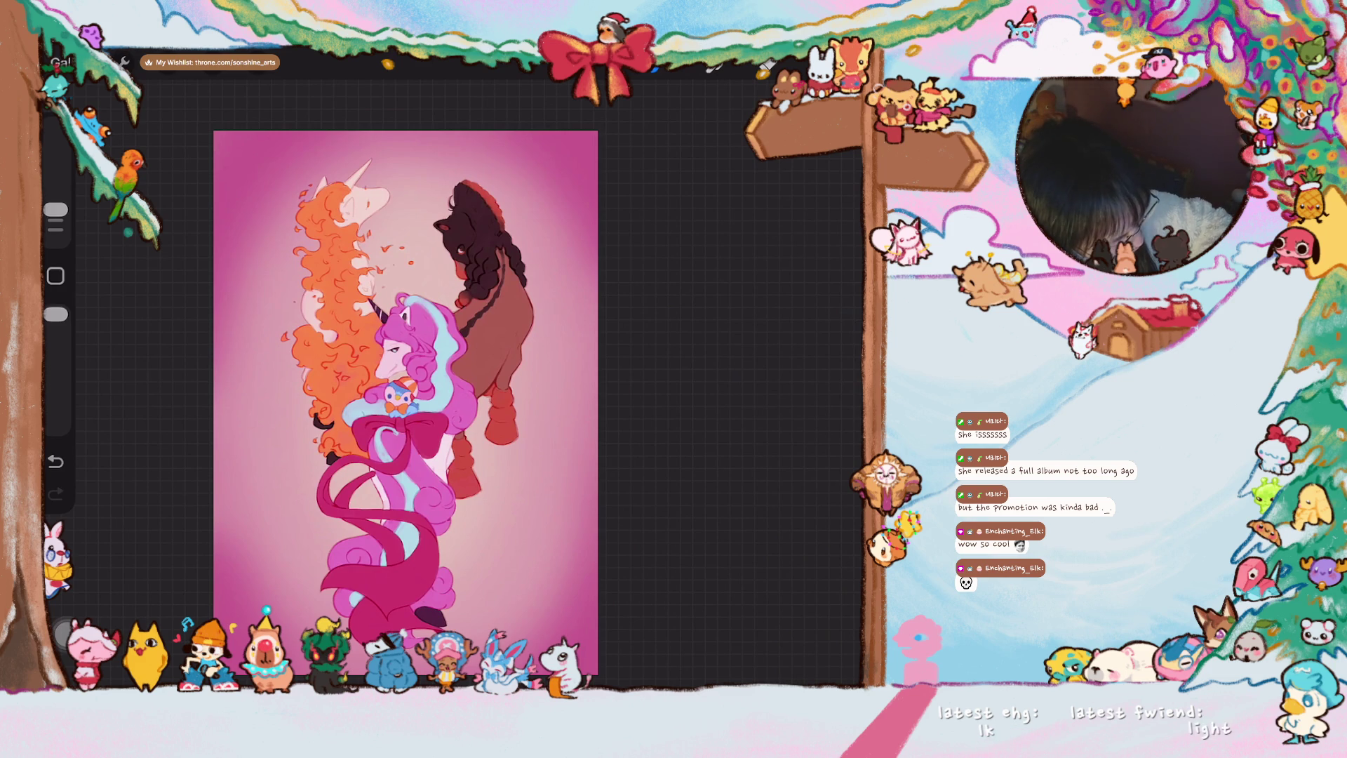
{"action": "left_click", "coordinate": [849, 61]}
- Add a new Layer 19 above the unicorn Layer 15 and set it as a clipping mask
{"action": "left_click", "coordinate": [739, 470]}
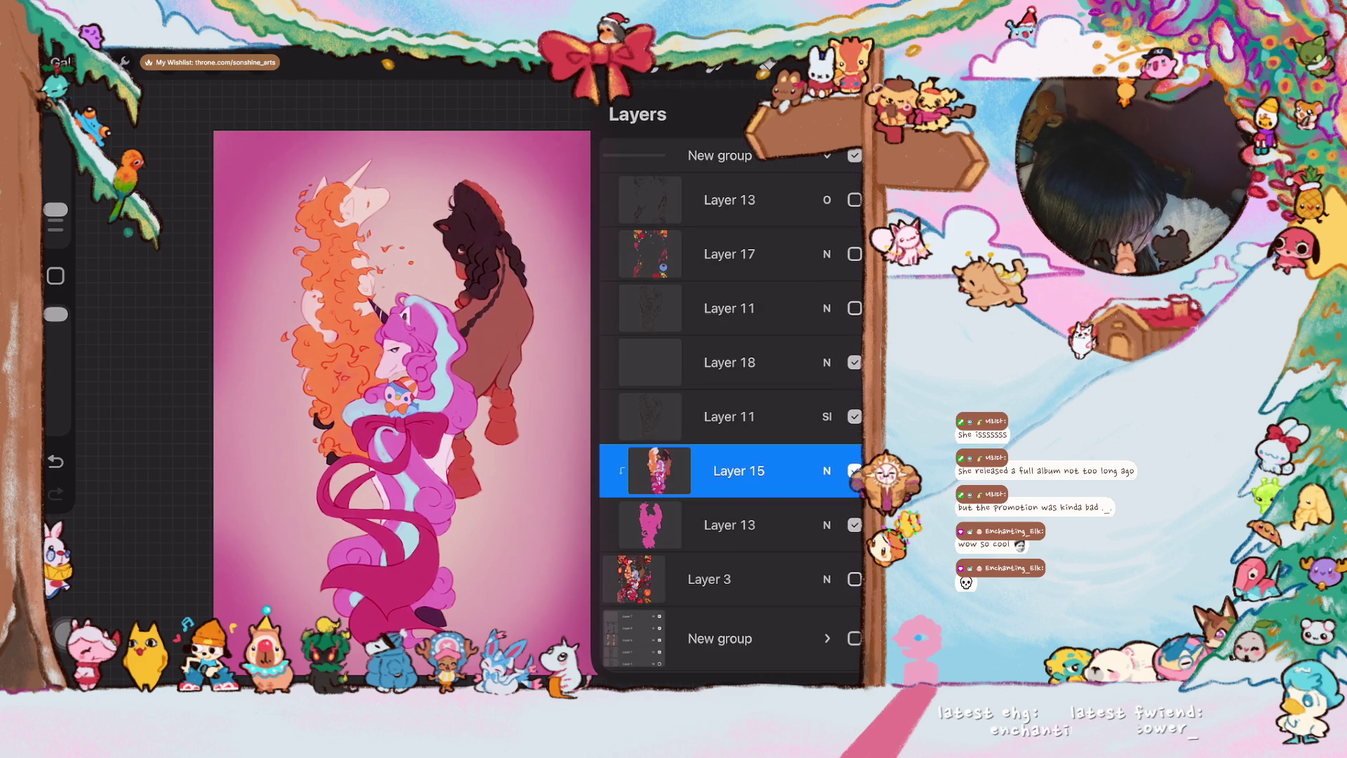
{"action": "left_click", "coordinate": [849, 113]}
{"action": "left_click", "coordinate": [739, 470]}
{"action": "left_click", "coordinate": [477, 558]}
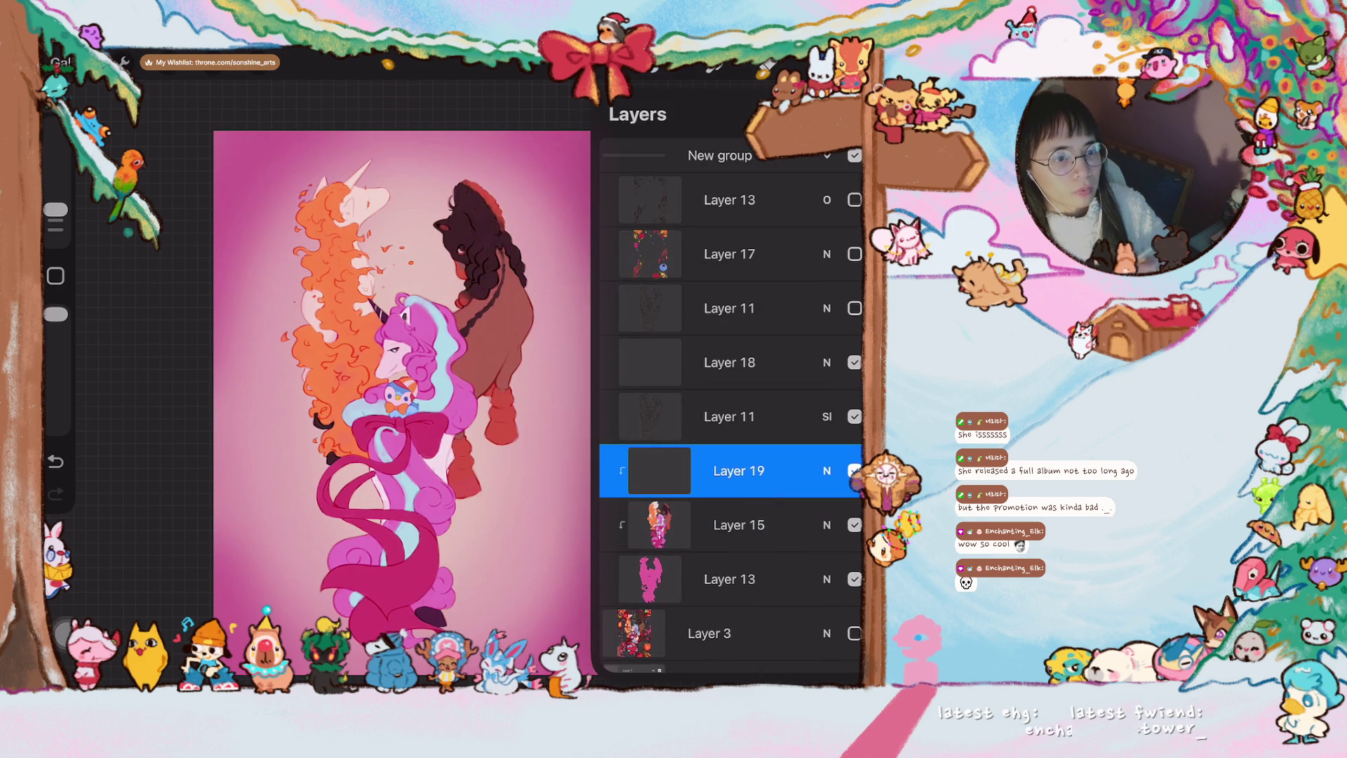
{"action": "key", "text": "l"}
{"action": "scroll", "coordinate": [454, 370], "scroll_direction": "up", "scroll_amount": 3}
- Check the brush library briefly and bring up the colour picker
{"action": "left_click", "coordinate": [726, 63]}
{"action": "left_click", "coordinate": [692, 400]}
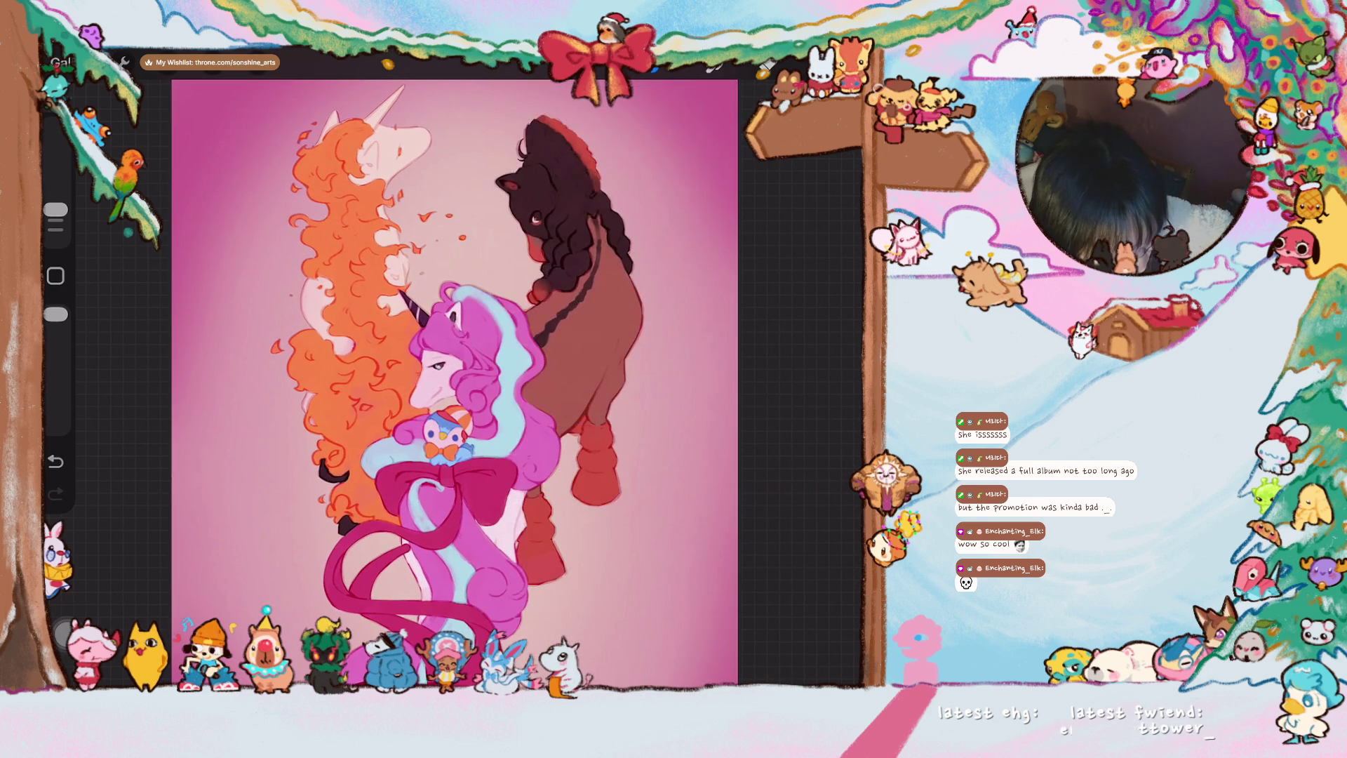
{"action": "left_click", "coordinate": [733, 62]}
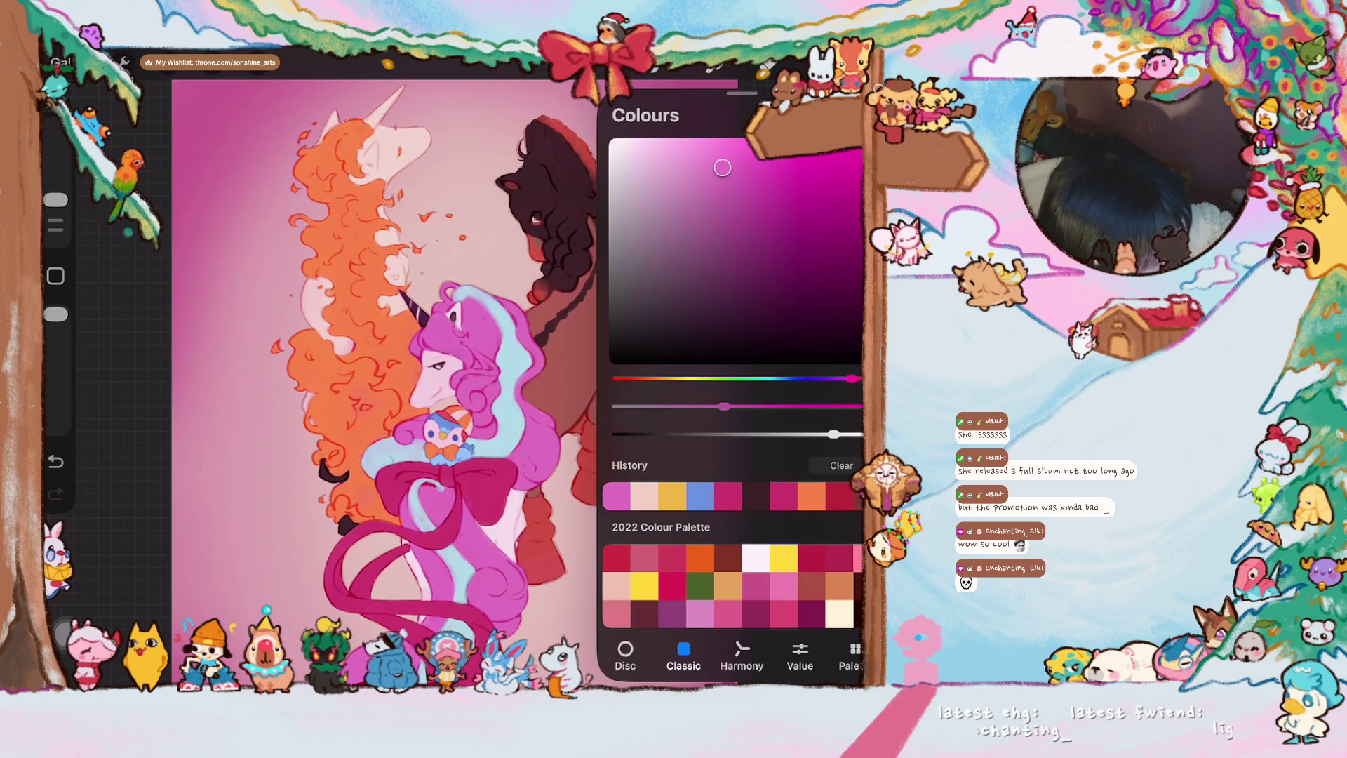
- Sample a warm orange from the plushie area with the eyedropper and nudge the brush size
{"action": "left_click", "coordinate": [343, 295]}
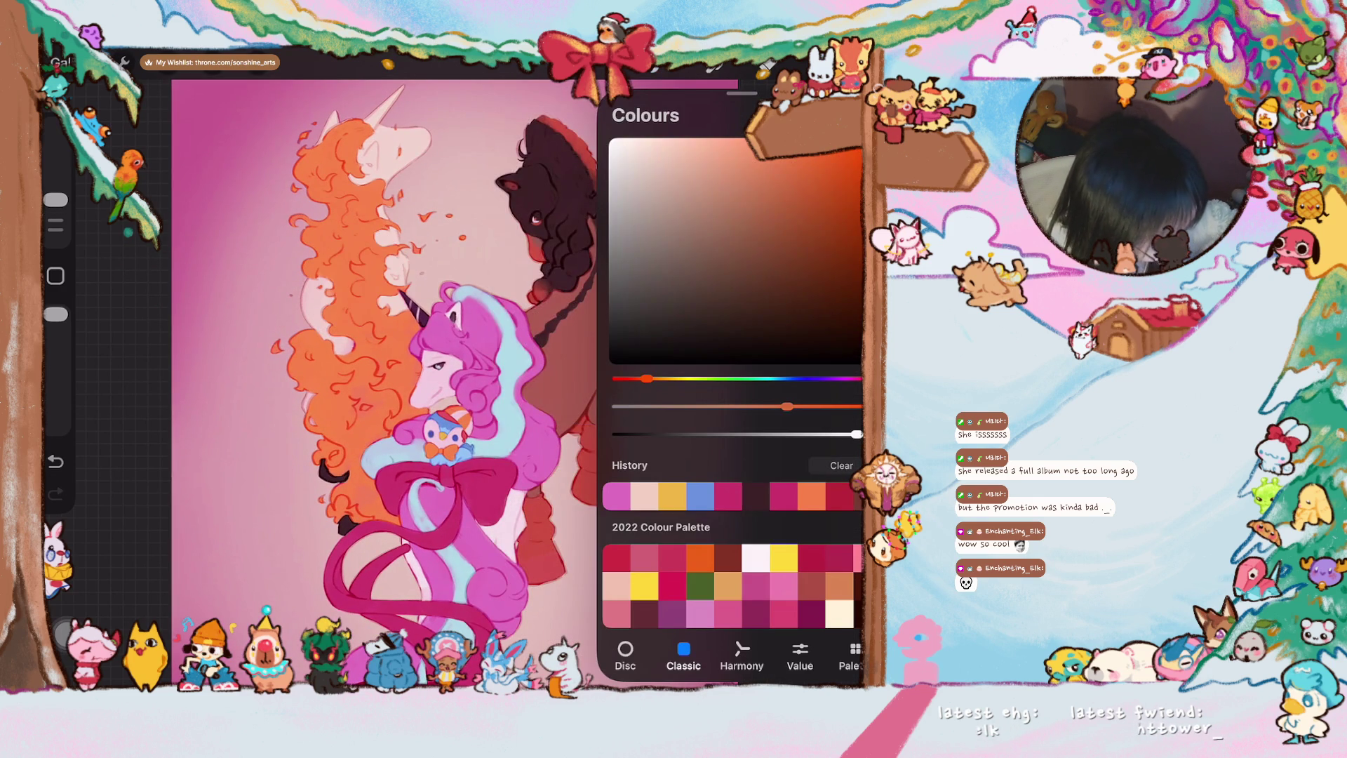
{"action": "left_click_drag", "start_coordinate": [451, 421], "coordinate": [442, 431]}
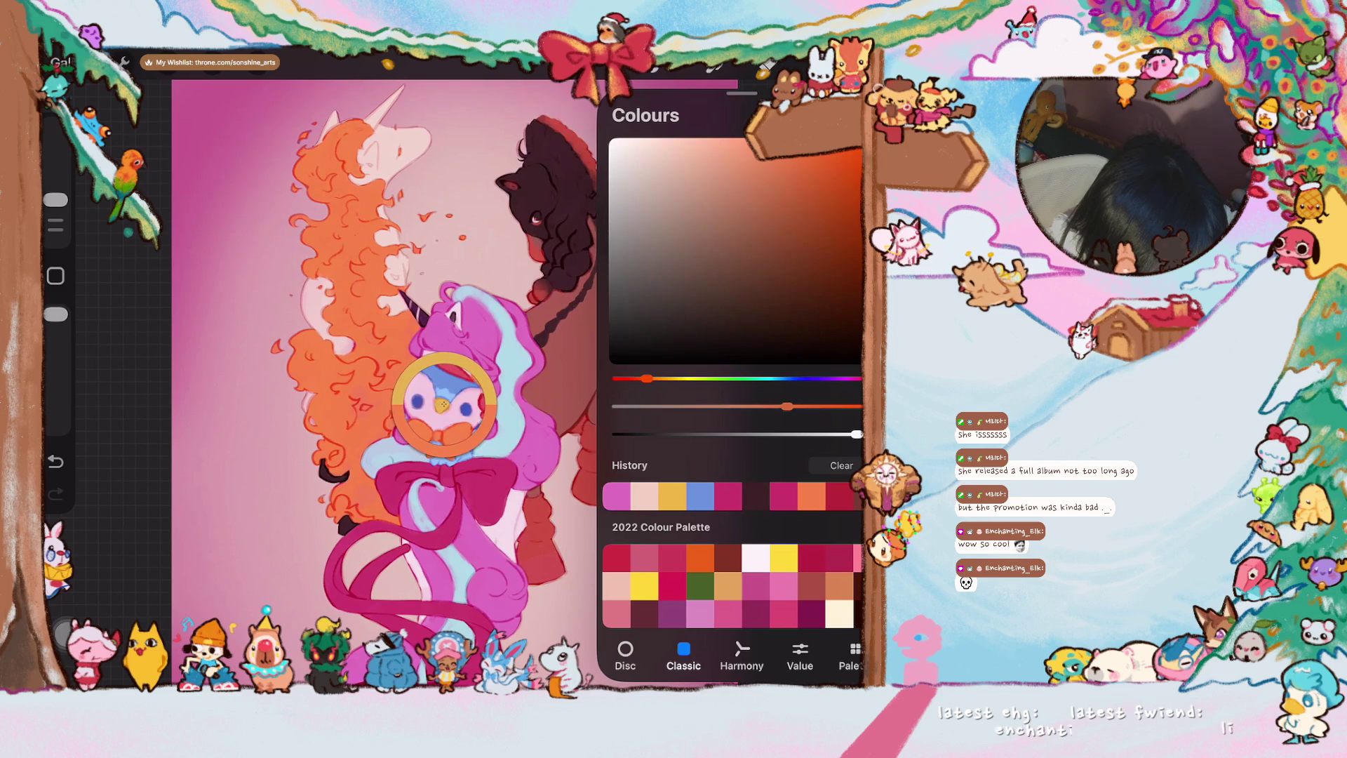
{"action": "left_click", "coordinate": [733, 62]}
{"action": "scroll", "coordinate": [447, 410], "scroll_direction": "down", "scroll_amount": 2}
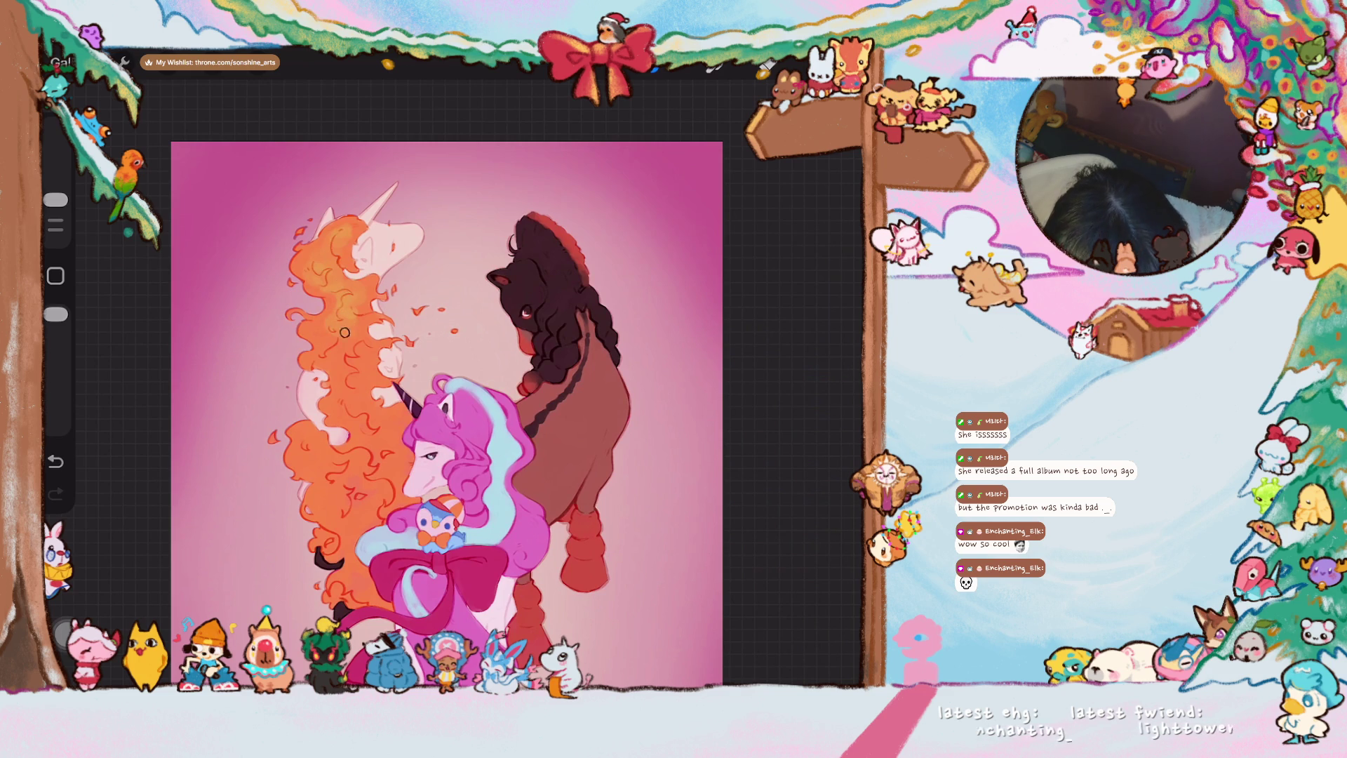
{"action": "left_click_drag", "start_coordinate": [56, 199], "coordinate": [56, 189]}
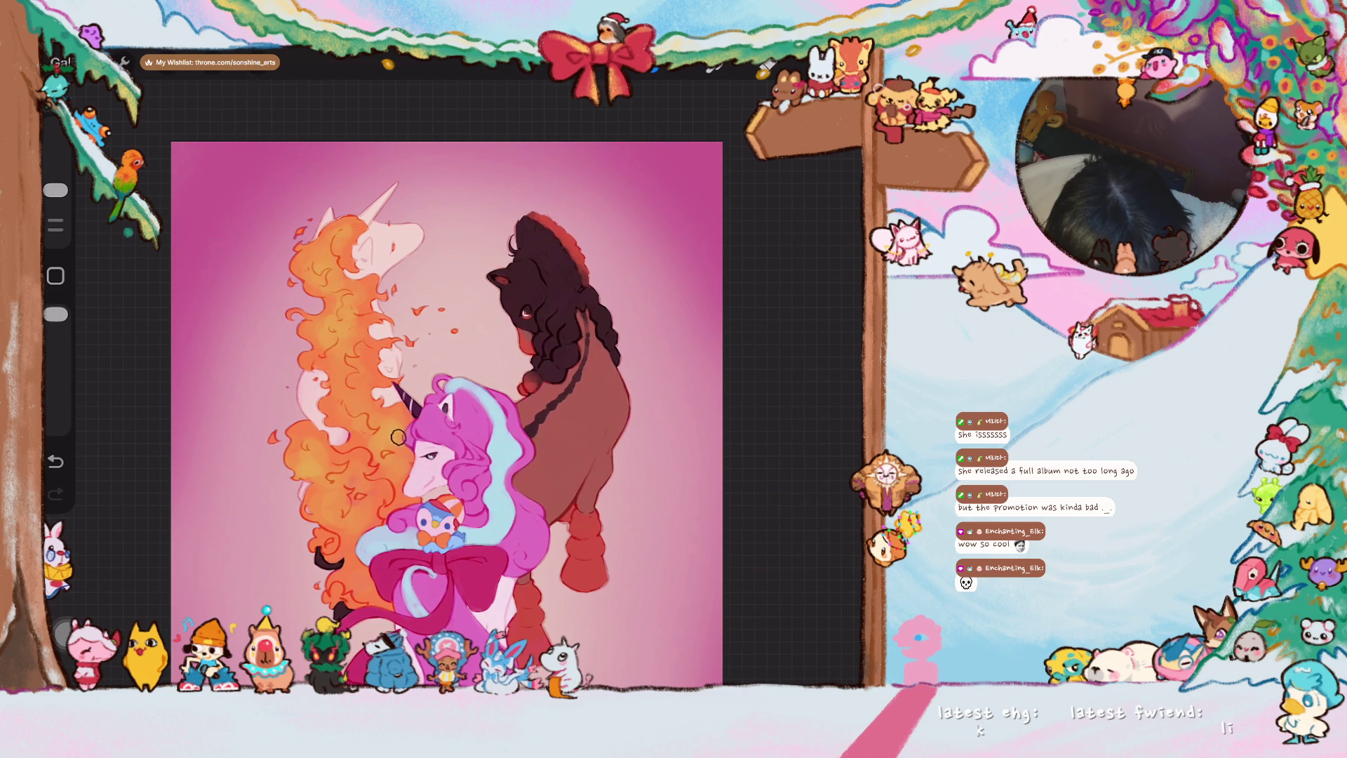
{"action": "scroll", "coordinate": [521, 611], "scroll_direction": "up", "scroll_amount": 1}
{"action": "scroll", "coordinate": [521, 611], "scroll_direction": "up", "scroll_amount": 3}
{"action": "scroll", "coordinate": [521, 611], "scroll_direction": "up", "scroll_amount": 2}
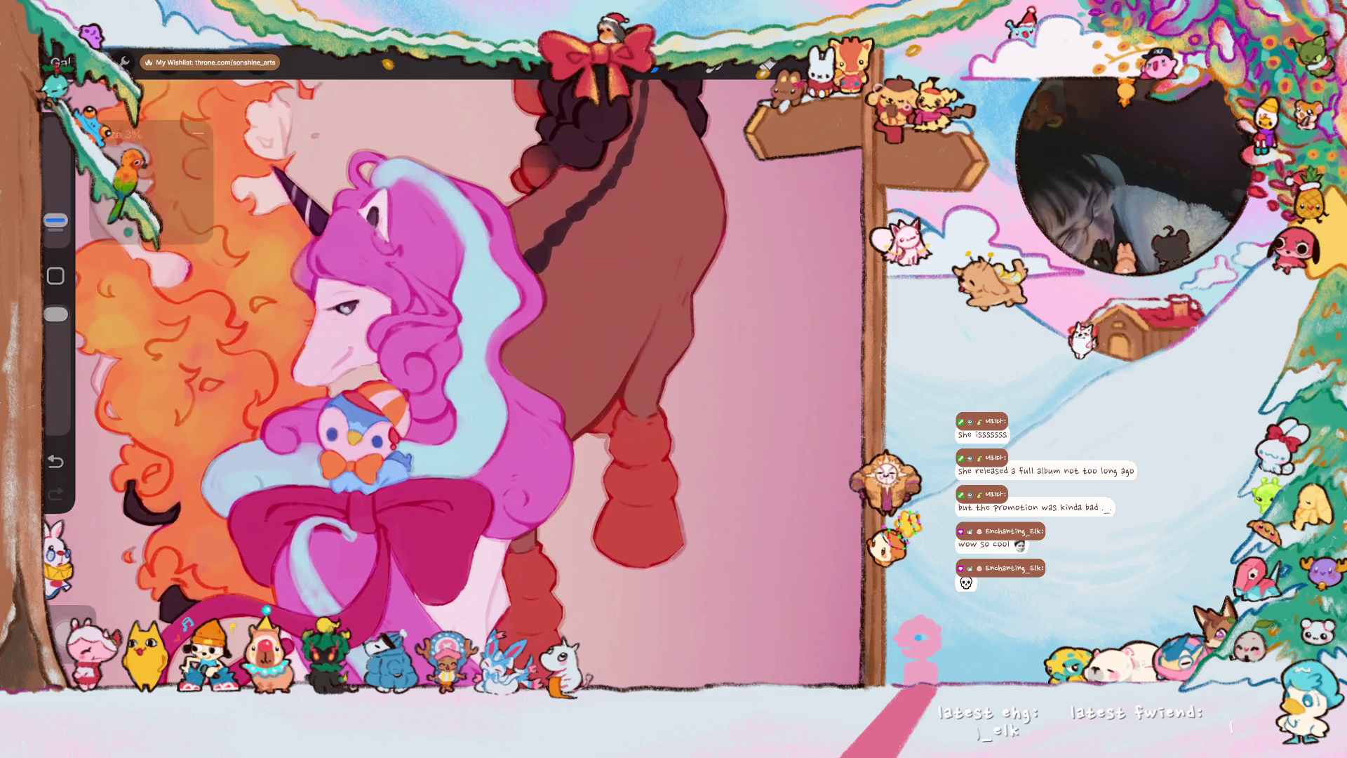
{"action": "scroll", "coordinate": [317, 422], "scroll_direction": "up", "scroll_amount": 3}
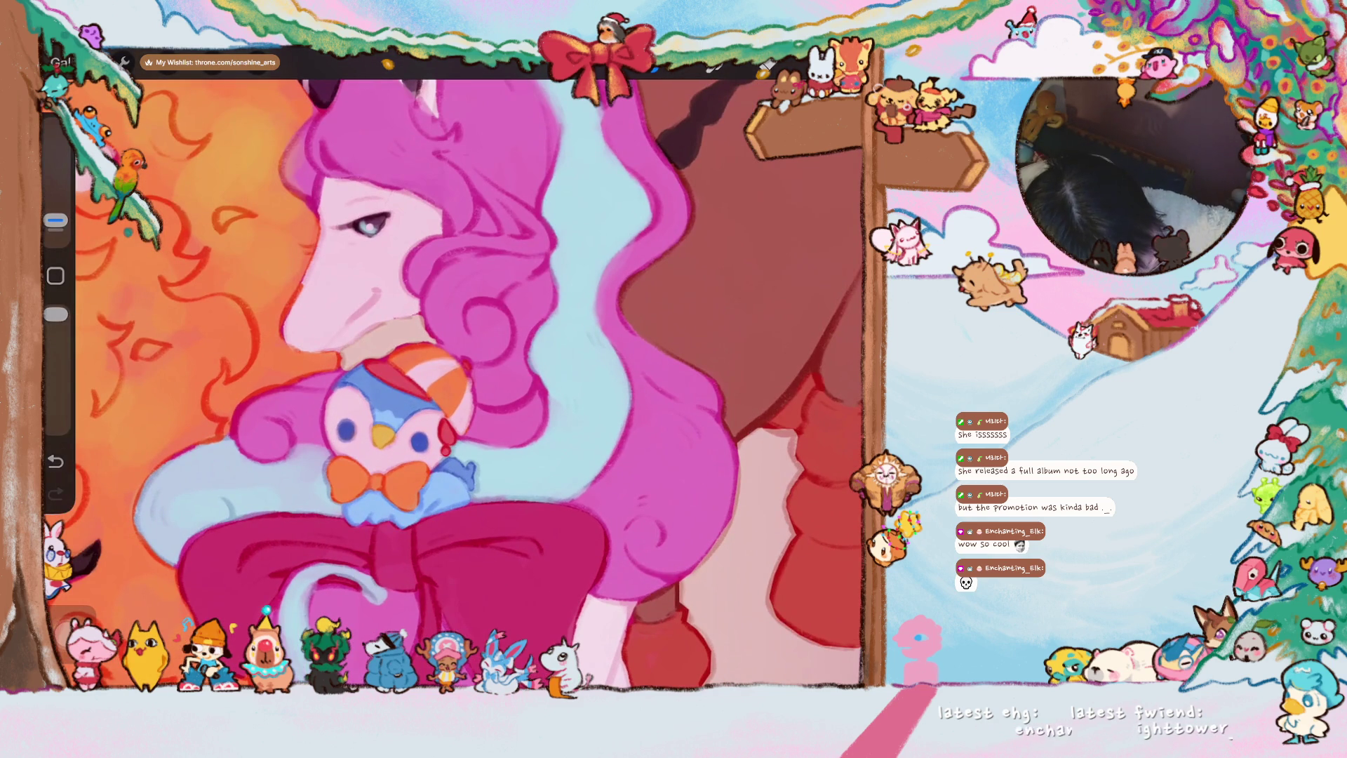
- Darken the unicorn's face outline and brighten its horn with light strokes
{"action": "left_click_drag", "start_coordinate": [304, 279], "coordinate": [287, 347]}
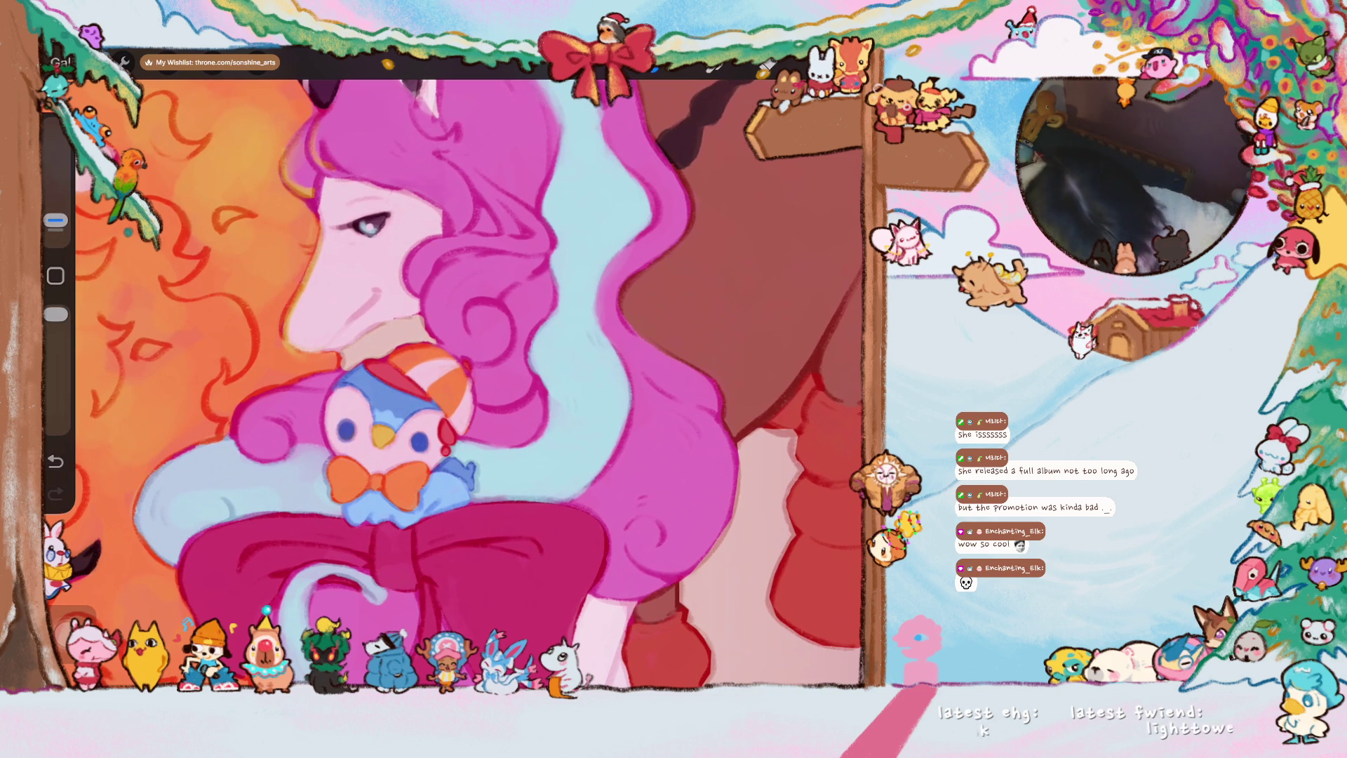
{"action": "left_click_drag", "start_coordinate": [312, 149], "coordinate": [348, 285]}
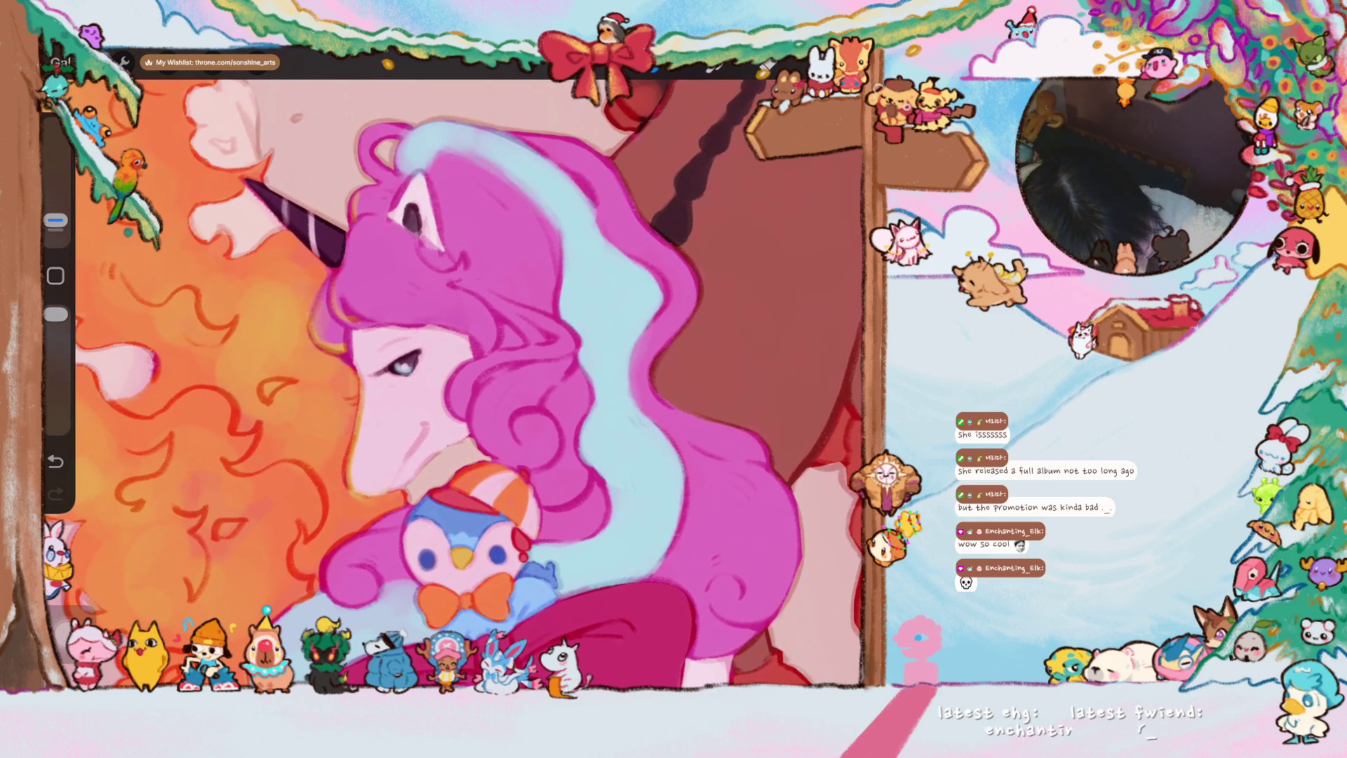
{"action": "left_click_drag", "start_coordinate": [249, 179], "coordinate": [333, 261]}
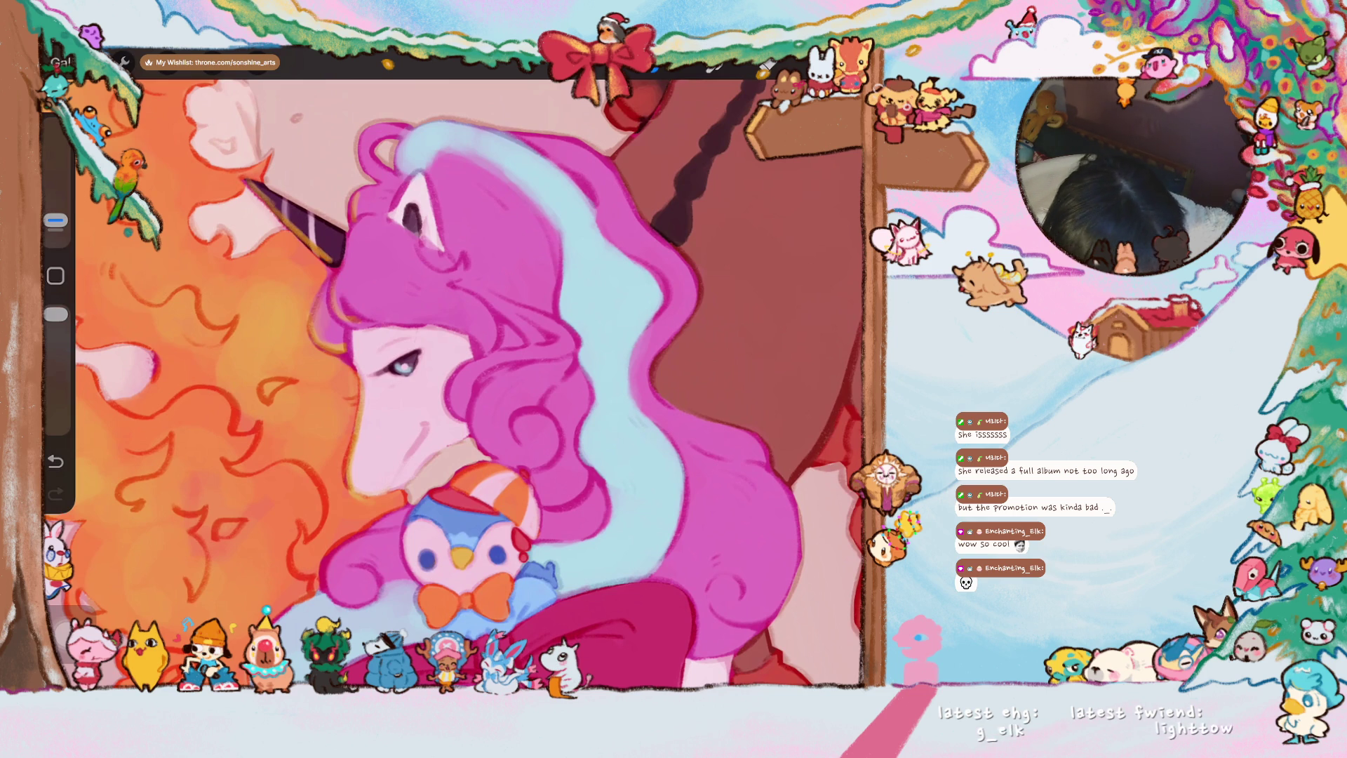
{"action": "scroll", "coordinate": [452, 379], "scroll_direction": "down", "scroll_amount": 3}
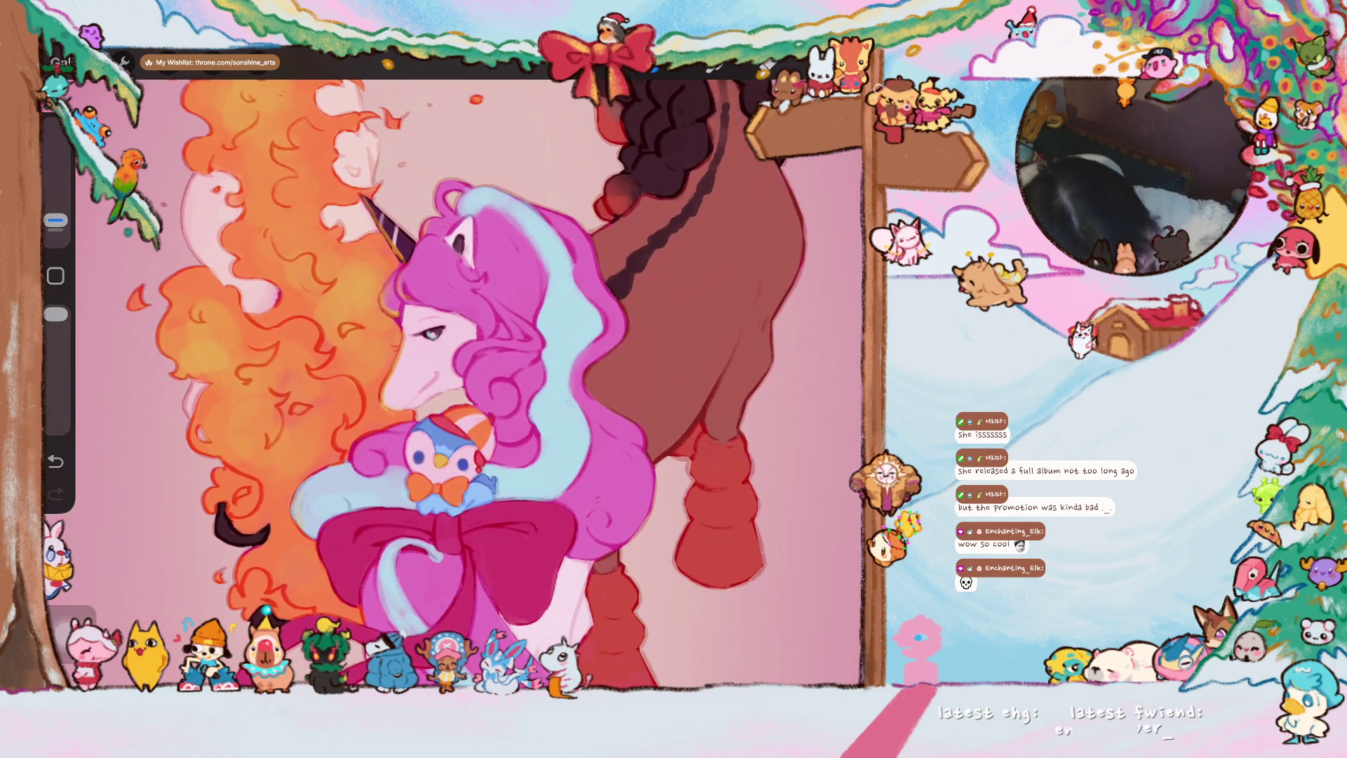
{"action": "left_click_drag", "start_coordinate": [56, 222], "coordinate": [57, 208]}
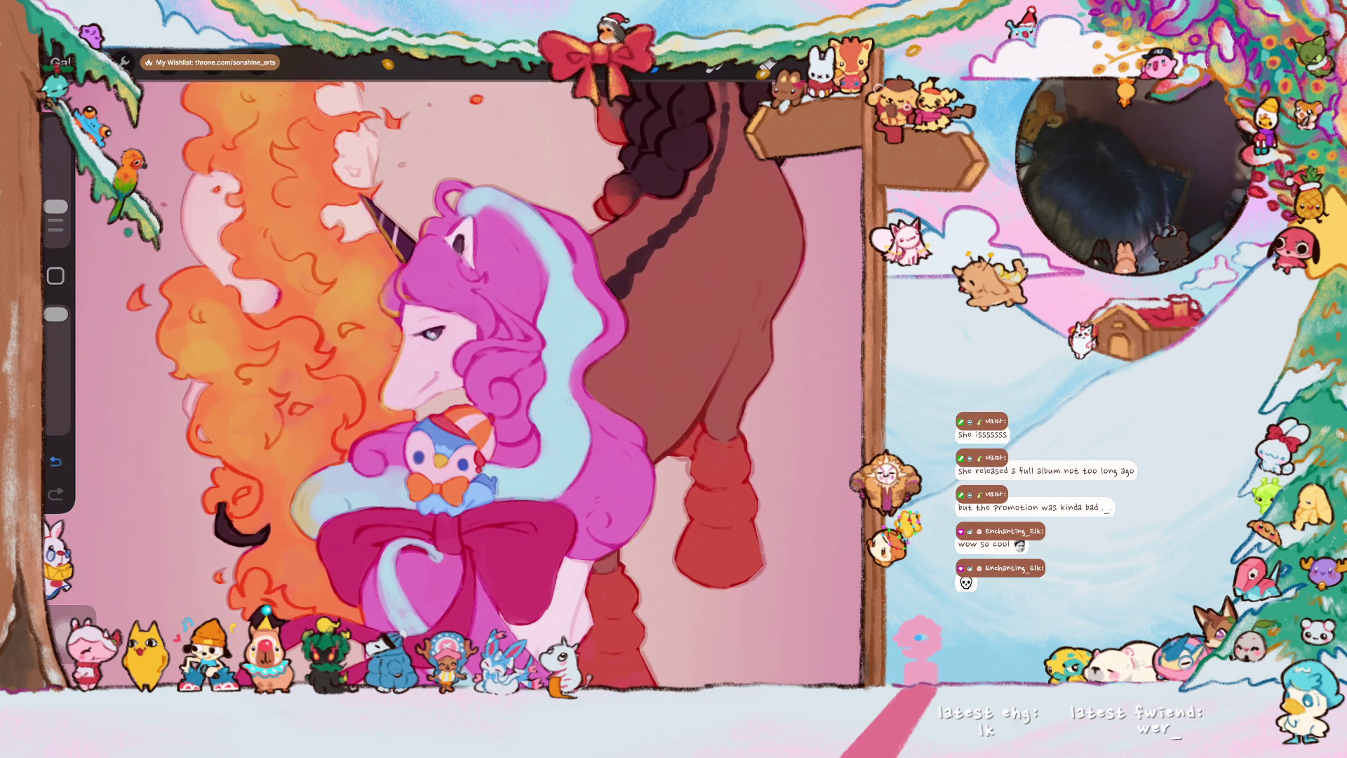
- Undo and repaint a stroke, undo once more, then show the layer list
{"action": "left_click", "coordinate": [57, 460]}
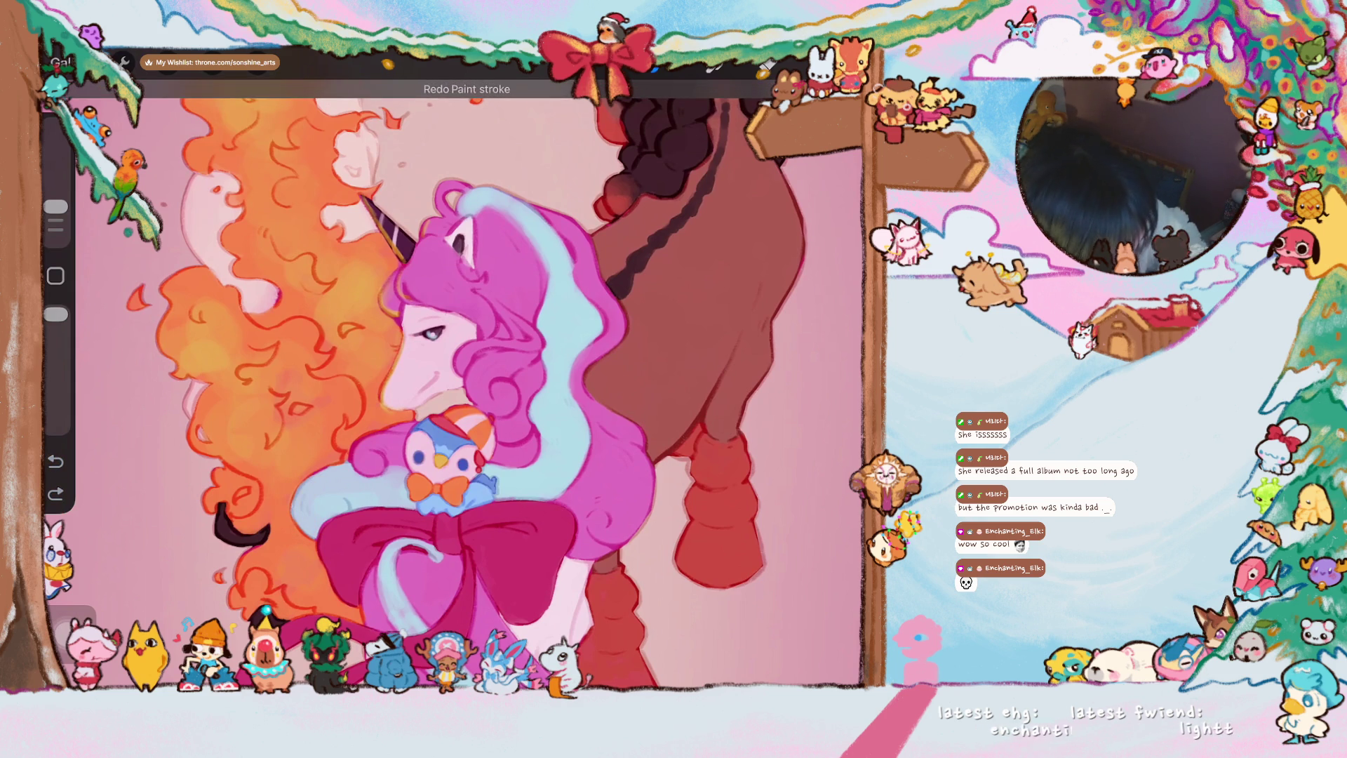
{"action": "left_click_drag", "start_coordinate": [362, 456], "coordinate": [370, 440]}
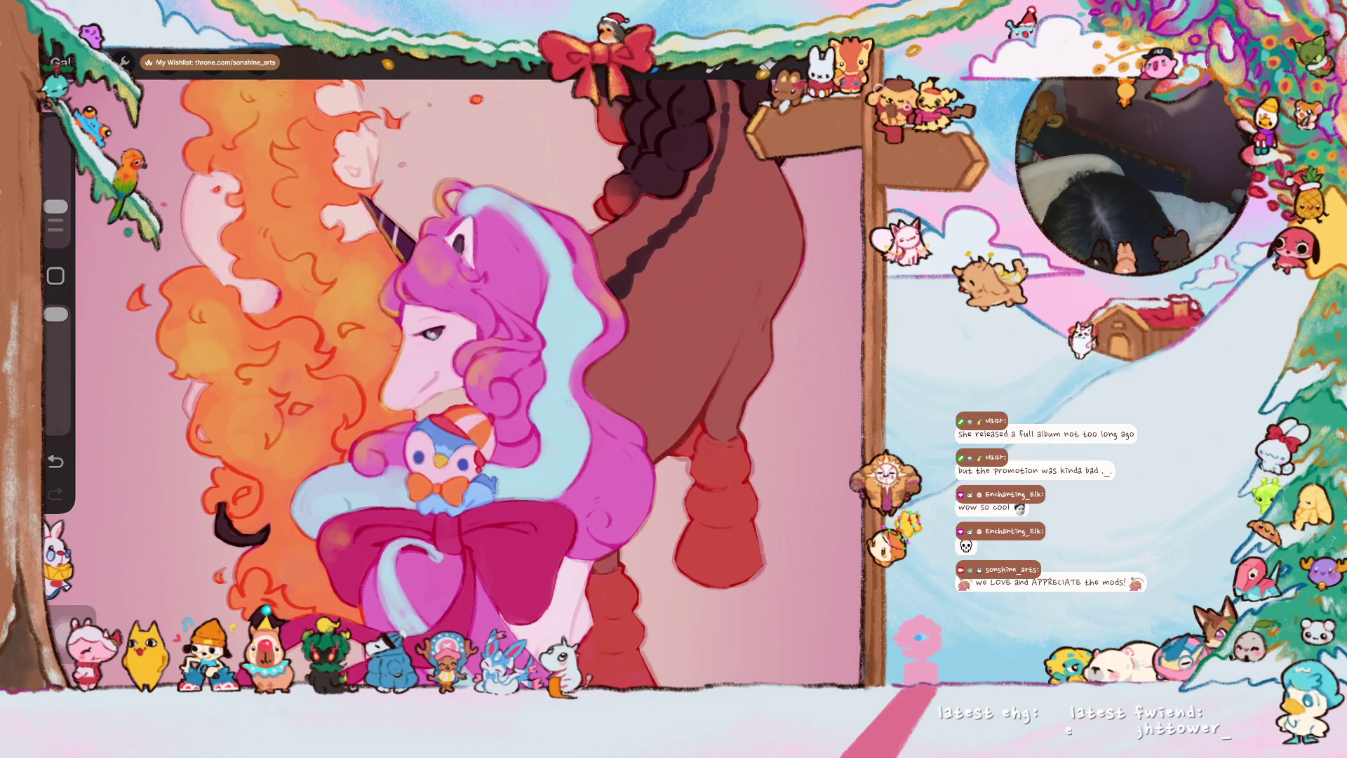
{"action": "key", "text": "ctrl+z"}
{"action": "scroll", "coordinate": [454, 379], "scroll_direction": "down", "scroll_amount": 2}
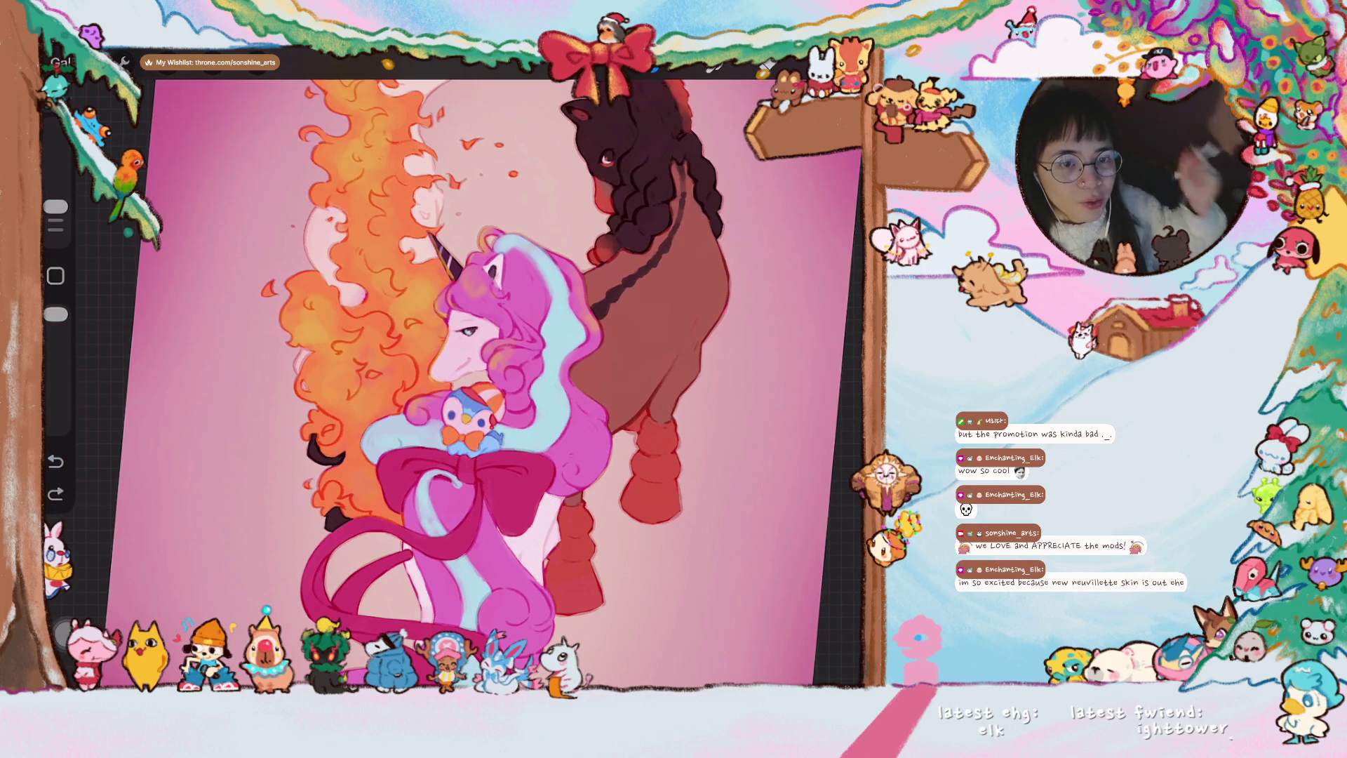
{"action": "key", "text": "l"}
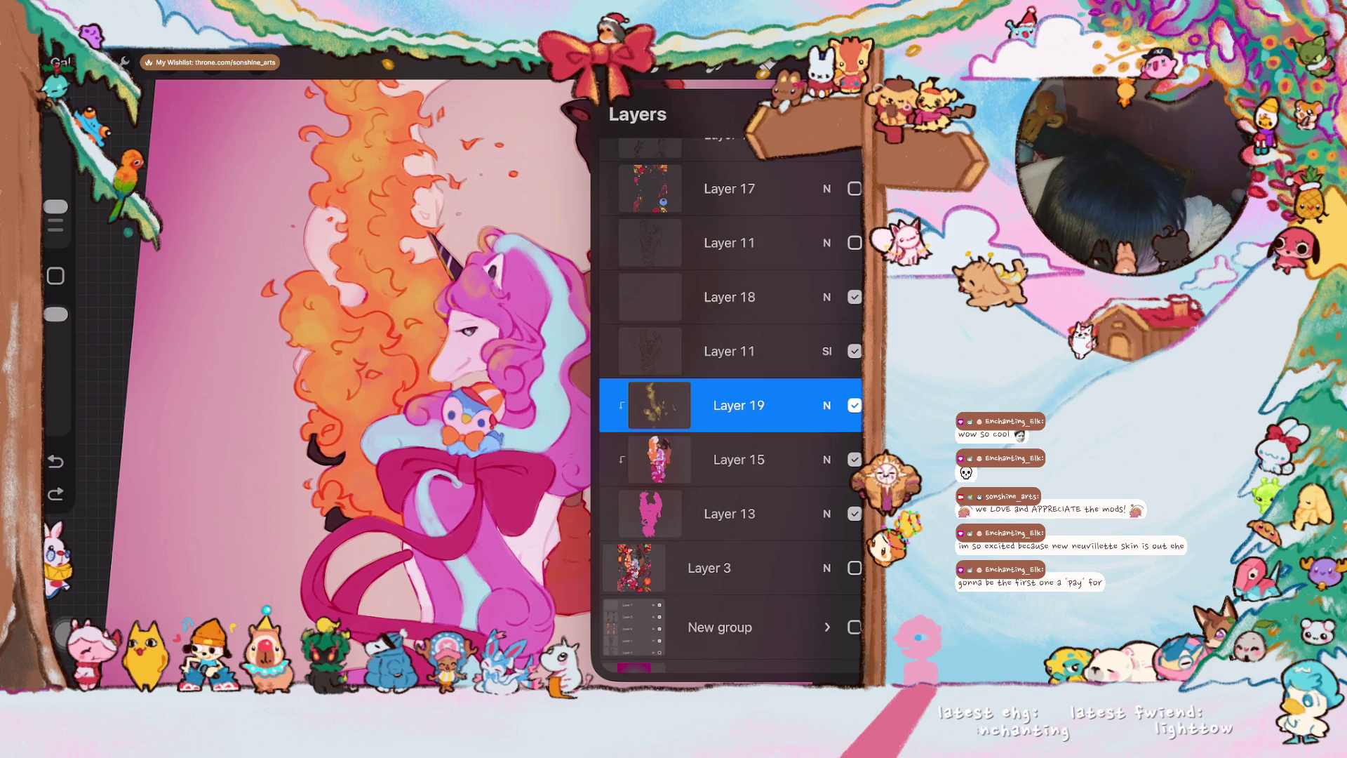
{"action": "scroll", "coordinate": [353, 369], "scroll_direction": "down", "scroll_amount": 3}
- Toggle the flame layer to compare, then hide the lanterns, leaves, branch and blueberry layer
{"action": "mouse_move", "coordinate": [316, 369]}
{"action": "left_mouse_down"}
{"action": "mouse_move", "coordinate": [284, 389]}
{"action": "mouse_move", "coordinate": [300, 379]}
{"action": "left_mouse_up"}
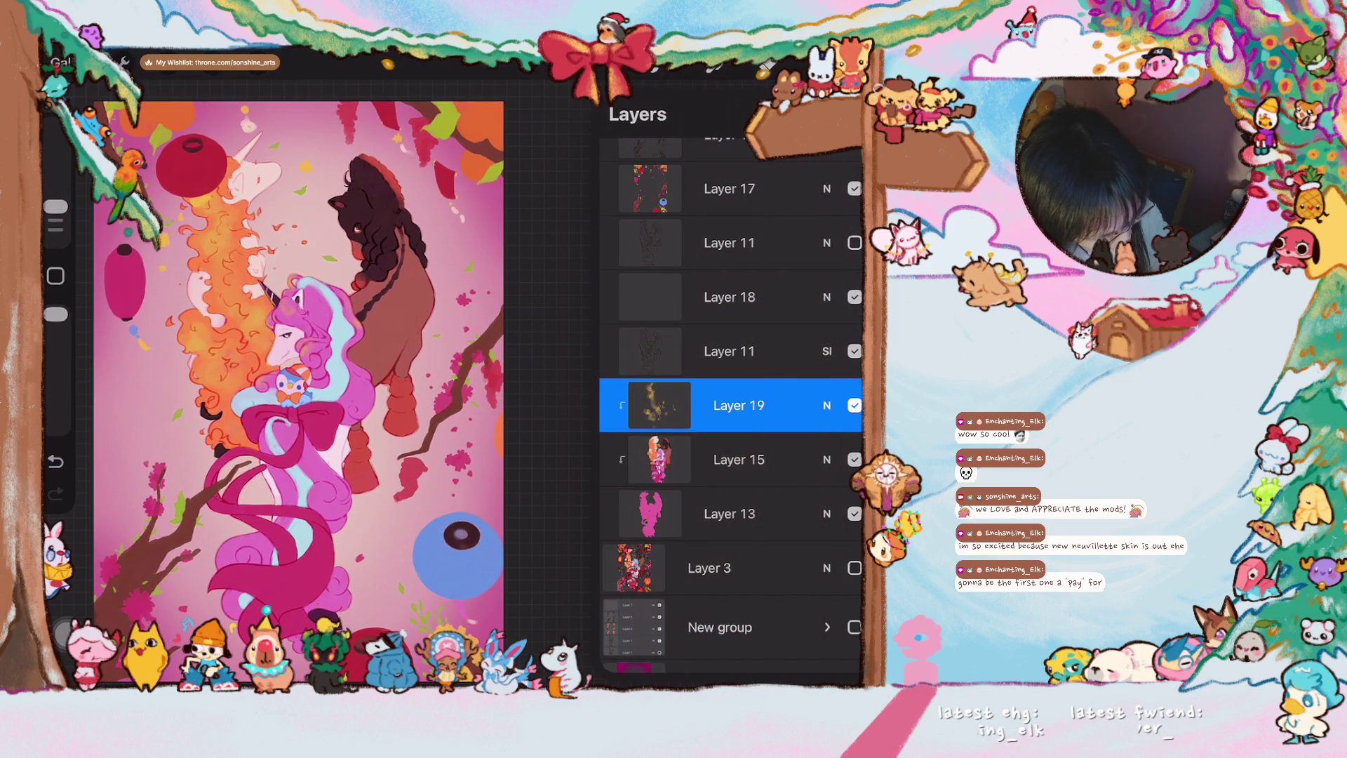
{"action": "left_click", "coordinate": [854, 405]}
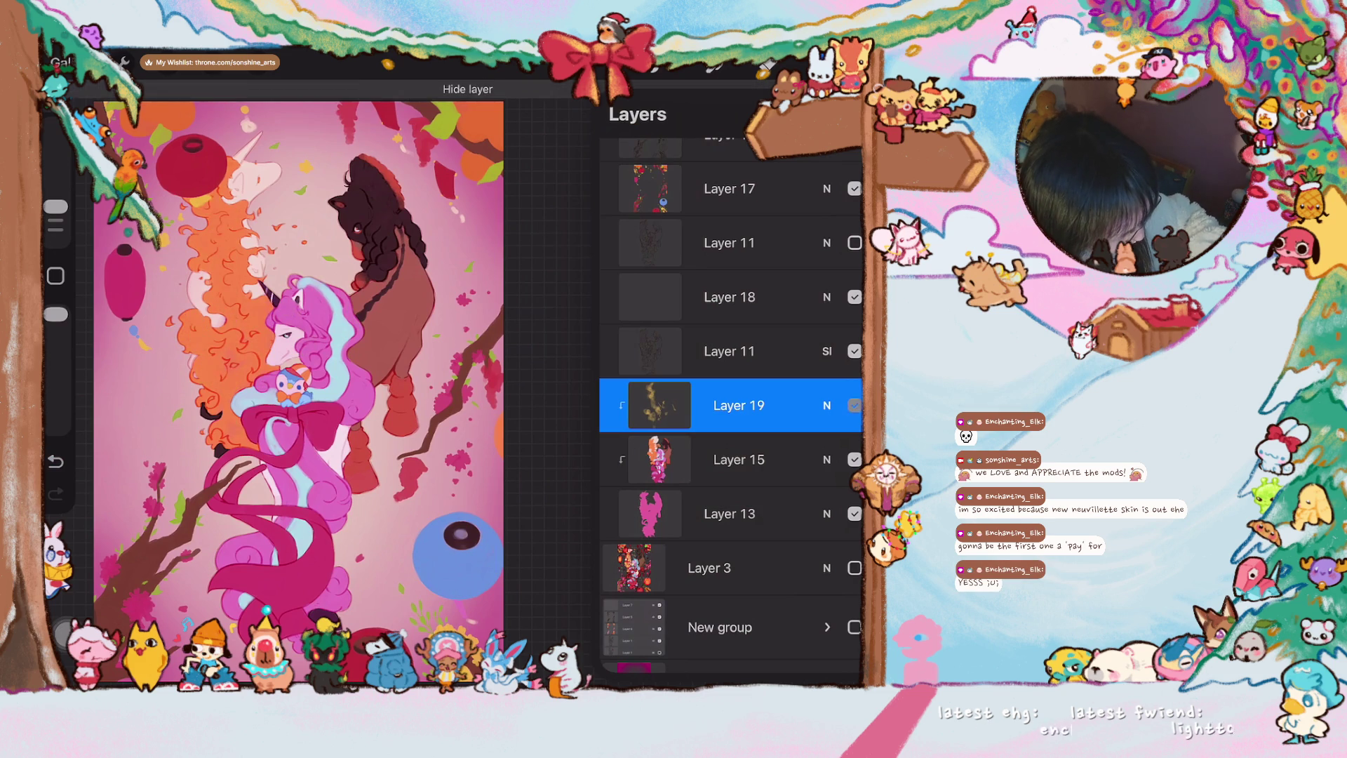
{"action": "left_click", "coordinate": [853, 405]}
{"action": "left_click", "coordinate": [854, 189]}
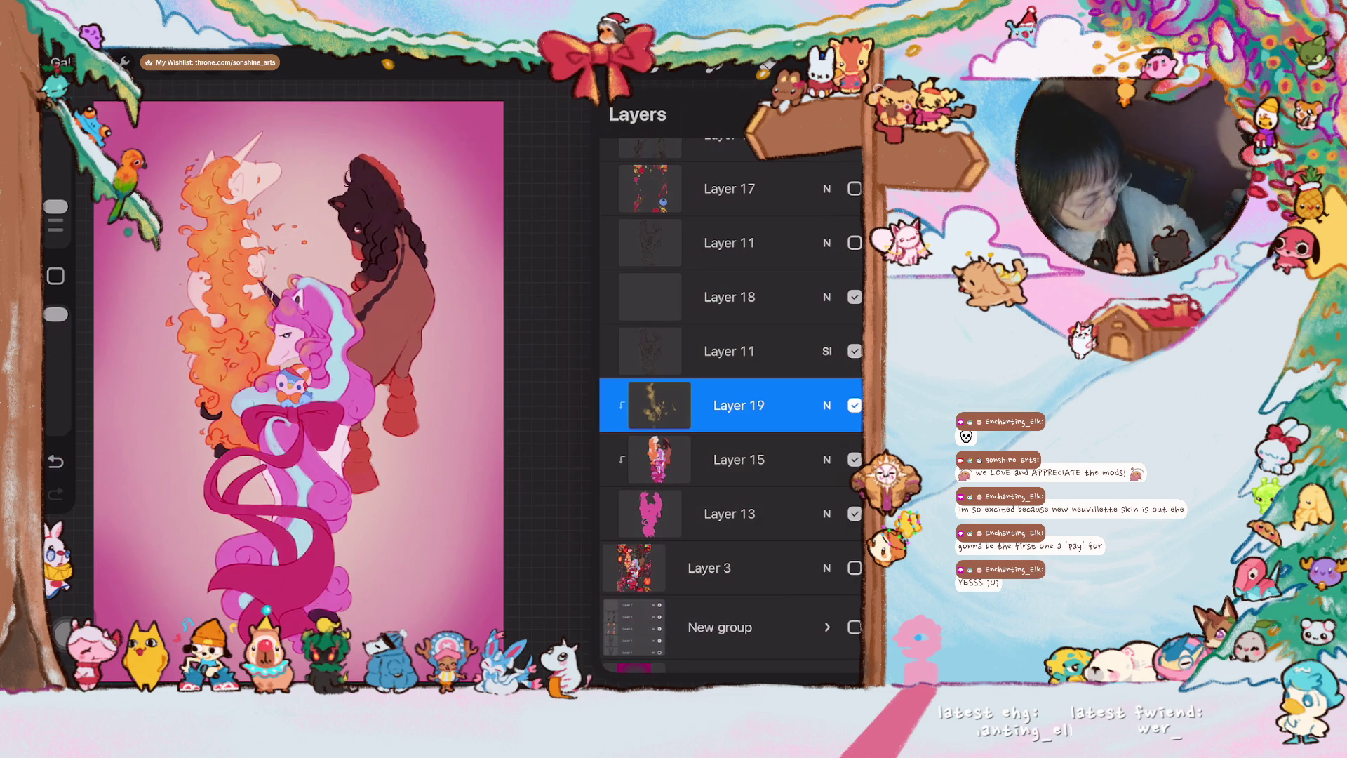
{"action": "left_click", "coordinate": [315, 369]}
{"action": "scroll", "coordinate": [348, 400], "scroll_direction": "up", "scroll_amount": 3}
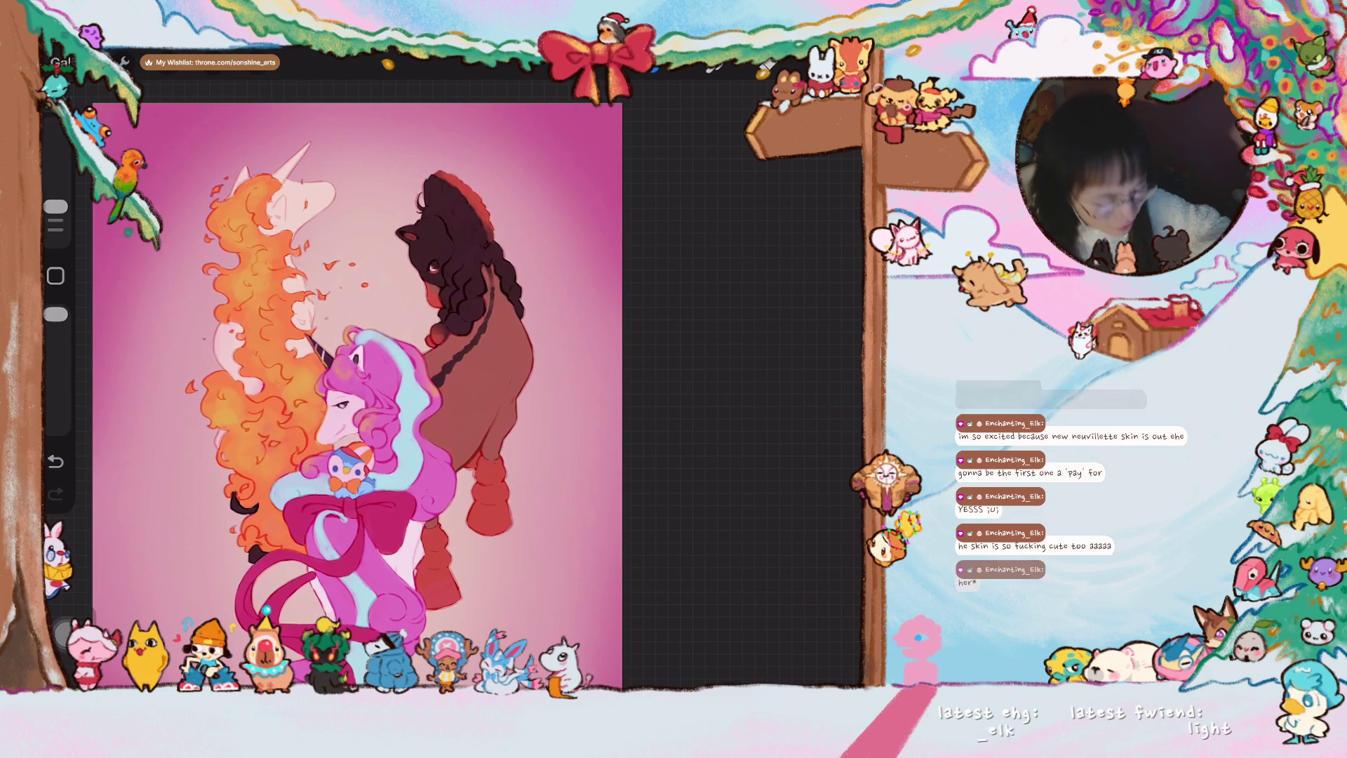
{"action": "scroll", "coordinate": [452, 368], "scroll_direction": "up", "scroll_amount": 2}
{"action": "scroll", "coordinate": [453, 368], "scroll_direction": "up", "scroll_amount": 3}
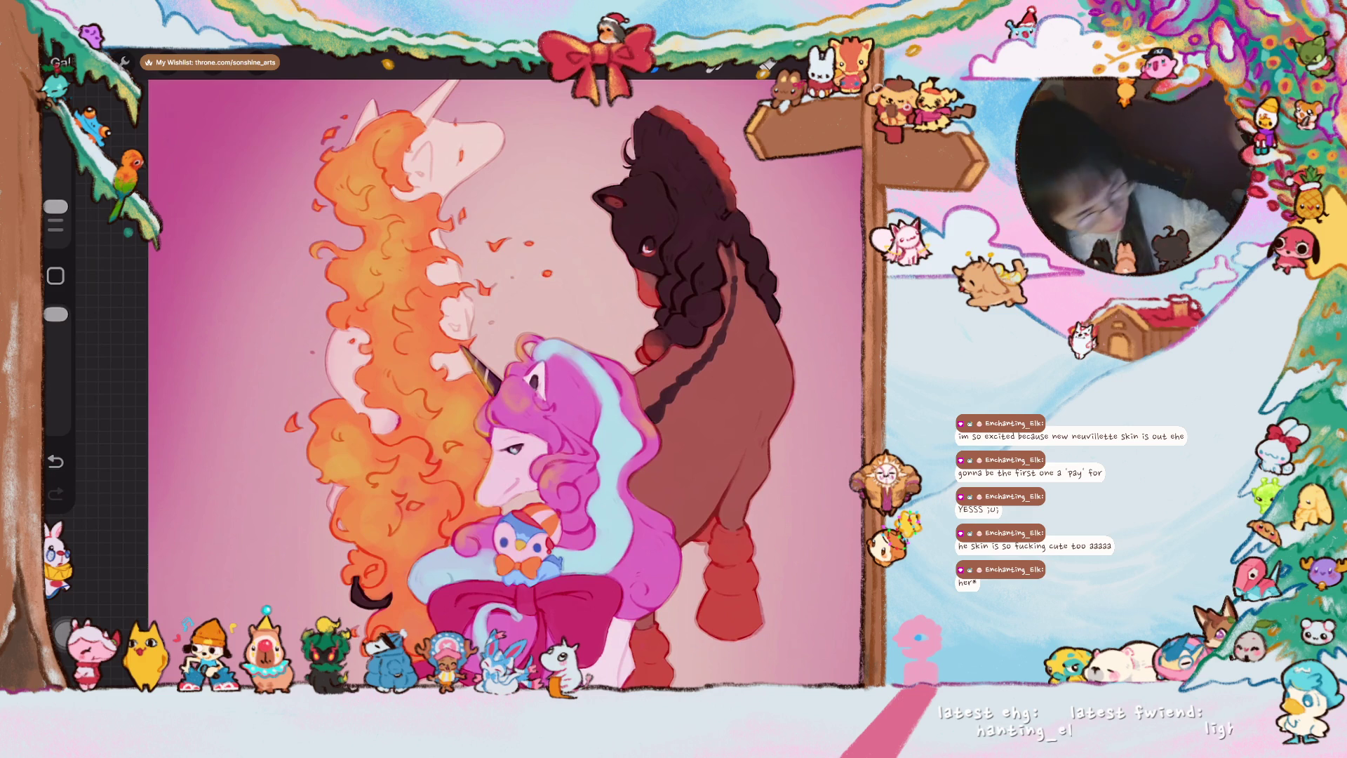
{"action": "scroll", "coordinate": [505, 368], "scroll_direction": "up", "scroll_amount": 2}
{"action": "scroll", "coordinate": [506, 368], "scroll_direction": "up", "scroll_amount": 2}
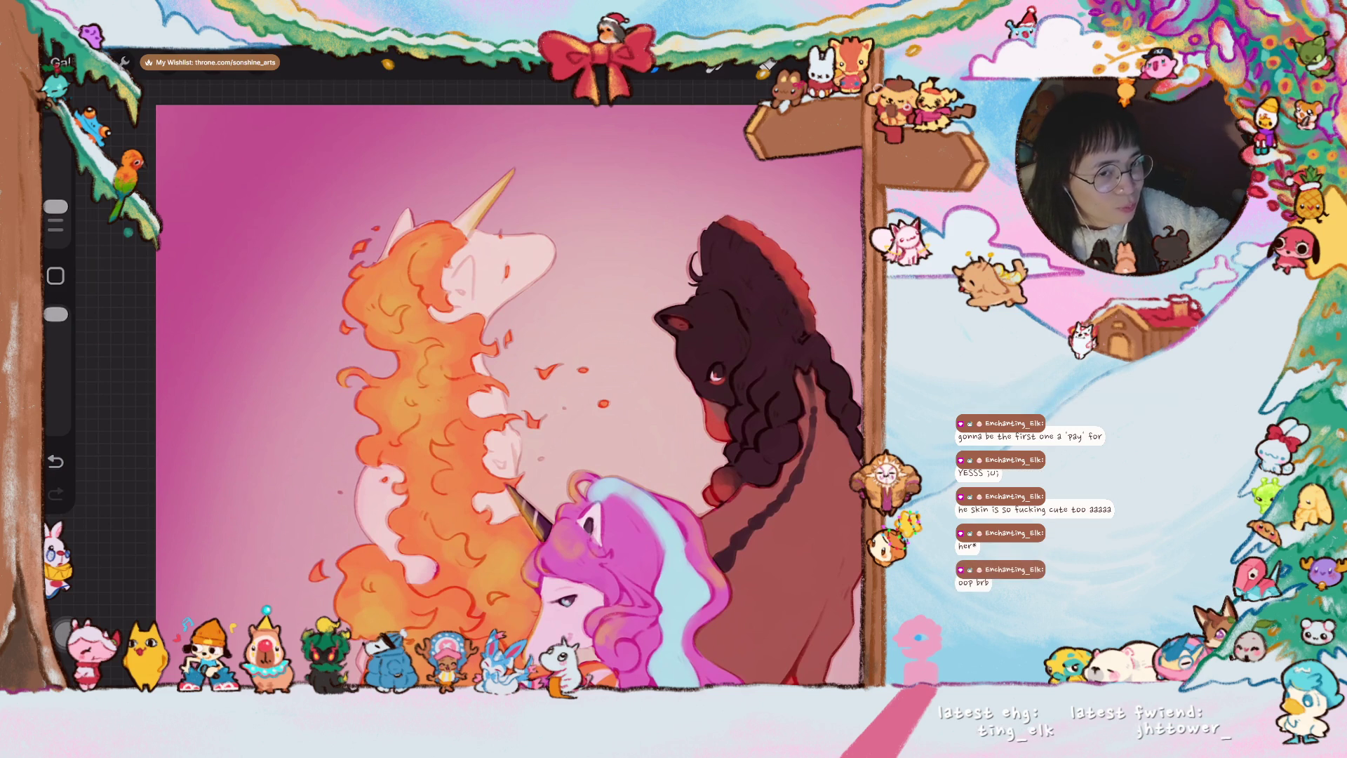
{"action": "scroll", "coordinate": [568, 386], "scroll_direction": "up", "scroll_amount": 3}
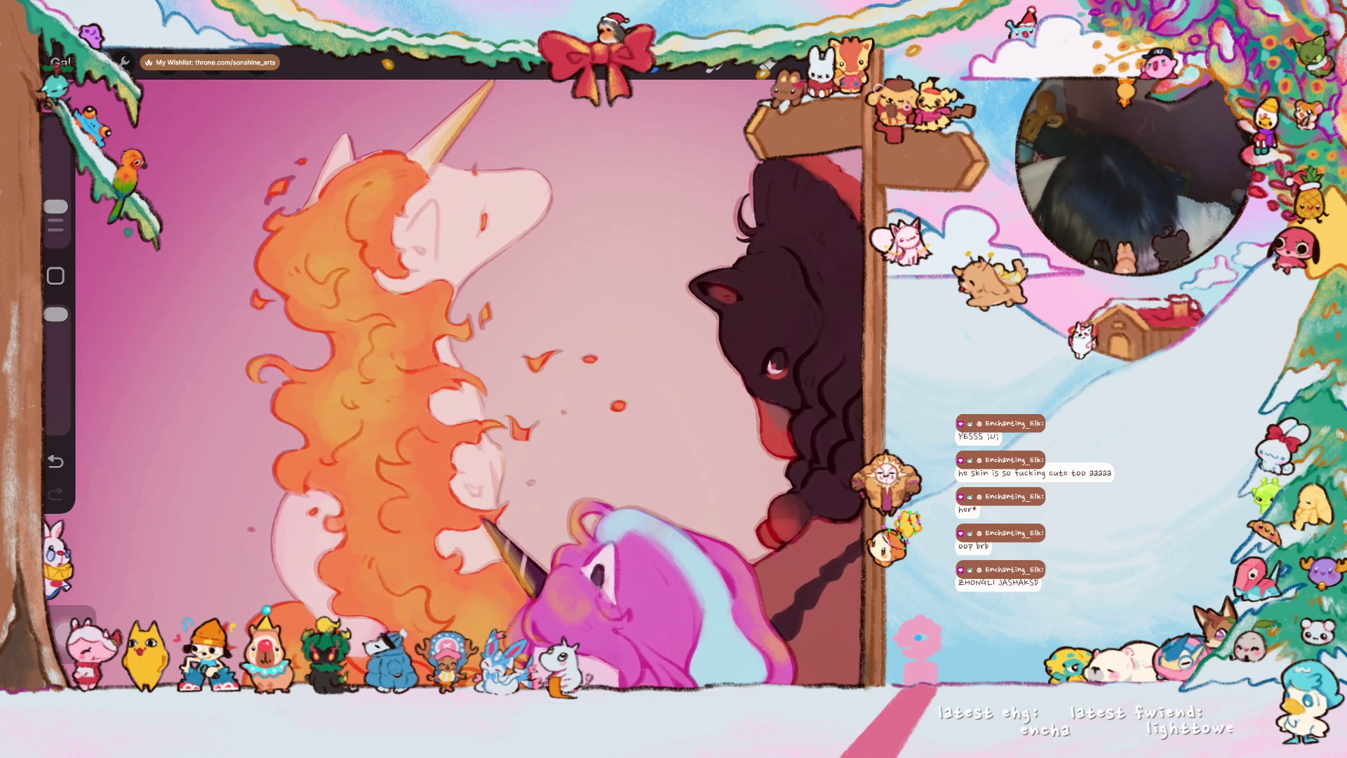
{"action": "scroll", "coordinate": [537, 385], "scroll_direction": "down", "scroll_amount": 5}
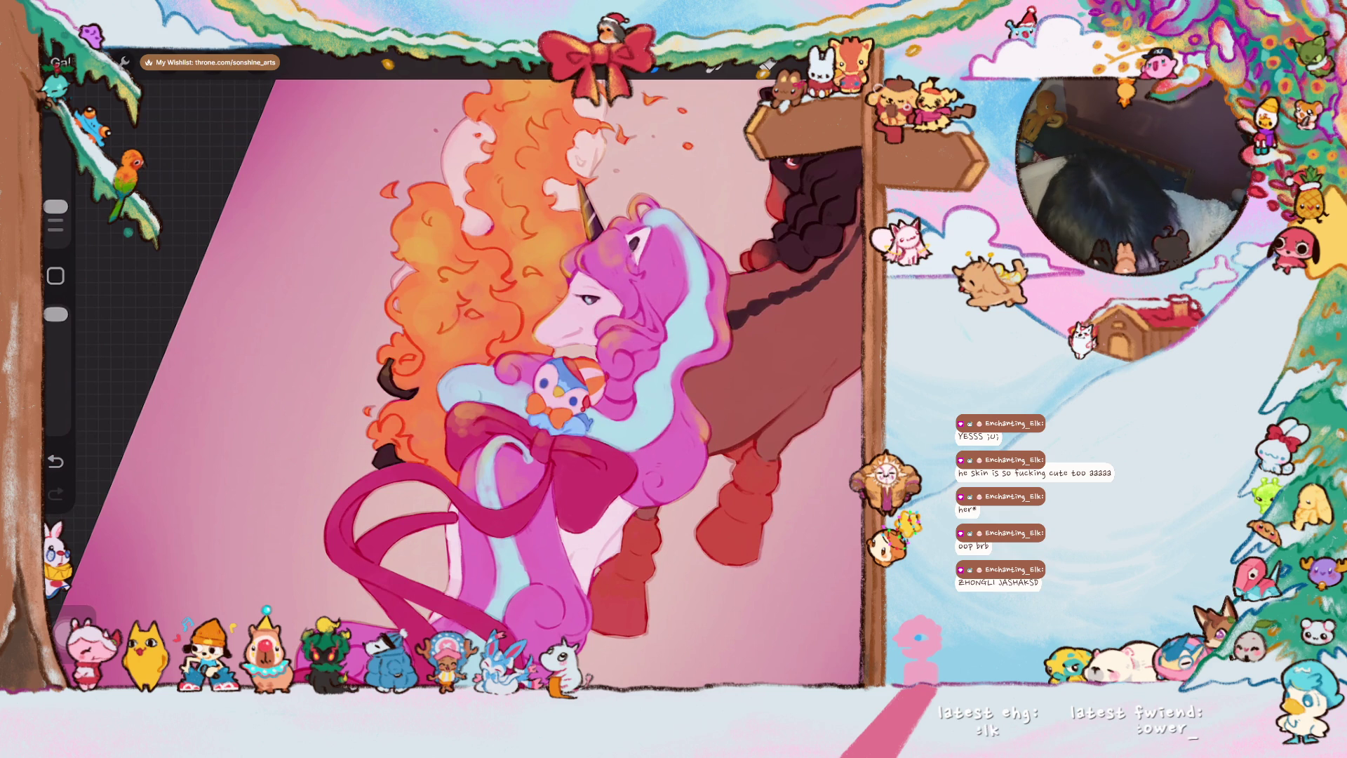
{"action": "scroll", "coordinate": [453, 368], "scroll_direction": "up", "scroll_amount": 2}
{"action": "scroll", "coordinate": [453, 369], "scroll_direction": "up", "scroll_amount": 2}
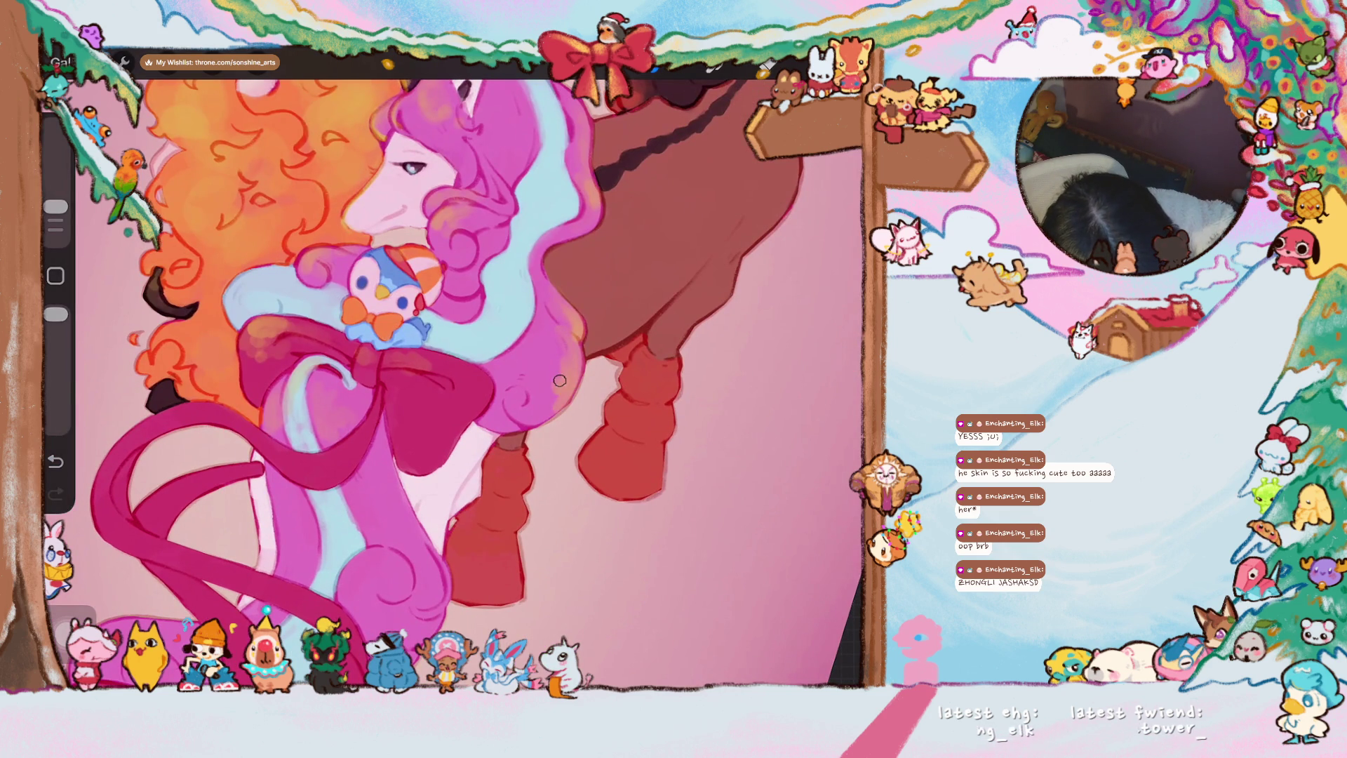
- Paint a light pink highlight along the mane edge, enlarge the brush and fit the canvas upright
{"action": "left_click_drag", "start_coordinate": [568, 405], "coordinate": [578, 367]}
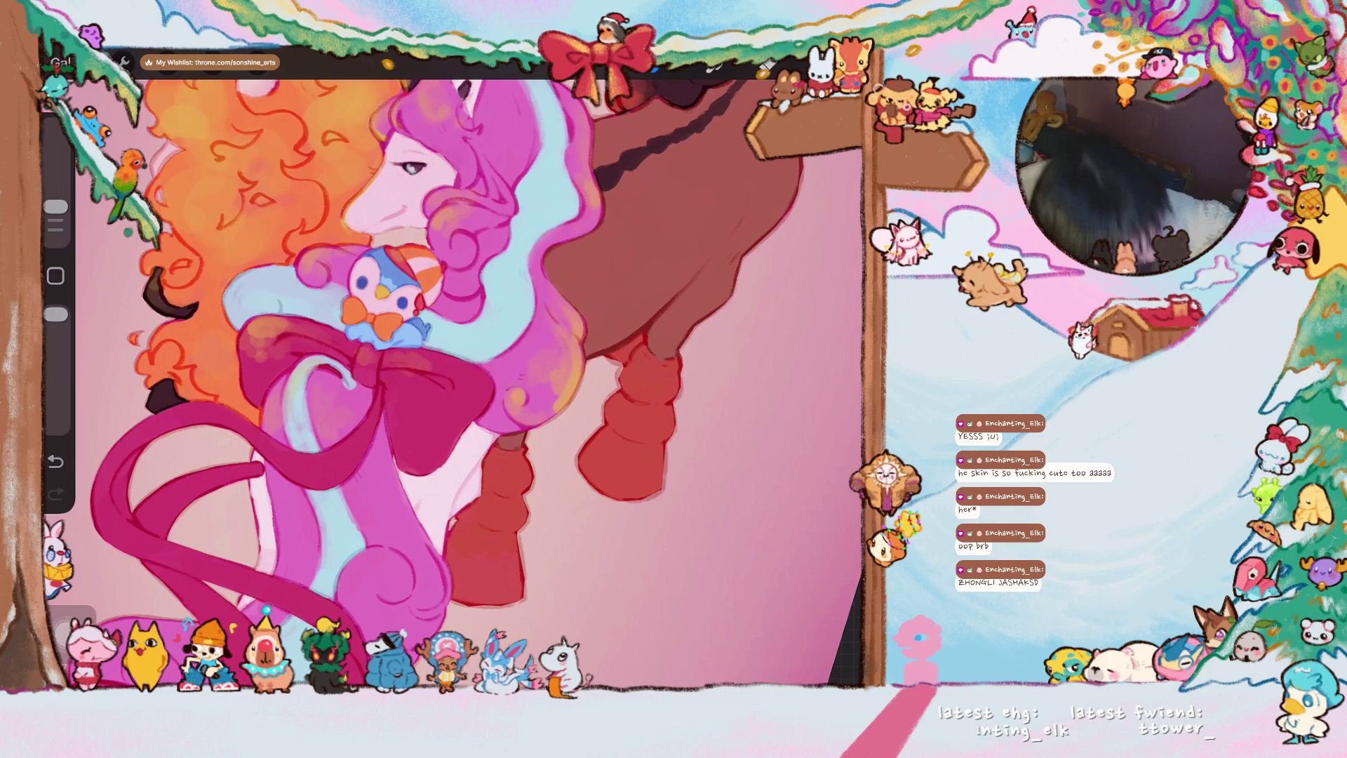
{"action": "scroll", "coordinate": [516, 410], "scroll_direction": "down", "scroll_amount": 3}
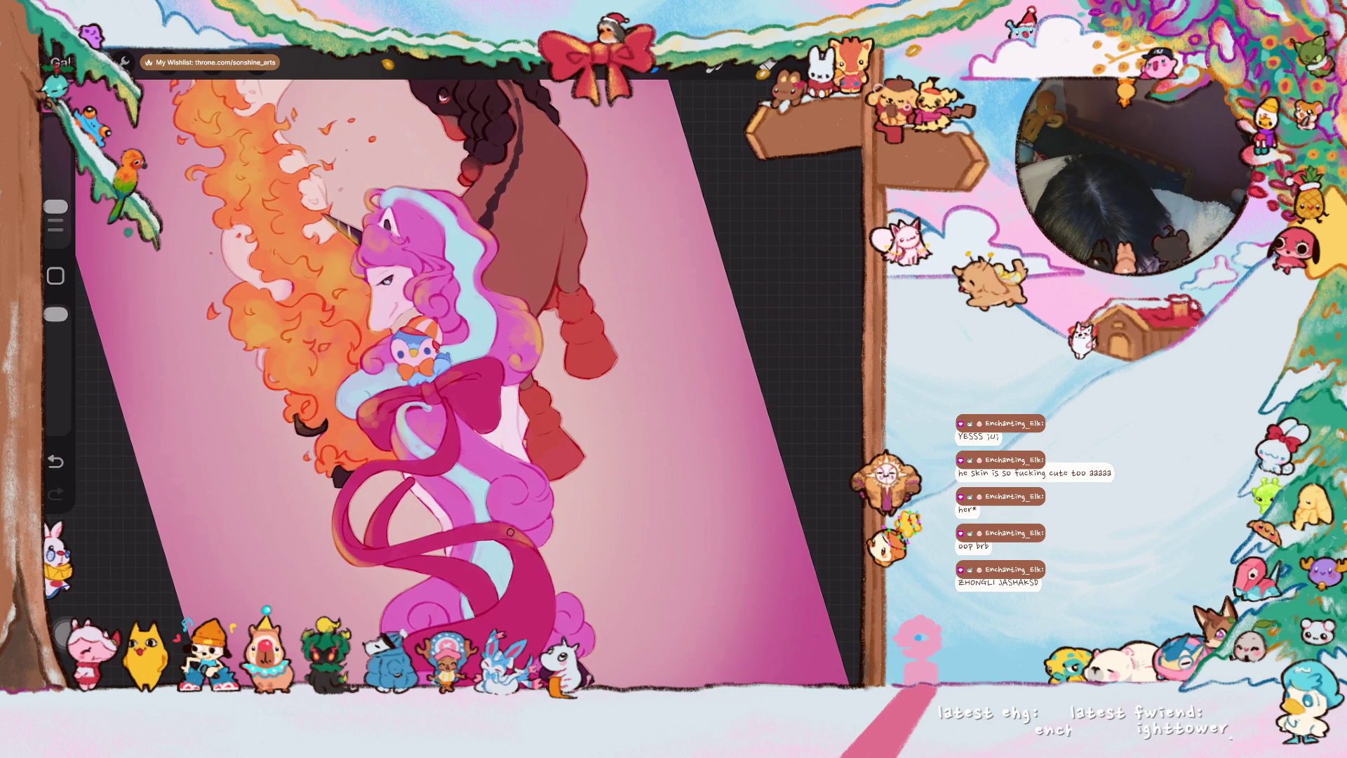
{"action": "mouse_move", "coordinate": [57, 205]}
{"action": "left_mouse_down"}
{"action": "mouse_move", "coordinate": [56, 176]}
{"action": "mouse_move", "coordinate": [56, 205]}
{"action": "left_mouse_up"}
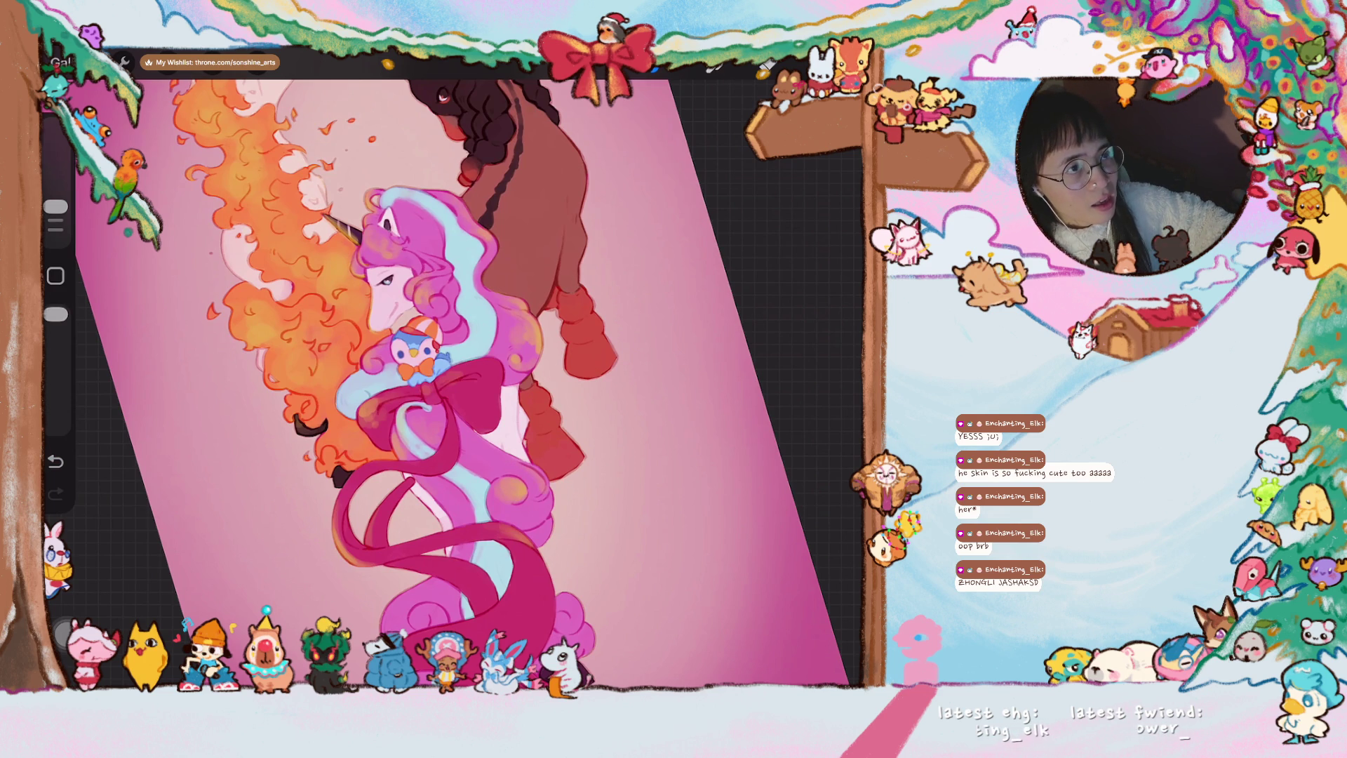
{"action": "key", "text": "ctrl+0"}
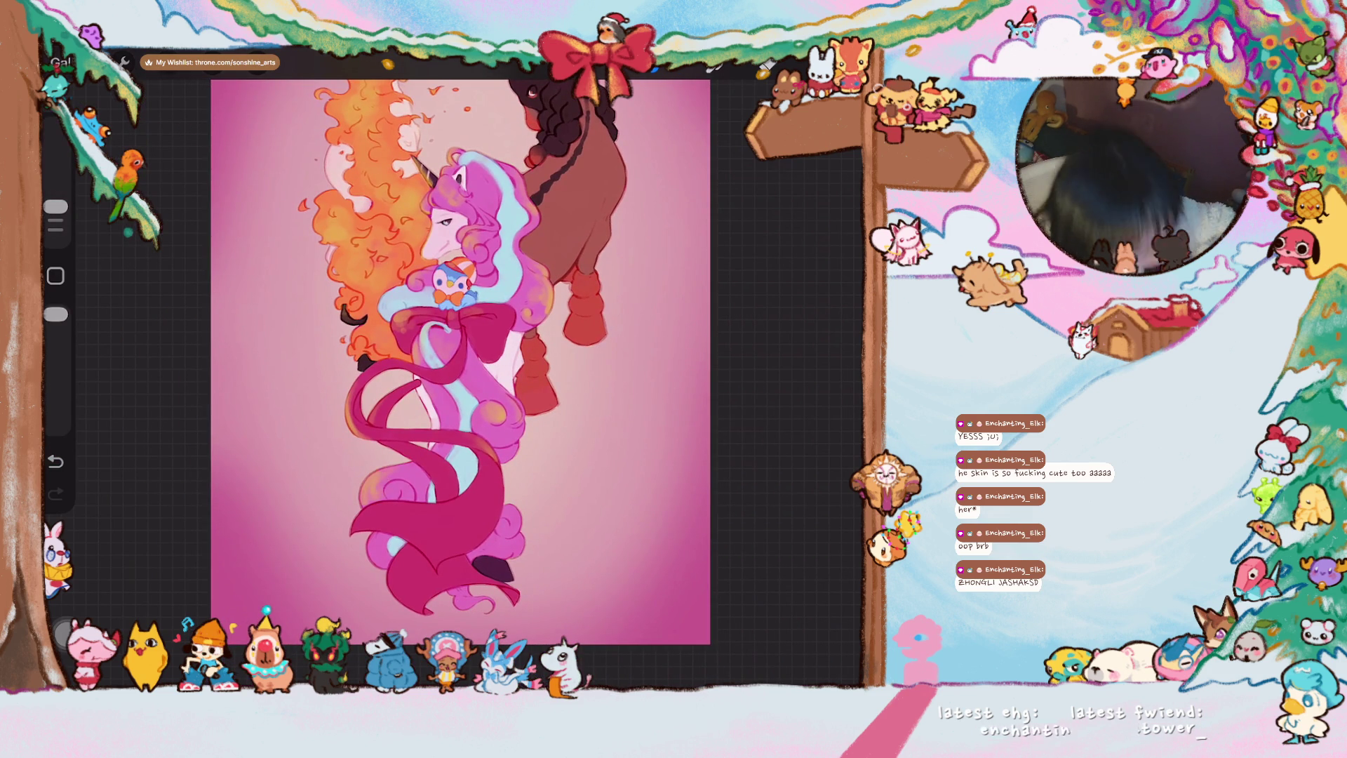
{"action": "key", "text": "ctrl+0"}
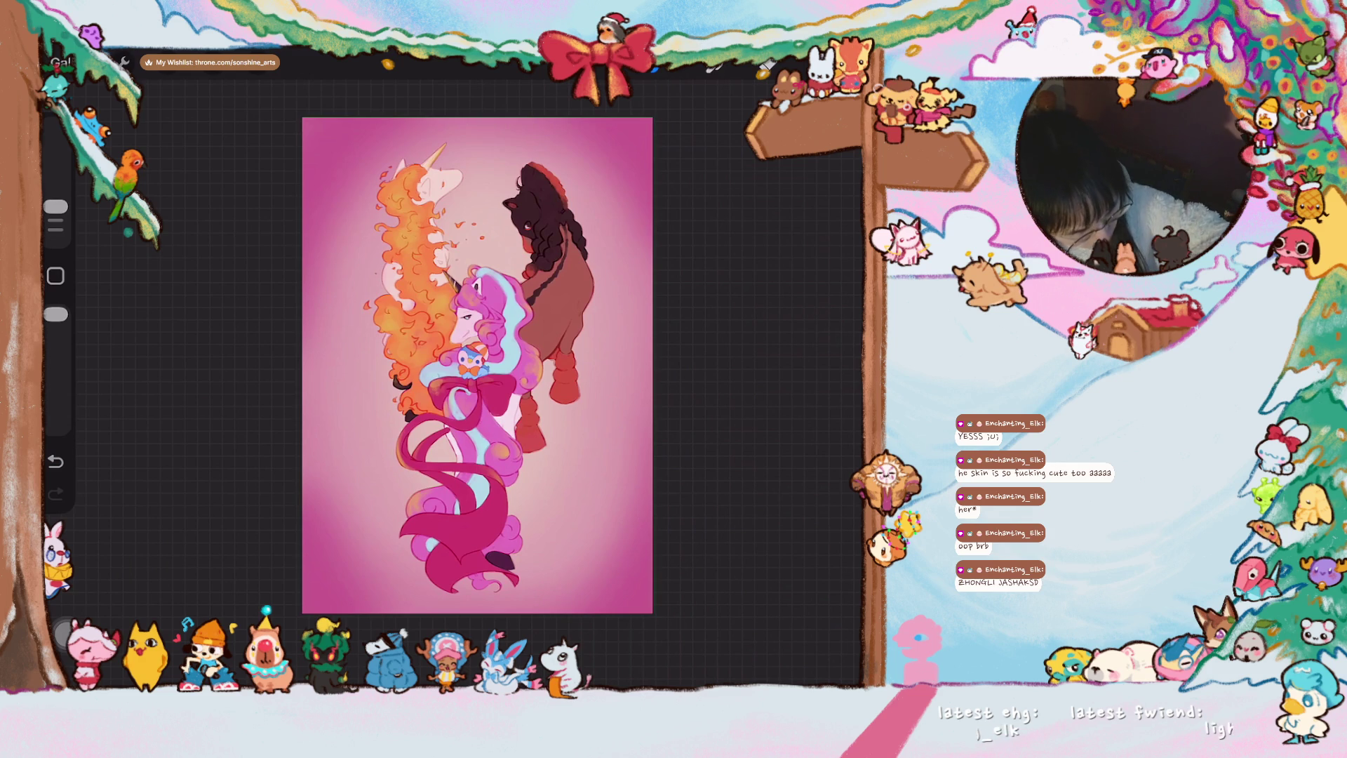
{"action": "scroll", "coordinate": [379, 359], "scroll_direction": "up", "scroll_amount": 5}
{"action": "scroll", "coordinate": [300, 379], "scroll_direction": "up", "scroll_amount": 2}
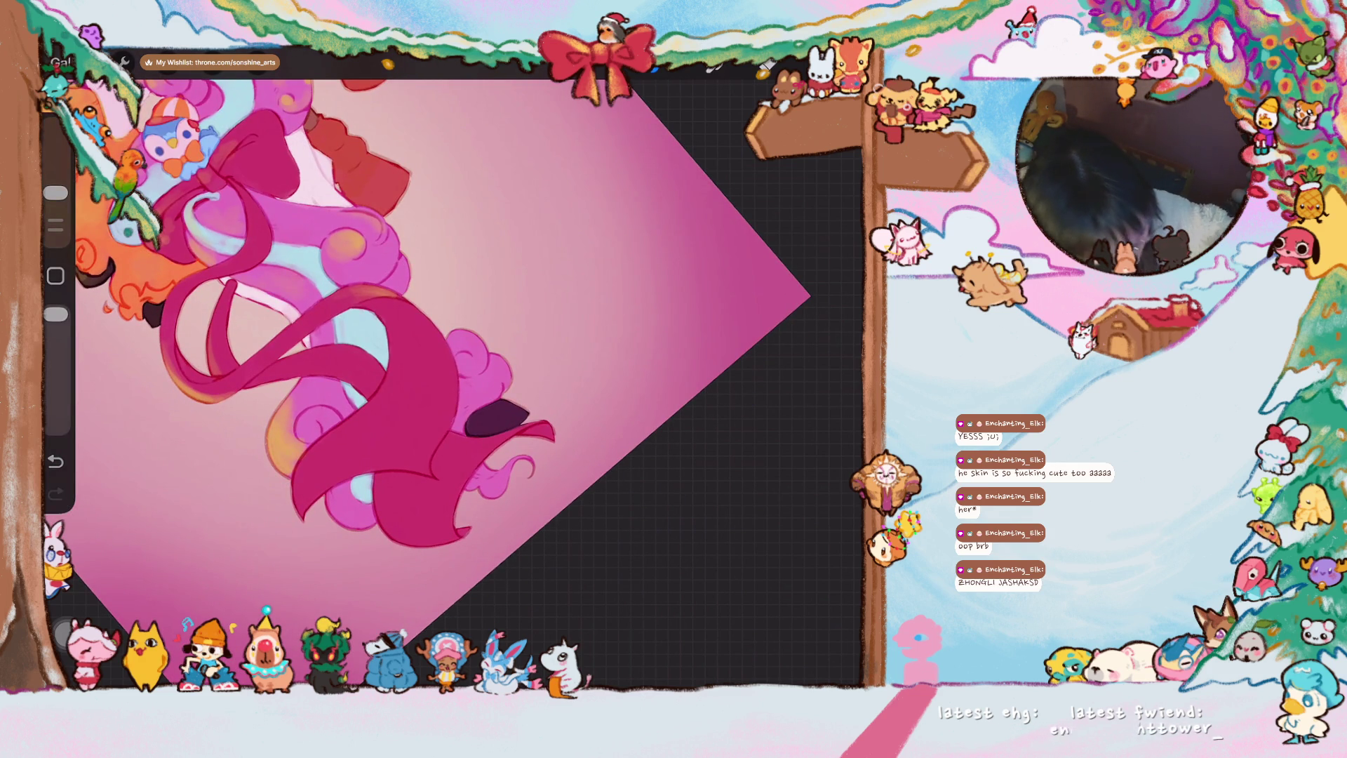
{"action": "scroll", "coordinate": [453, 379], "scroll_direction": "up", "scroll_amount": 2}
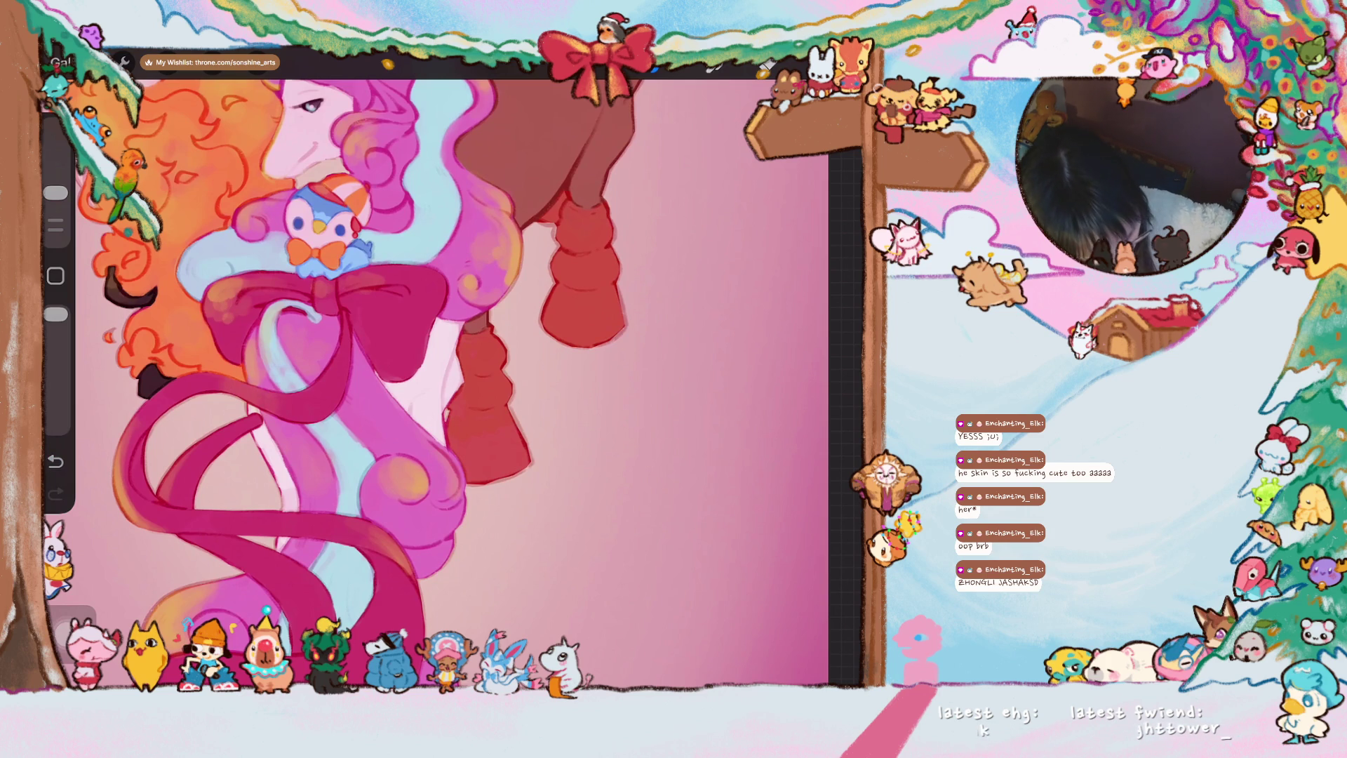
{"action": "left_click_drag", "start_coordinate": [56, 193], "coordinate": [56, 200]}
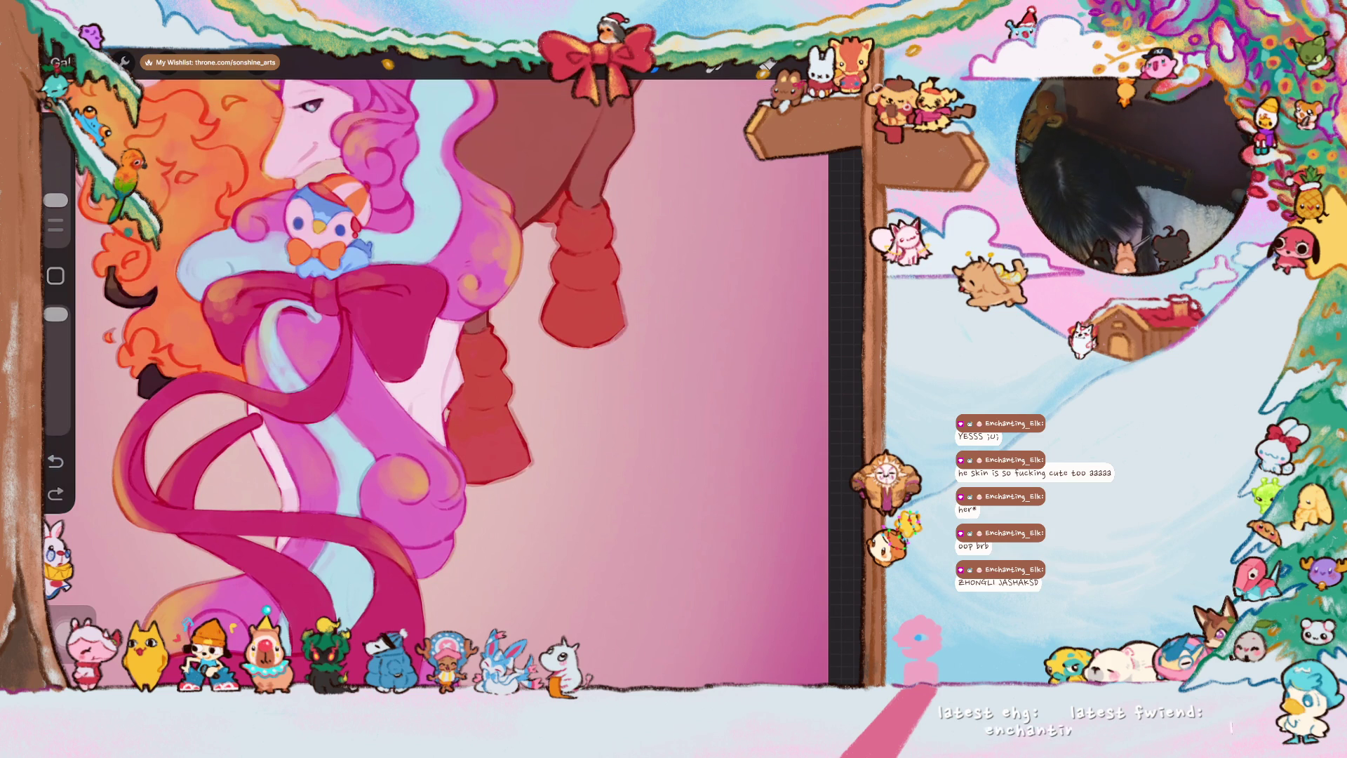
{"action": "scroll", "coordinate": [388, 381], "scroll_direction": "down", "scroll_amount": 2}
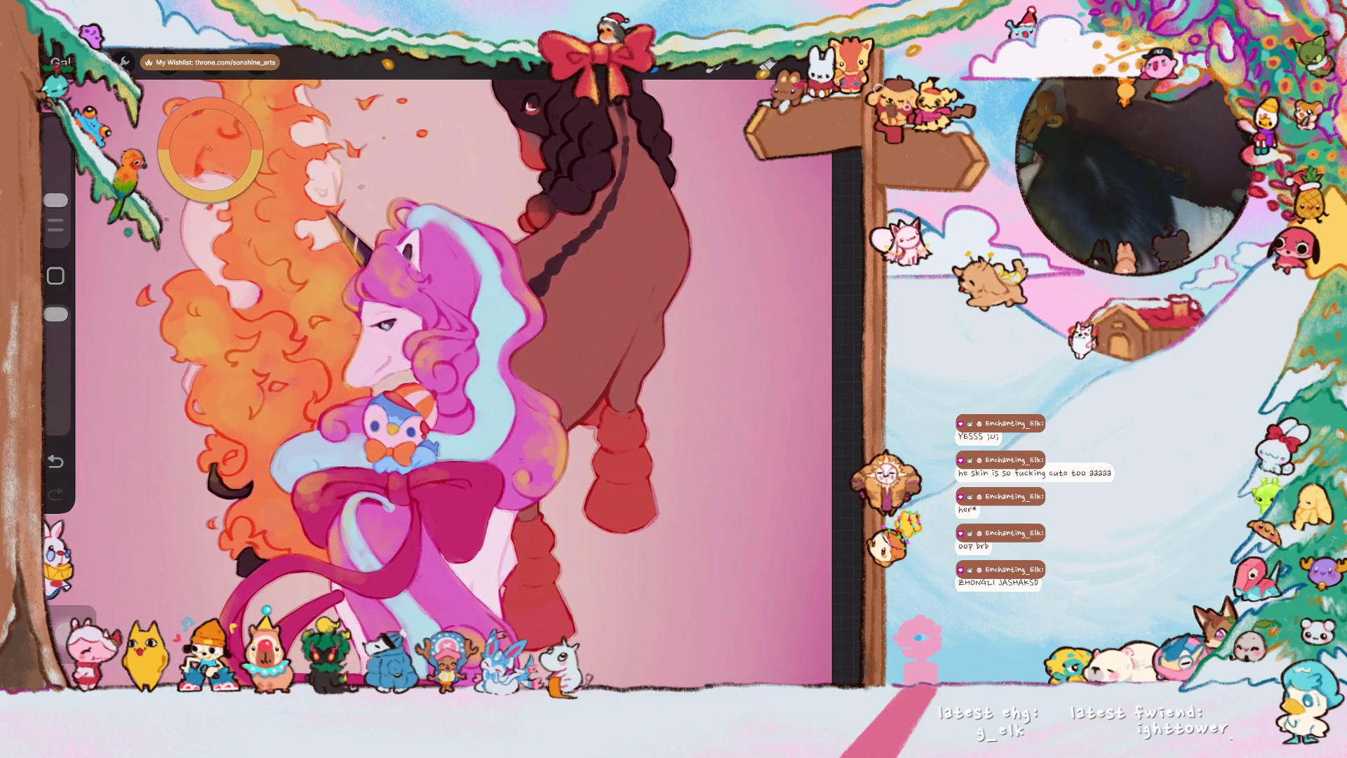
- Undo the last stroke and dab a small touch-up in its place, then rotate out to see the tail
{"action": "left_click", "coordinate": [848, 63]}
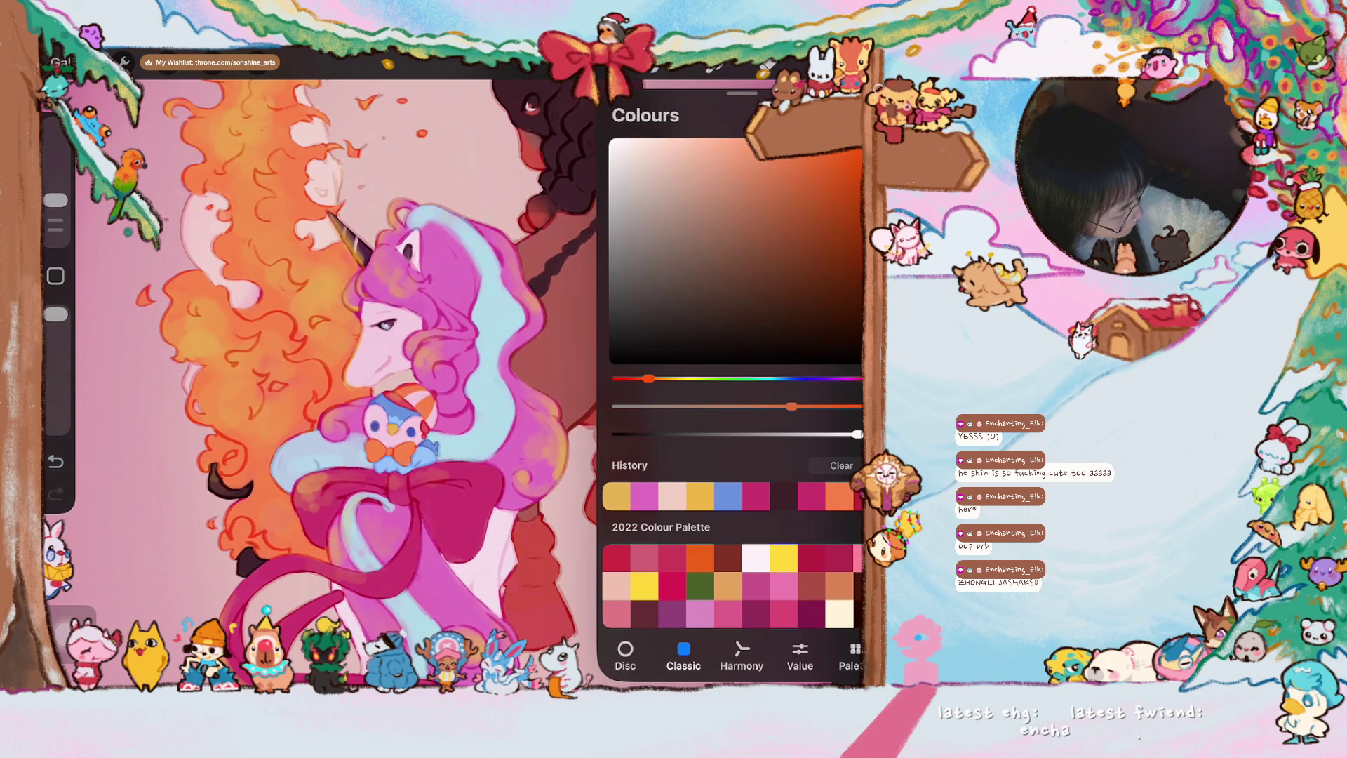
{"action": "left_click", "coordinate": [351, 292]}
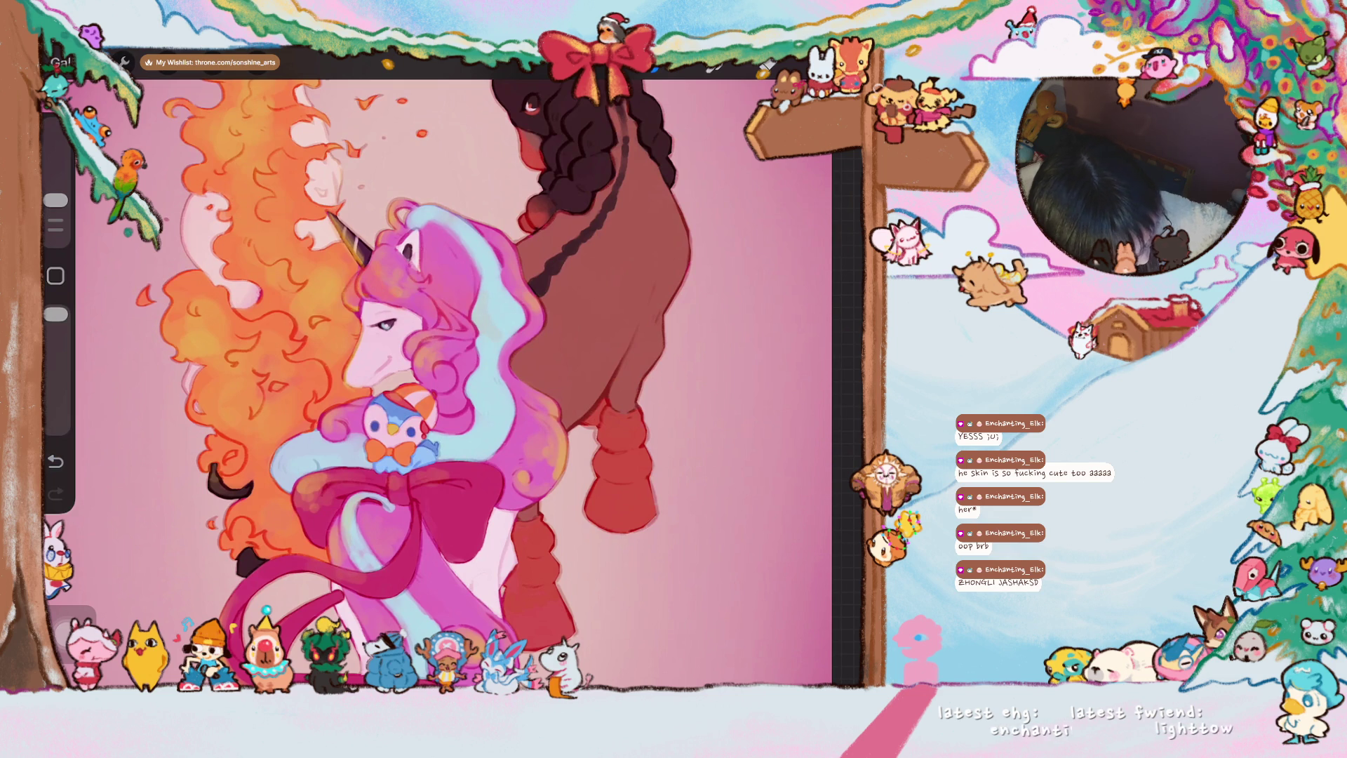
{"action": "key", "text": "ctrl+z"}
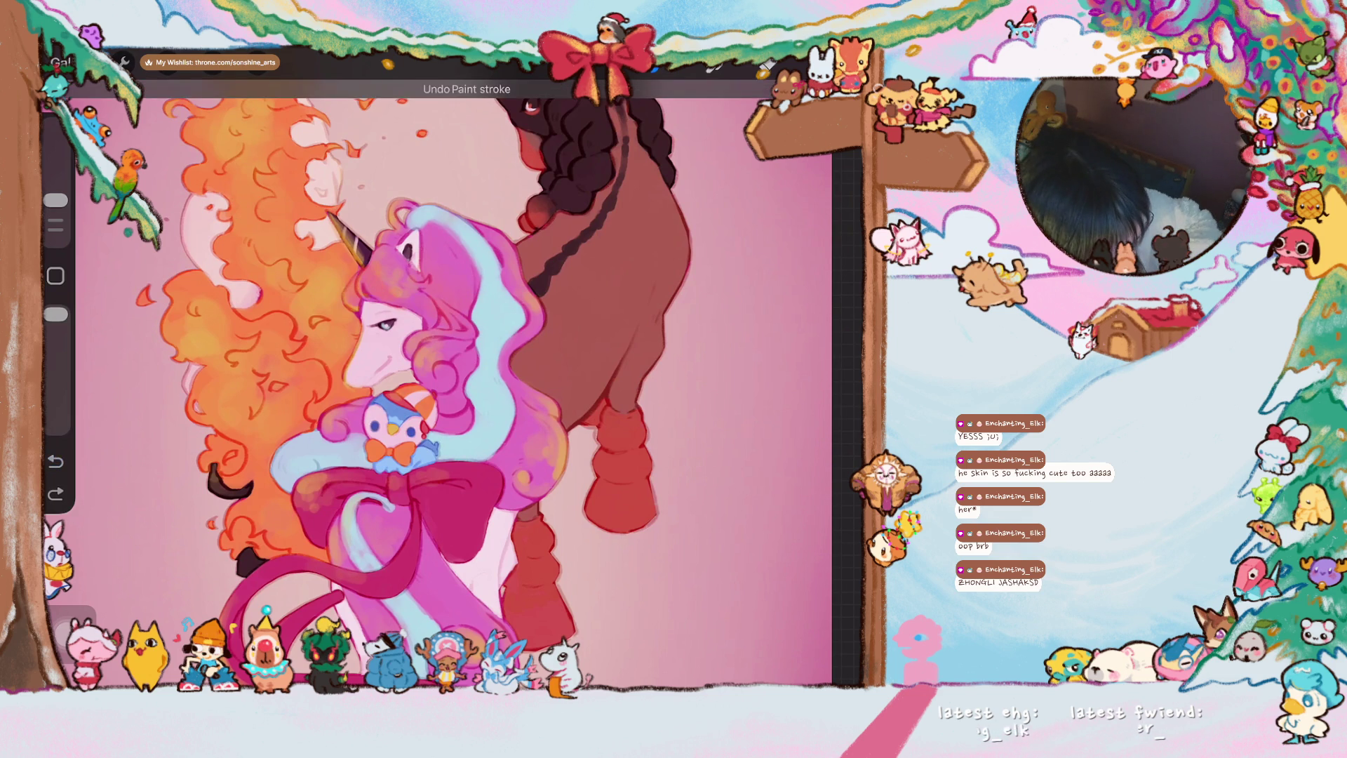
{"action": "left_click", "coordinate": [497, 357]}
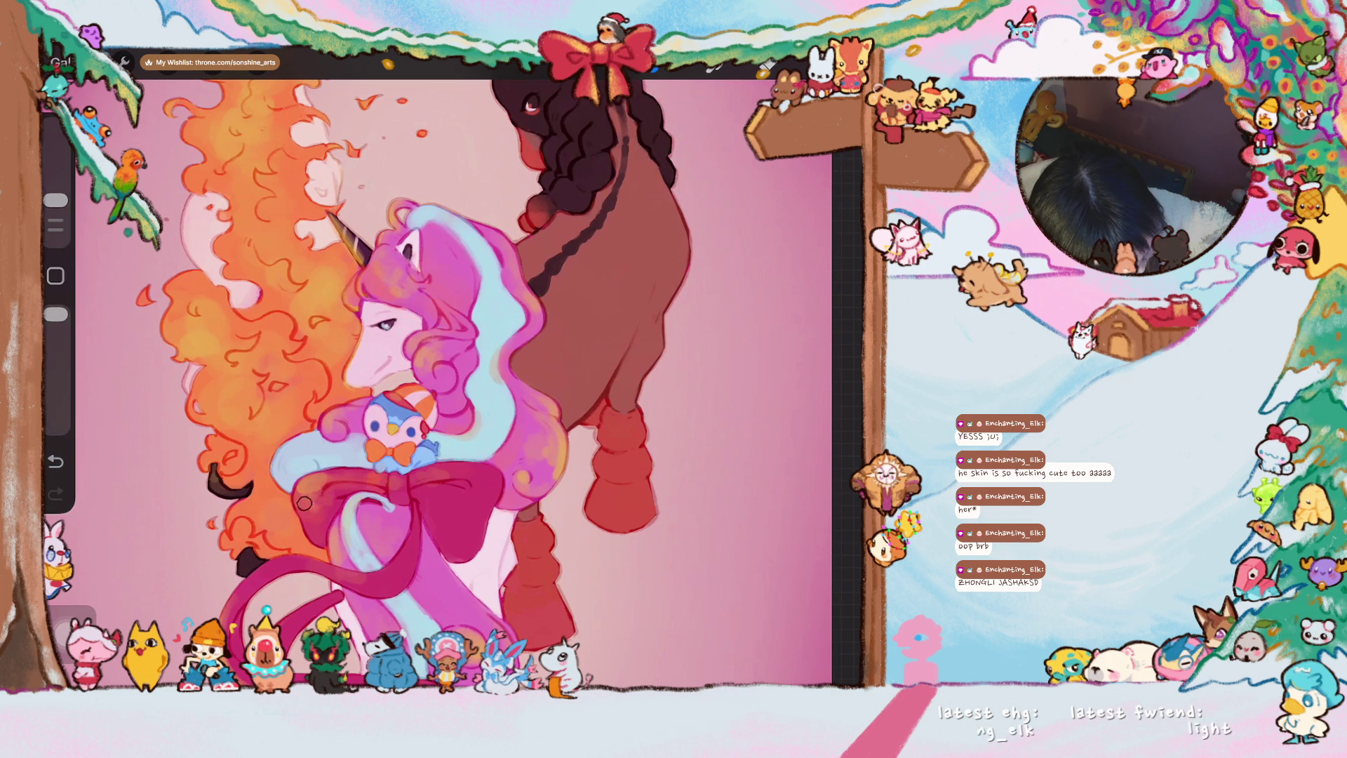
{"action": "left_click_drag", "start_coordinate": [304, 502], "coordinate": [379, 391]}
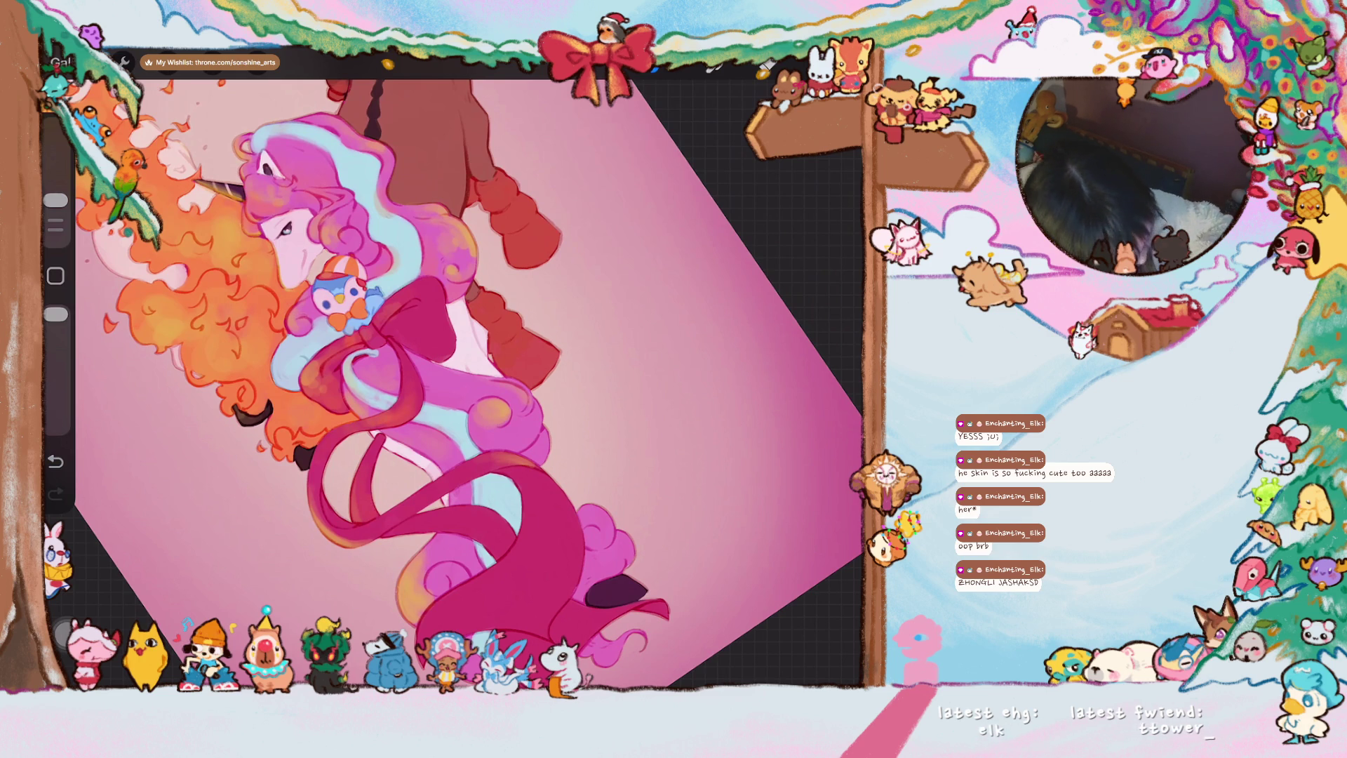
{"action": "scroll", "coordinate": [454, 377], "scroll_direction": "up", "scroll_amount": 3}
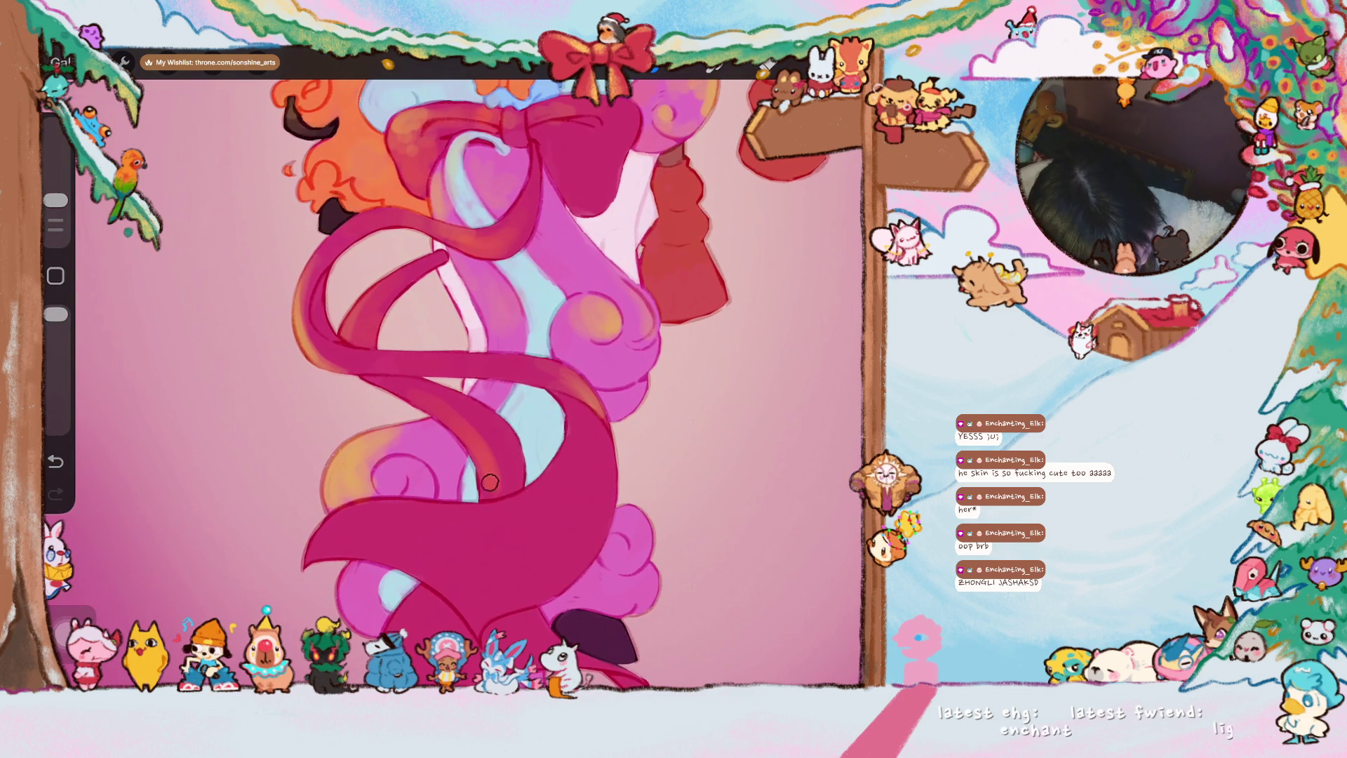
- With a larger brush, paint pink along the ribbon fold's lower edge, then fit the artwork upright
{"action": "mouse_move", "coordinate": [57, 200]}
{"action": "left_mouse_down"}
{"action": "mouse_move", "coordinate": [56, 175]}
{"action": "mouse_move", "coordinate": [56, 200]}
{"action": "left_mouse_up"}
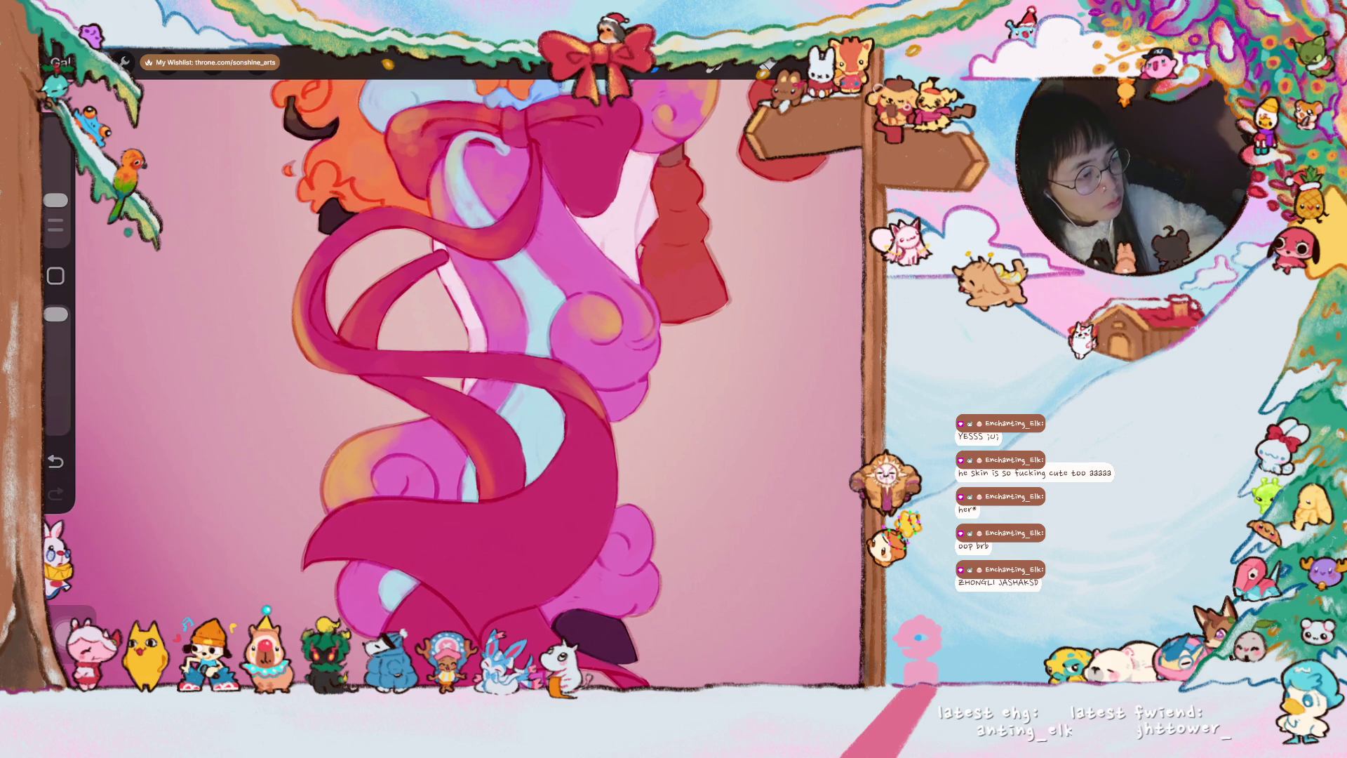
{"action": "scroll", "coordinate": [454, 382], "scroll_direction": "up", "scroll_amount": 2}
{"action": "scroll", "coordinate": [461, 378], "scroll_direction": "down", "scroll_amount": 2}
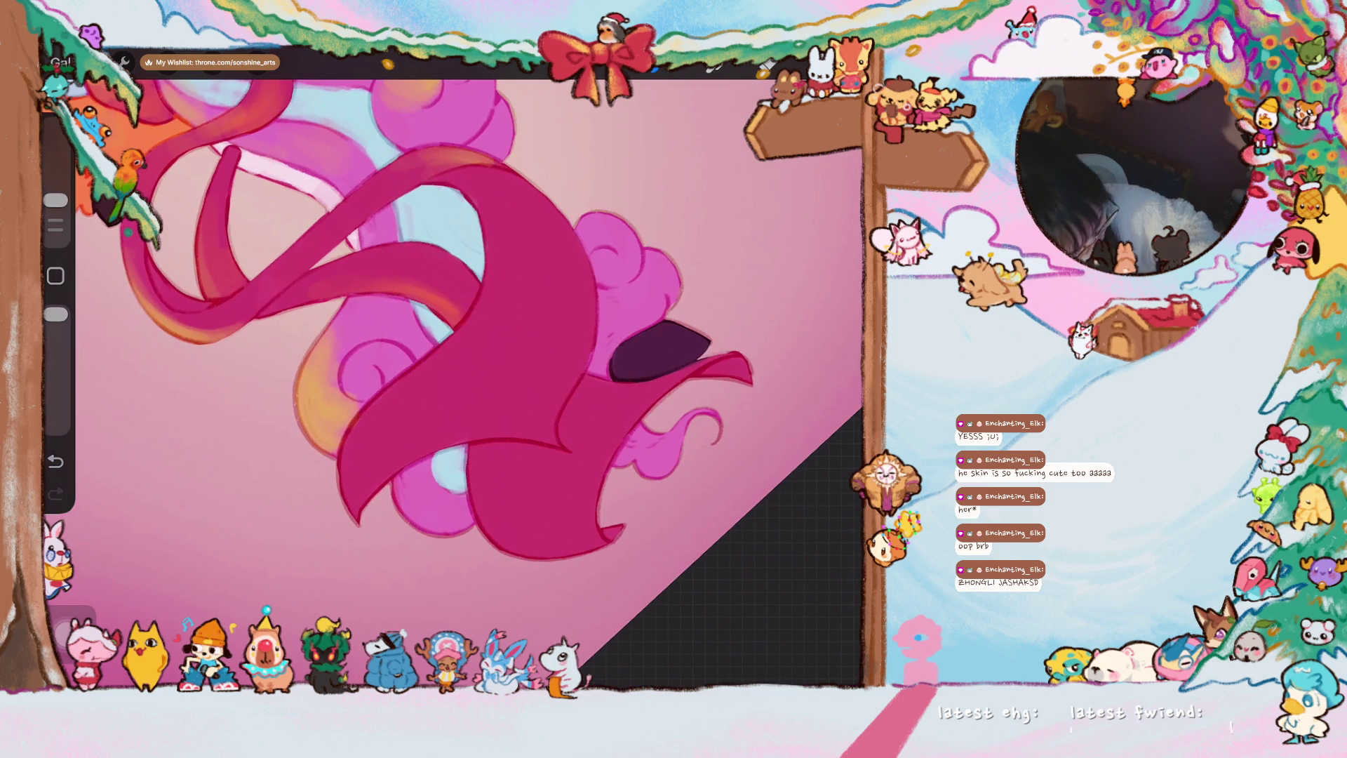
{"action": "left_click_drag", "start_coordinate": [378, 413], "coordinate": [348, 506]}
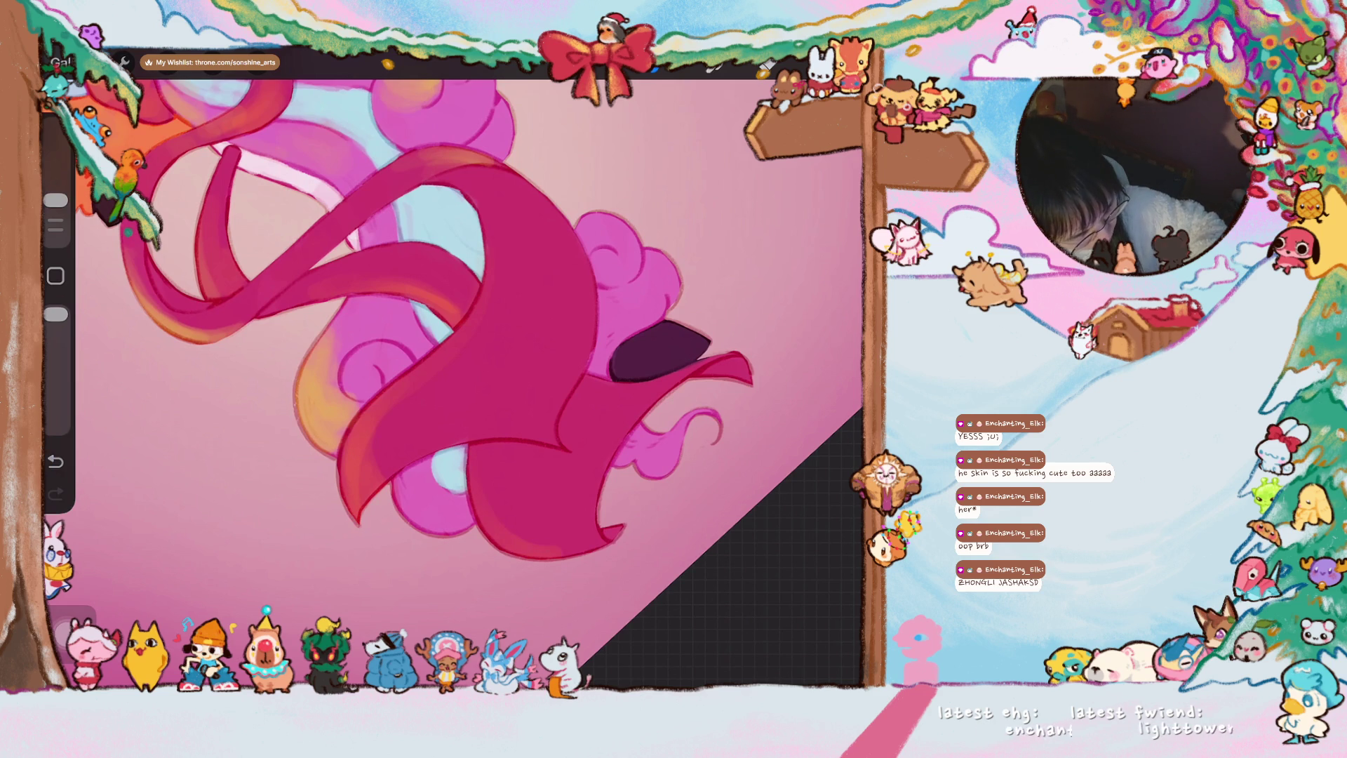
{"action": "left_click_drag", "start_coordinate": [453, 348], "coordinate": [494, 305]}
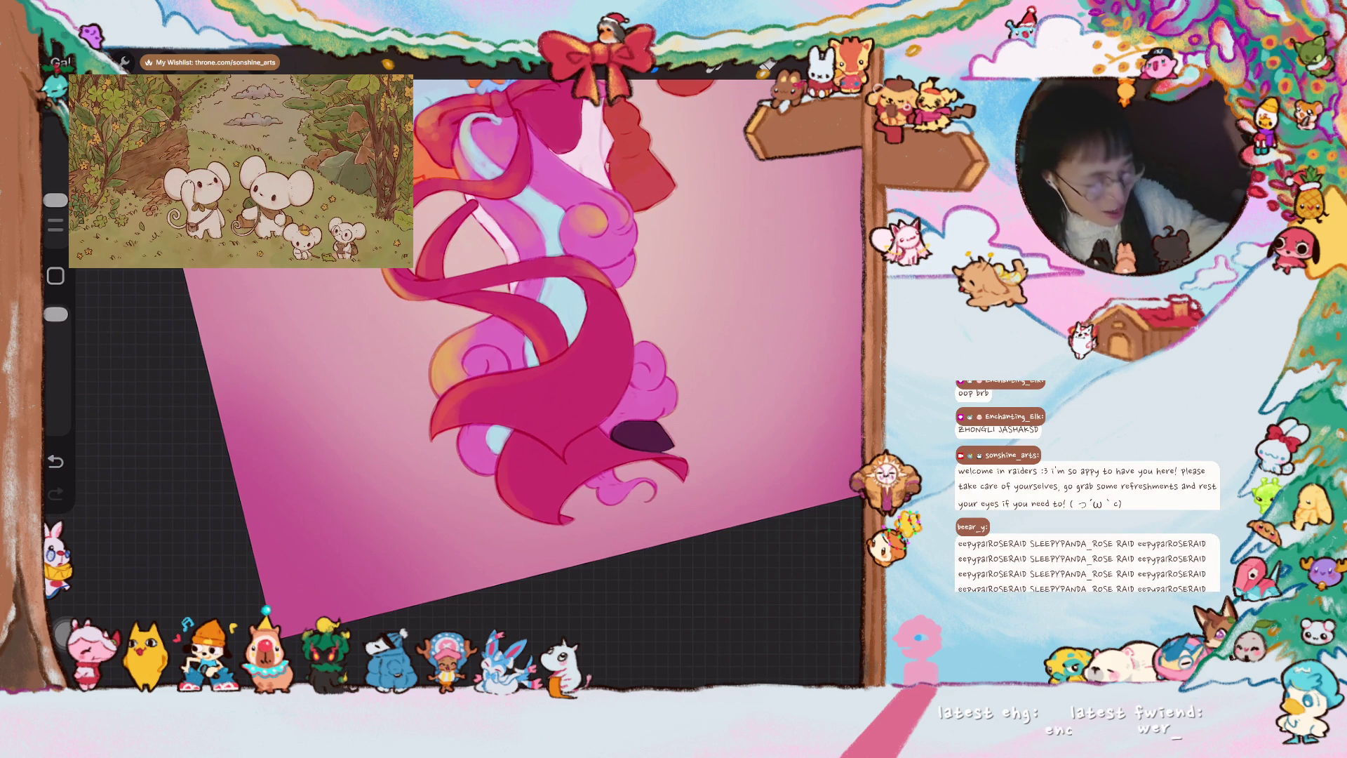
{"action": "key", "text": "ctrl+0"}
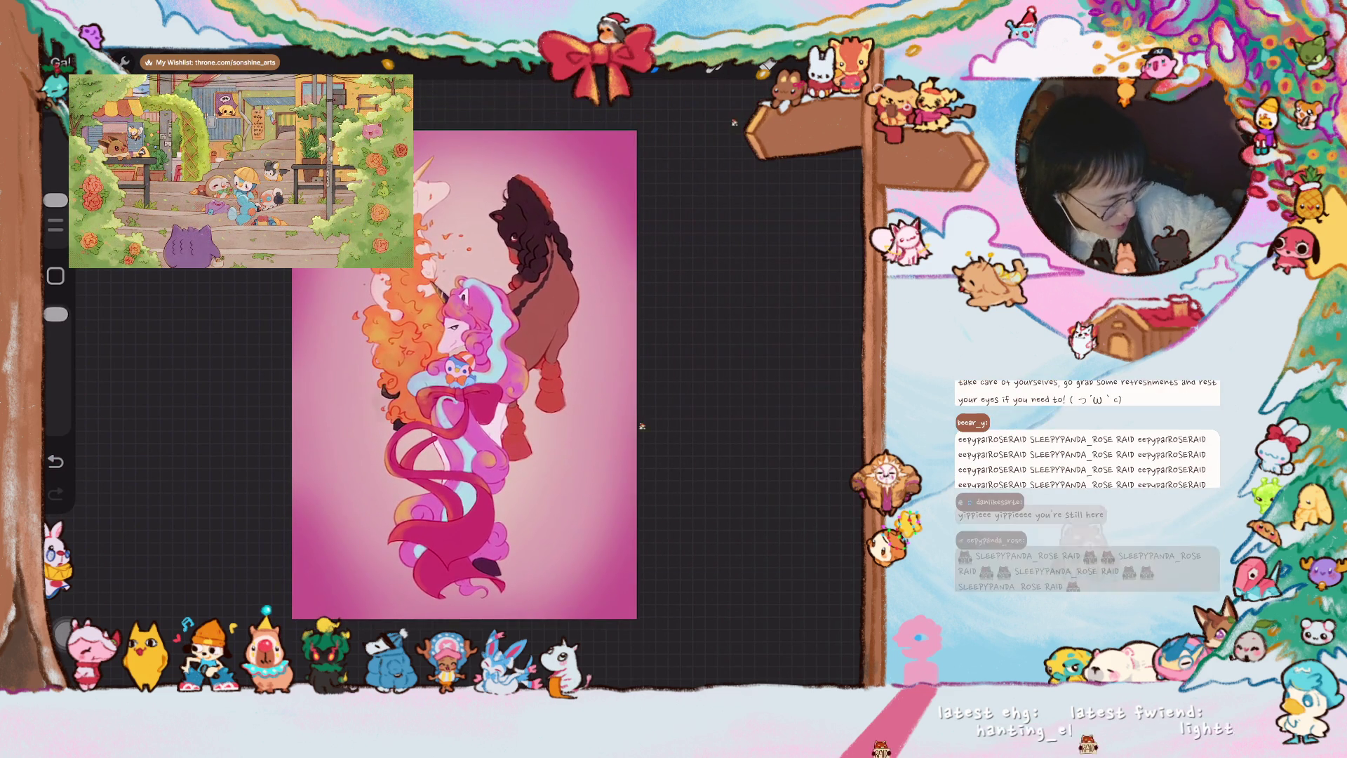
{"action": "key", "text": "l"}
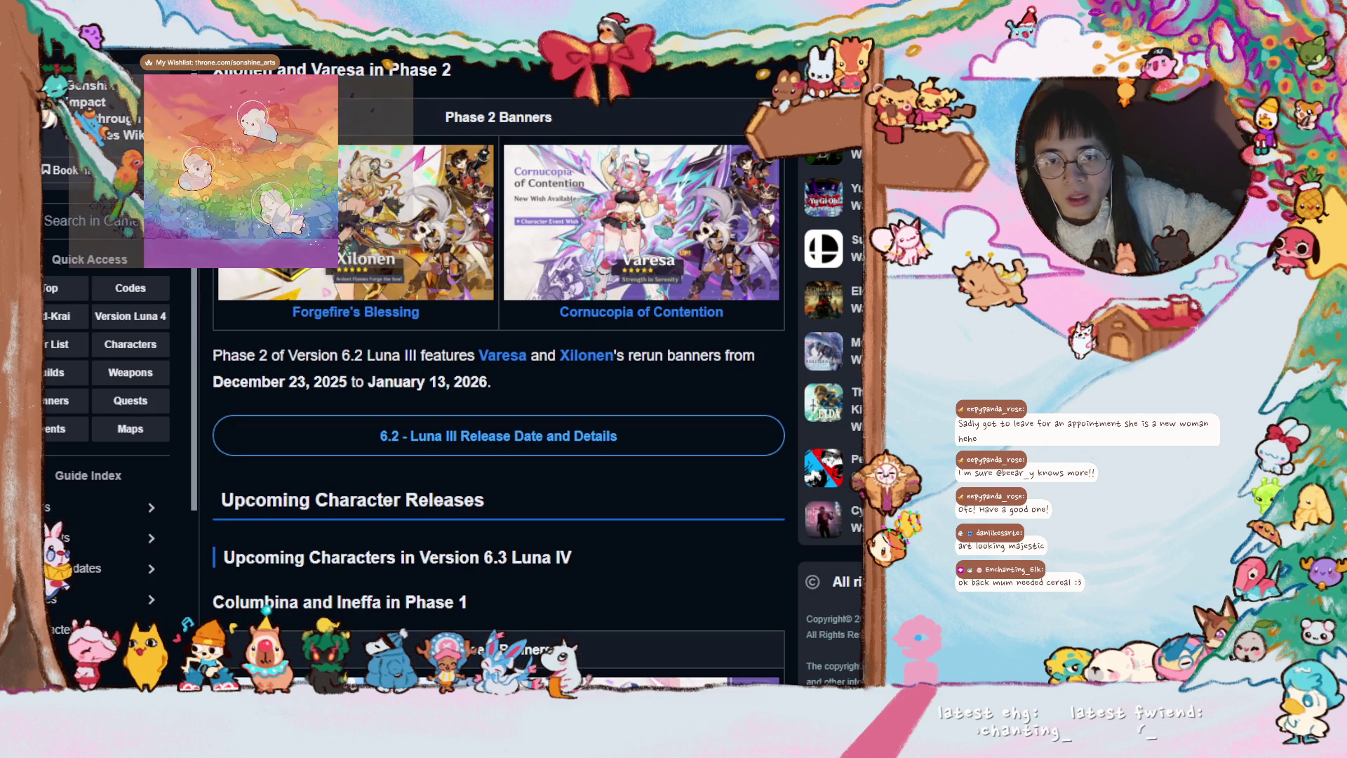
{"action": "scroll", "coordinate": [357, 337], "scroll_direction": "down", "scroll_amount": 5}
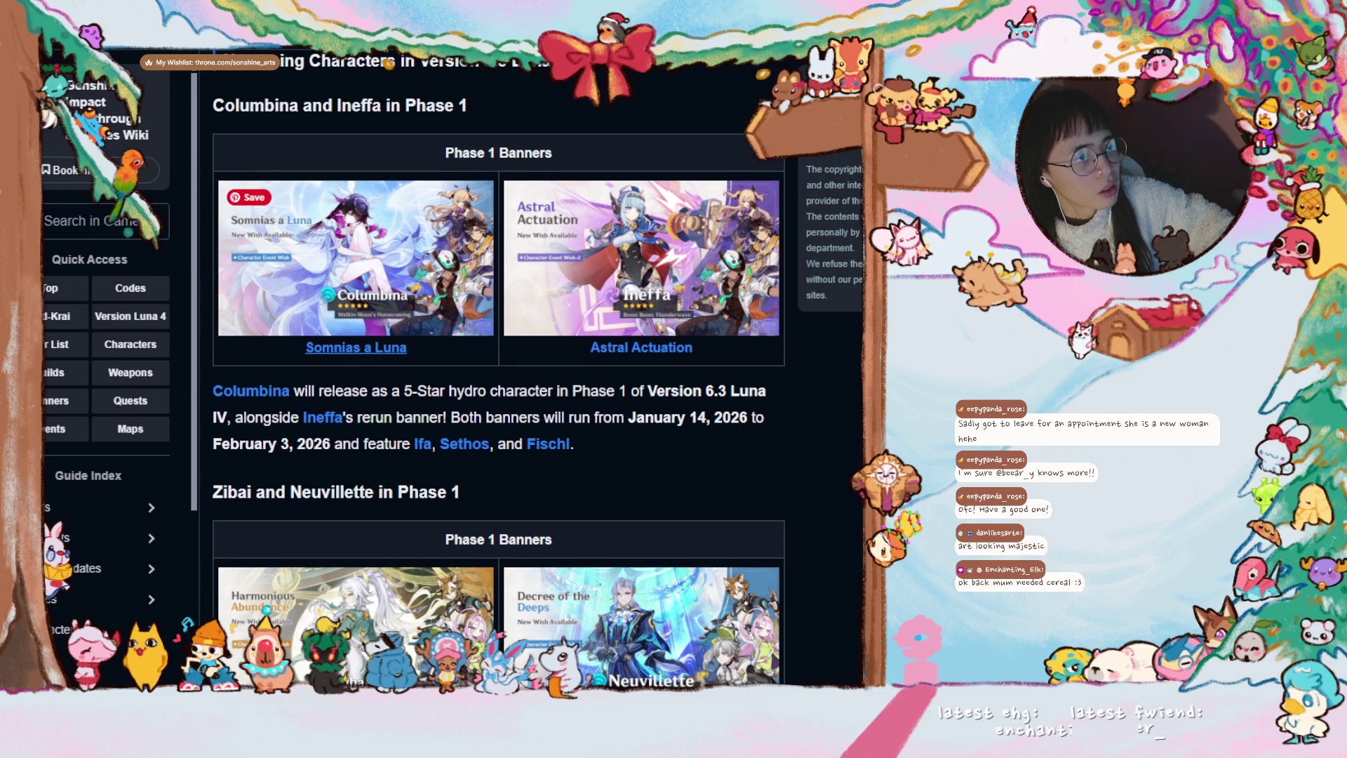
{"action": "scroll", "coordinate": [357, 327], "scroll_direction": "down", "scroll_amount": 2}
- Open the Zibai Banner Dates and 4-Star Characters article on Game8
{"action": "left_click", "coordinate": [417, 437]}
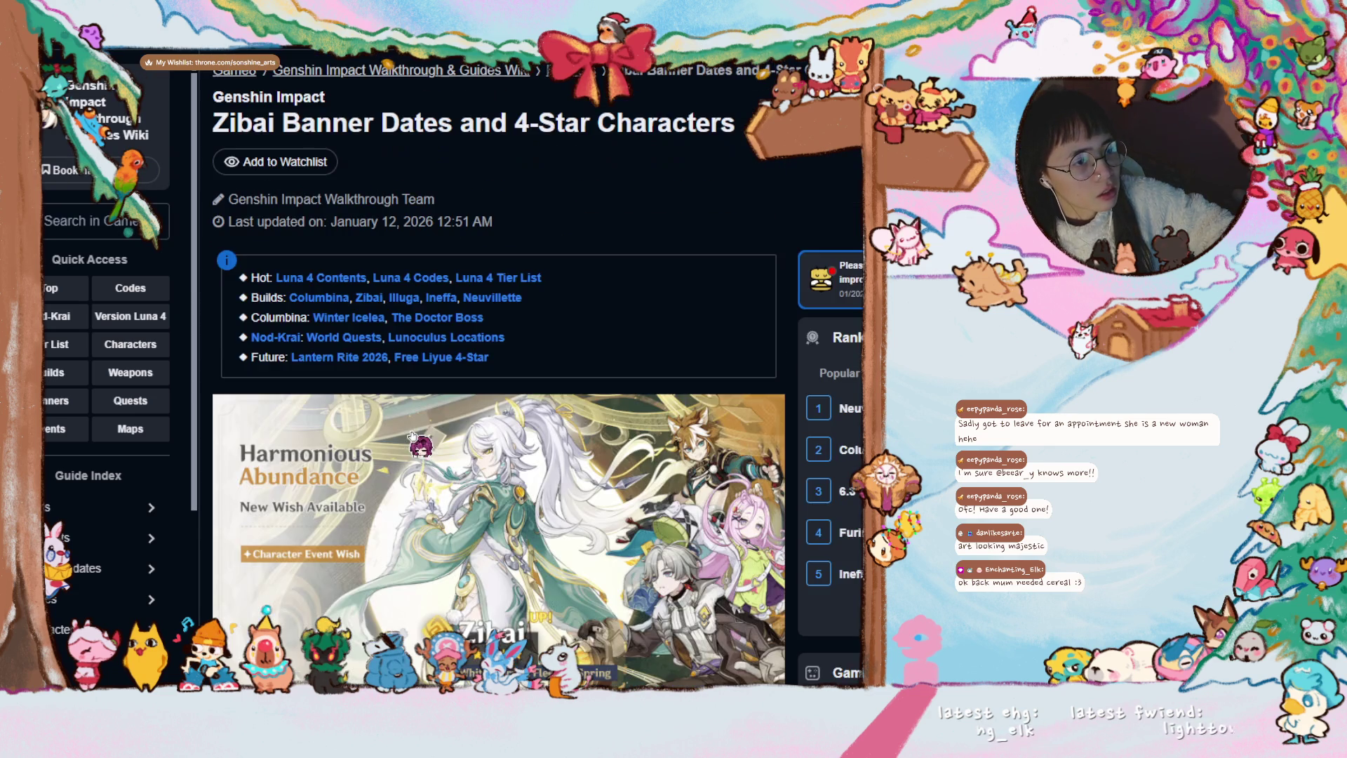
{"action": "scroll", "coordinate": [421, 442], "scroll_direction": "down", "scroll_amount": 2}
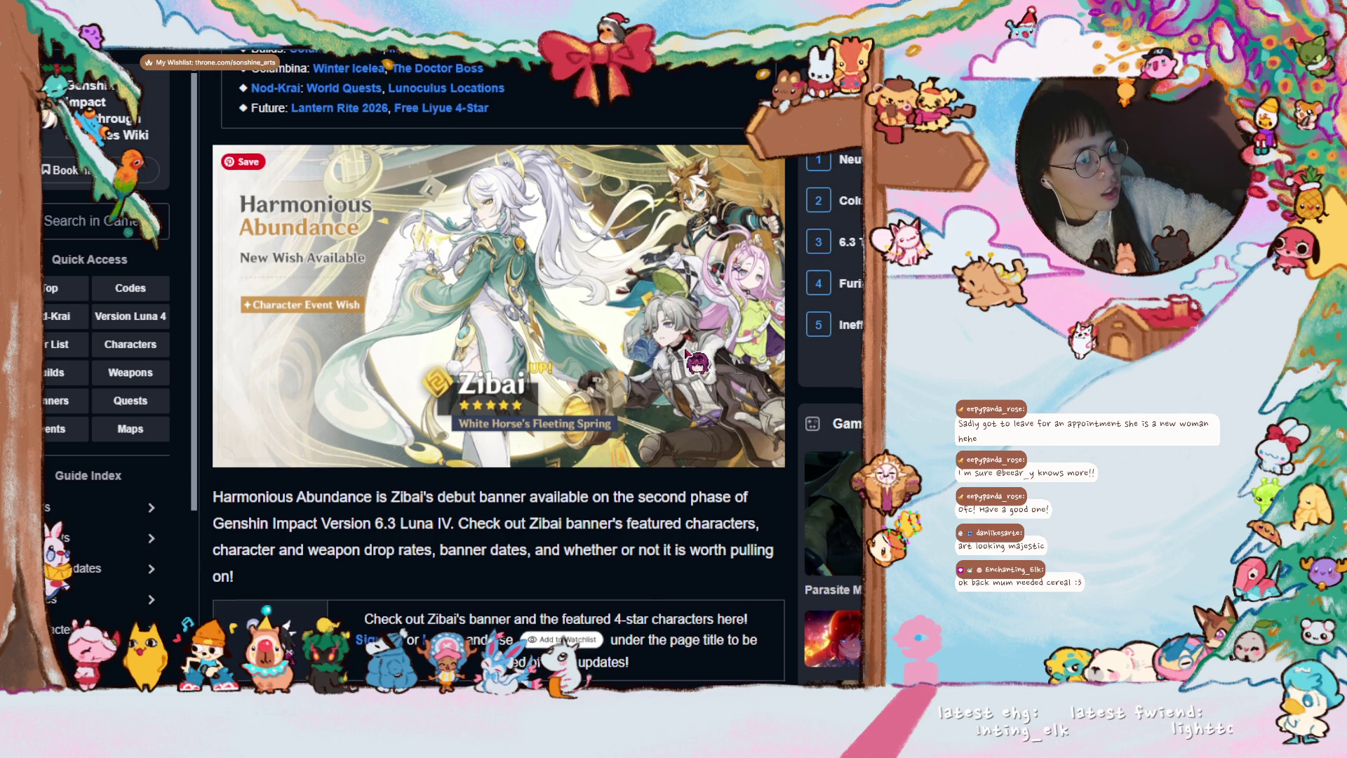
{"action": "scroll", "coordinate": [695, 361], "scroll_direction": "down", "scroll_amount": 4}
{"action": "scroll", "coordinate": [696, 360], "scroll_direction": "down", "scroll_amount": 1}
{"action": "scroll", "coordinate": [696, 362], "scroll_direction": "down", "scroll_amount": 4}
{"action": "scroll", "coordinate": [696, 362], "scroll_direction": "up", "scroll_amount": 3}
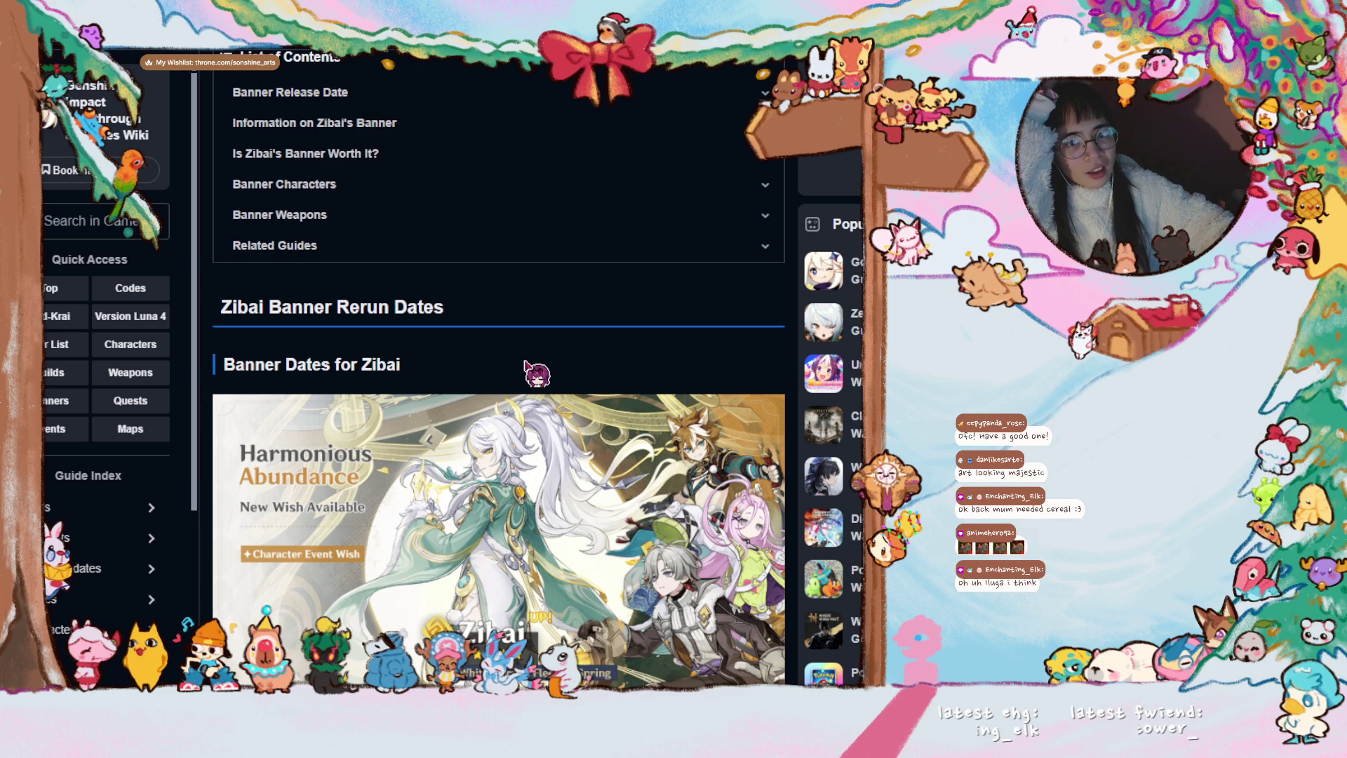
{"action": "scroll", "coordinate": [525, 361], "scroll_direction": "down", "scroll_amount": 4}
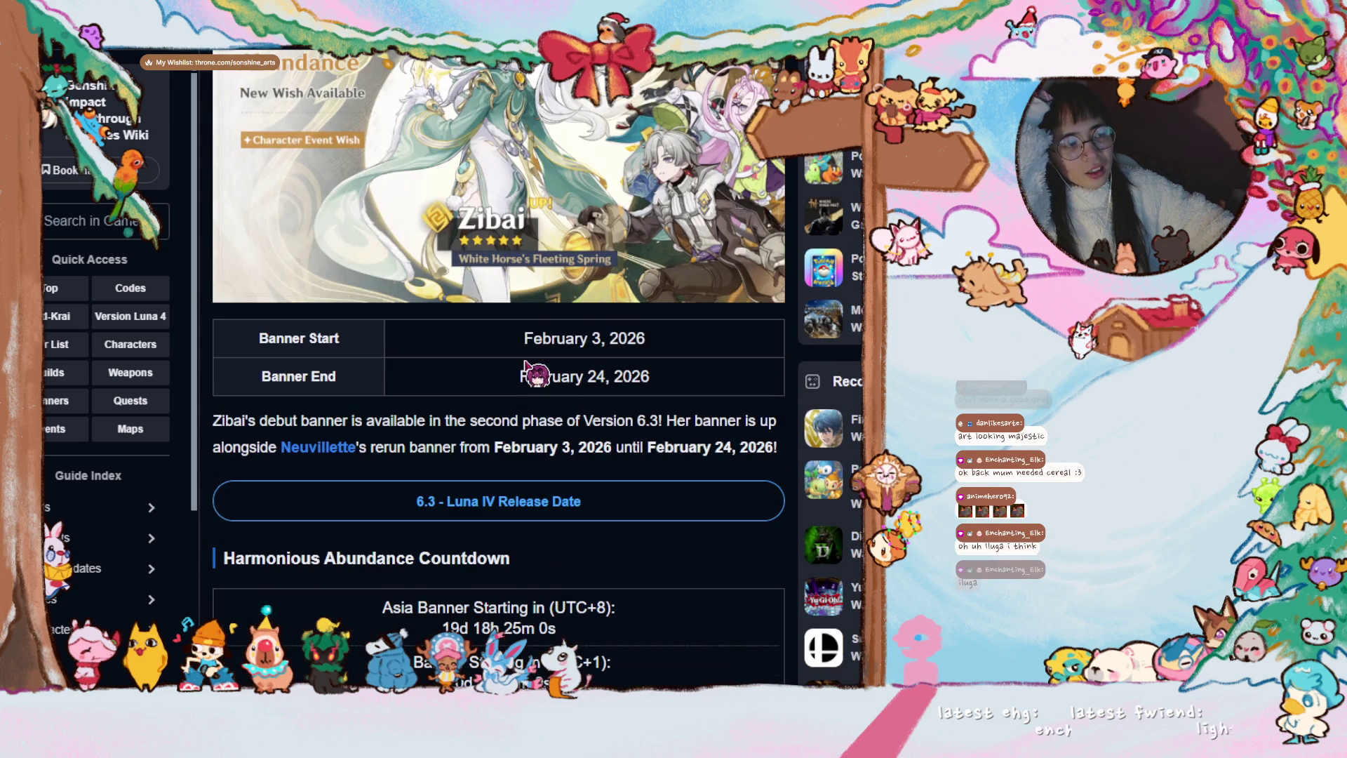
{"action": "scroll", "coordinate": [516, 376], "scroll_direction": "up", "scroll_amount": 2}
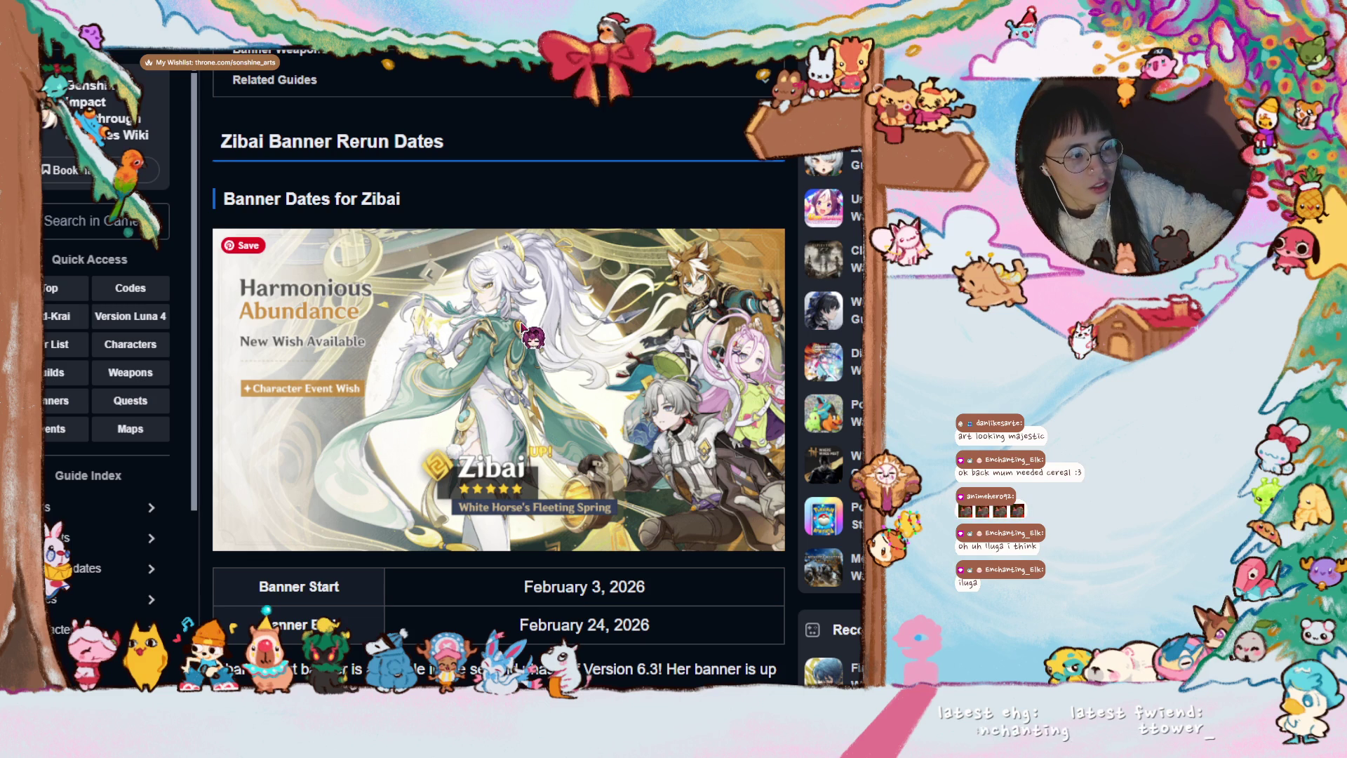
{"action": "scroll", "coordinate": [526, 333], "scroll_direction": "up", "scroll_amount": 2}
{"action": "scroll", "coordinate": [523, 329], "scroll_direction": "up", "scroll_amount": 5}
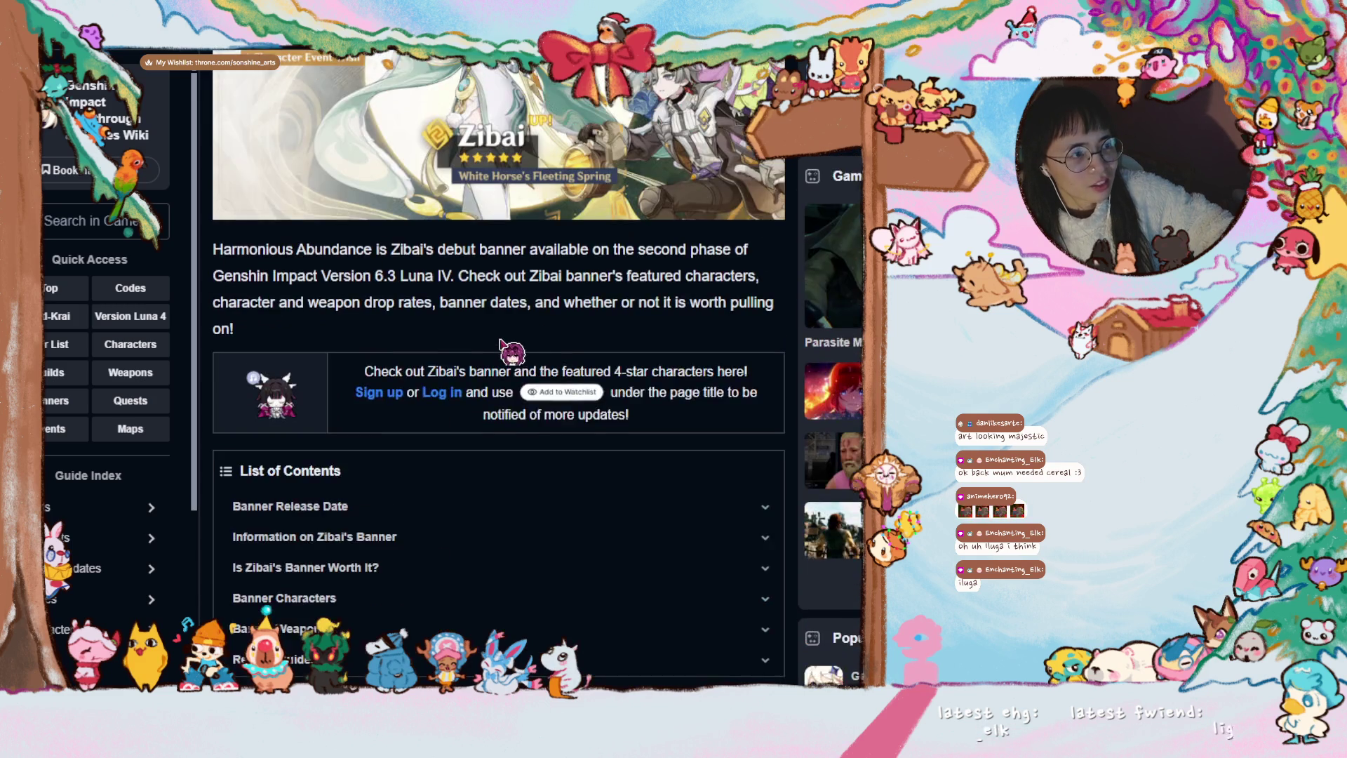
{"action": "scroll", "coordinate": [515, 335], "scroll_direction": "up", "scroll_amount": 3}
{"action": "scroll", "coordinate": [501, 345], "scroll_direction": "up", "scroll_amount": 3}
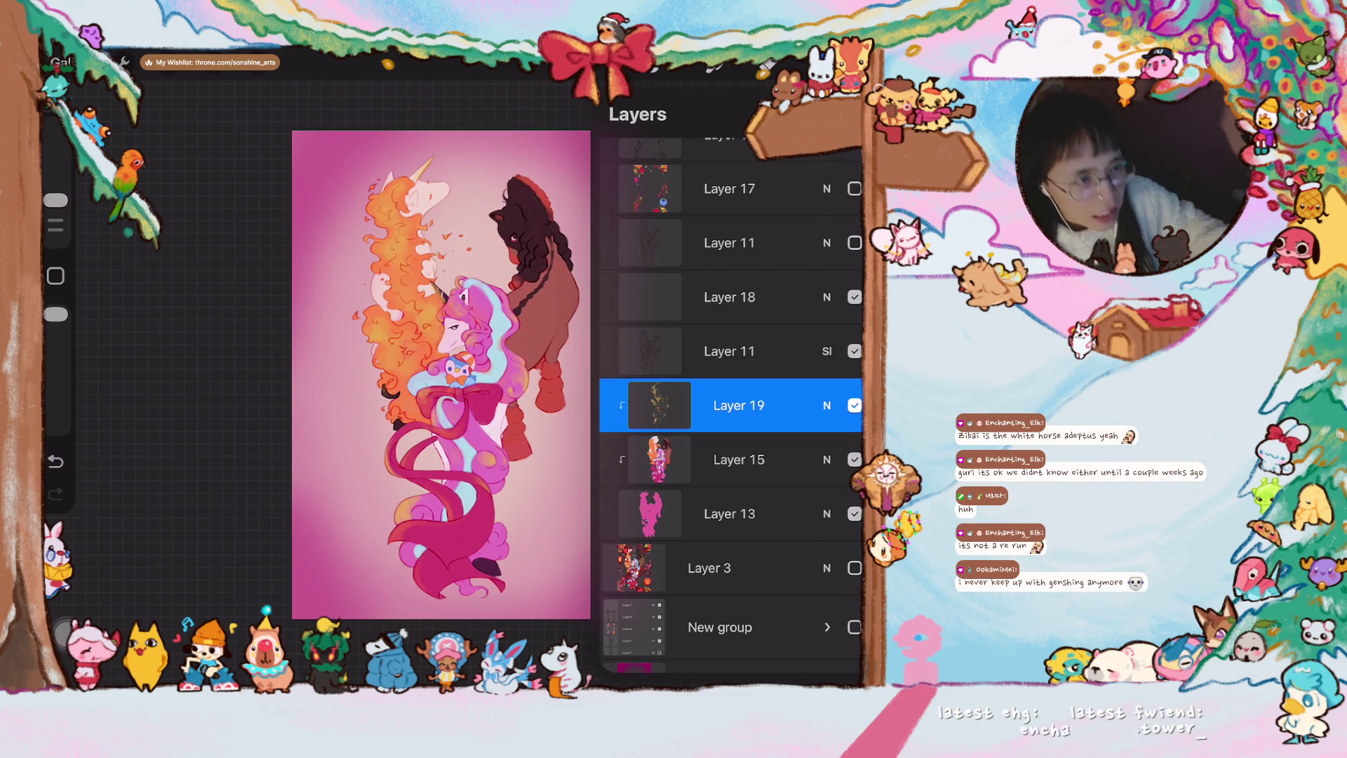
{"action": "key", "text": "l"}
{"action": "scroll", "coordinate": [451, 386], "scroll_direction": "up", "scroll_amount": 2}
{"action": "scroll", "coordinate": [450, 386], "scroll_direction": "up", "scroll_amount": 3}
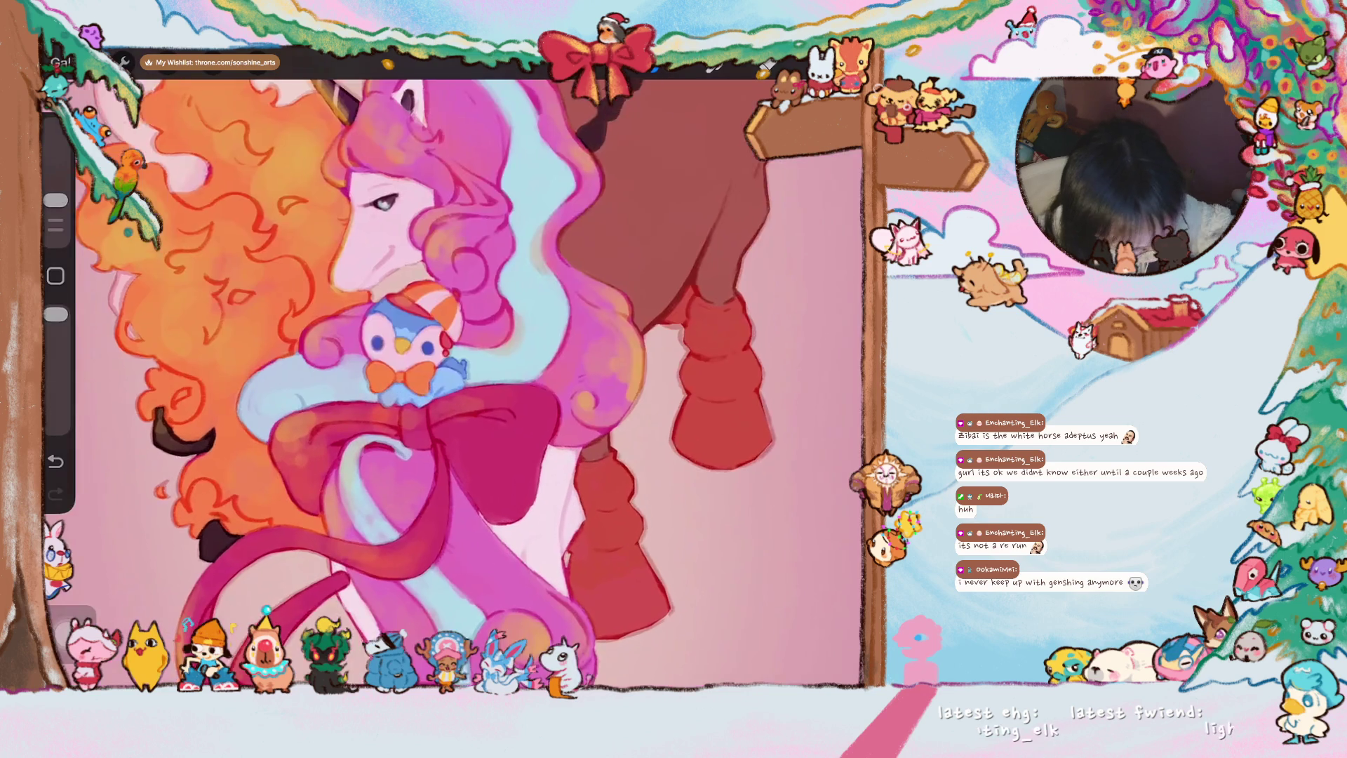
{"action": "scroll", "coordinate": [451, 385], "scroll_direction": "up", "scroll_amount": 2}
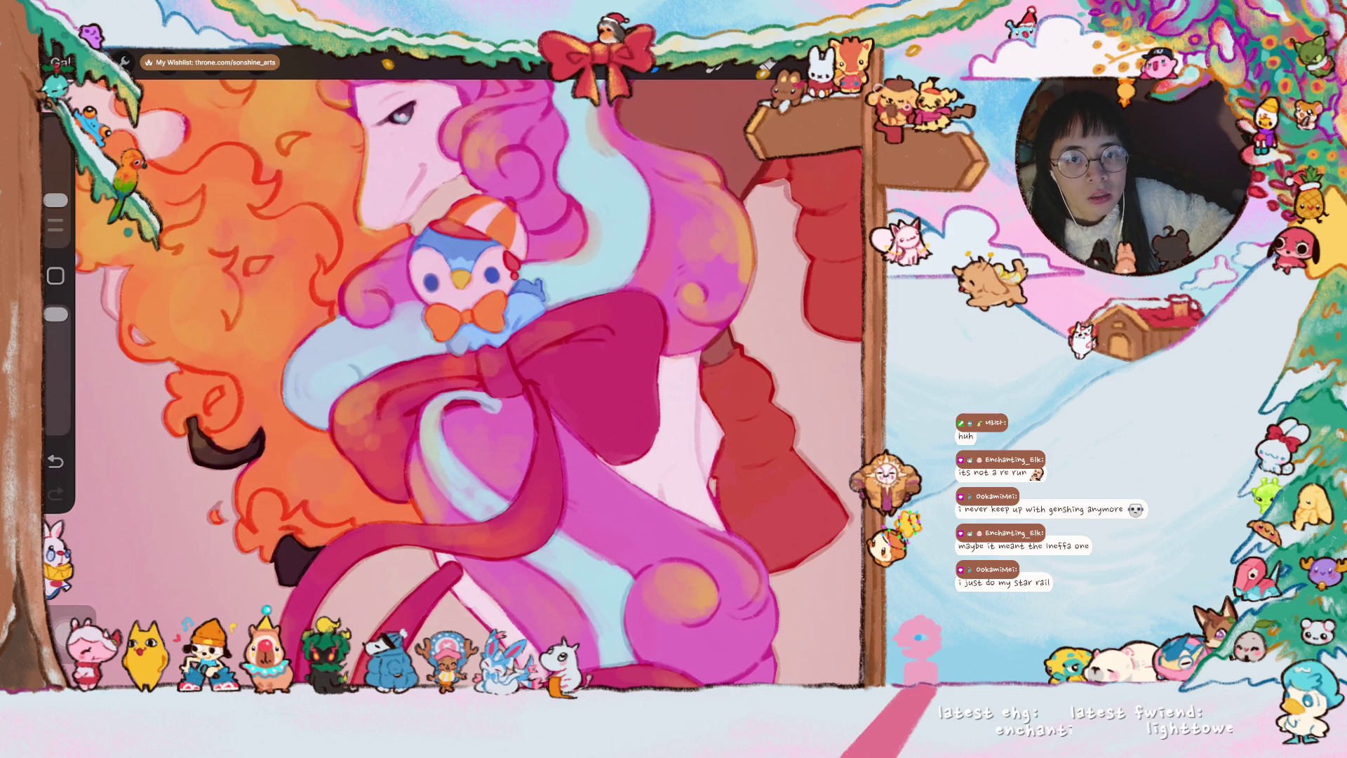
{"action": "scroll", "coordinate": [455, 383], "scroll_direction": "down", "scroll_amount": 2}
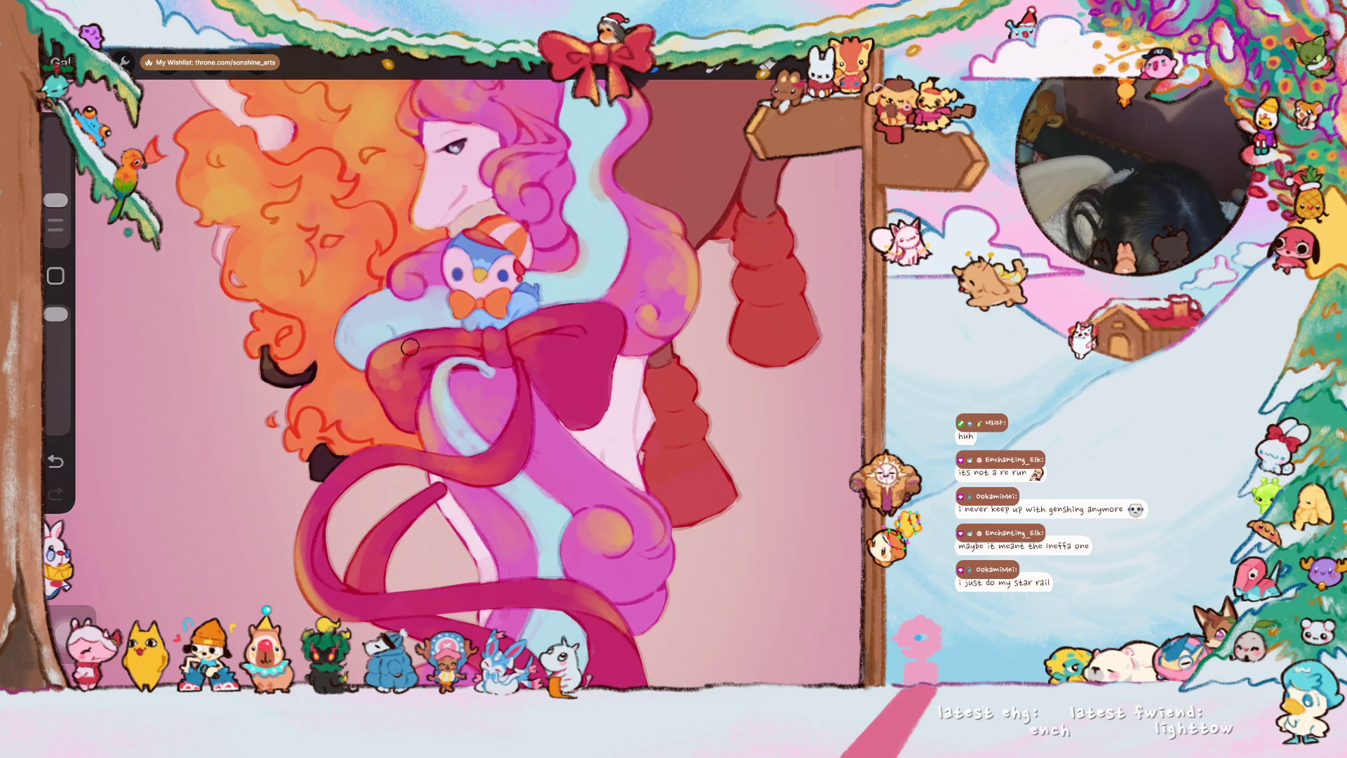
{"action": "scroll", "coordinate": [393, 351], "scroll_direction": "down", "scroll_amount": 2}
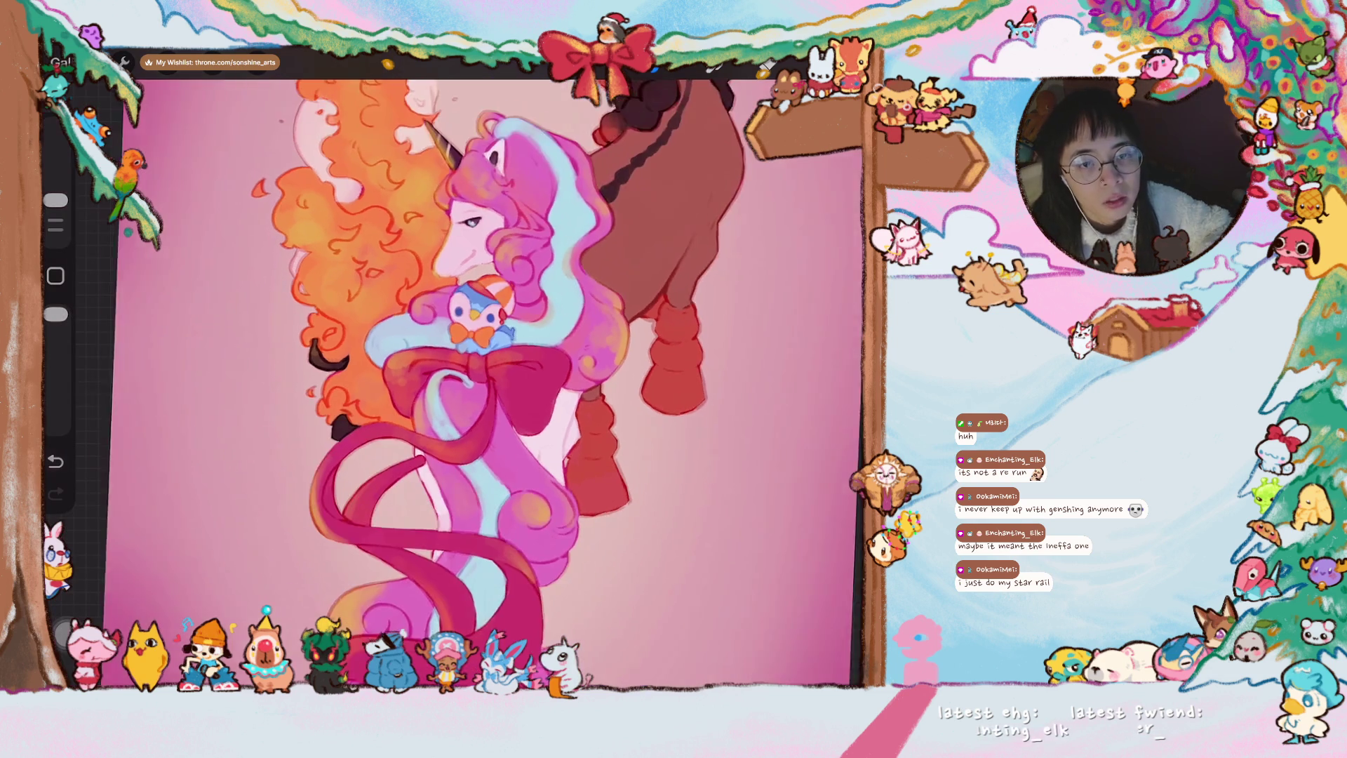
{"action": "scroll", "coordinate": [517, 379], "scroll_direction": "down", "scroll_amount": 3}
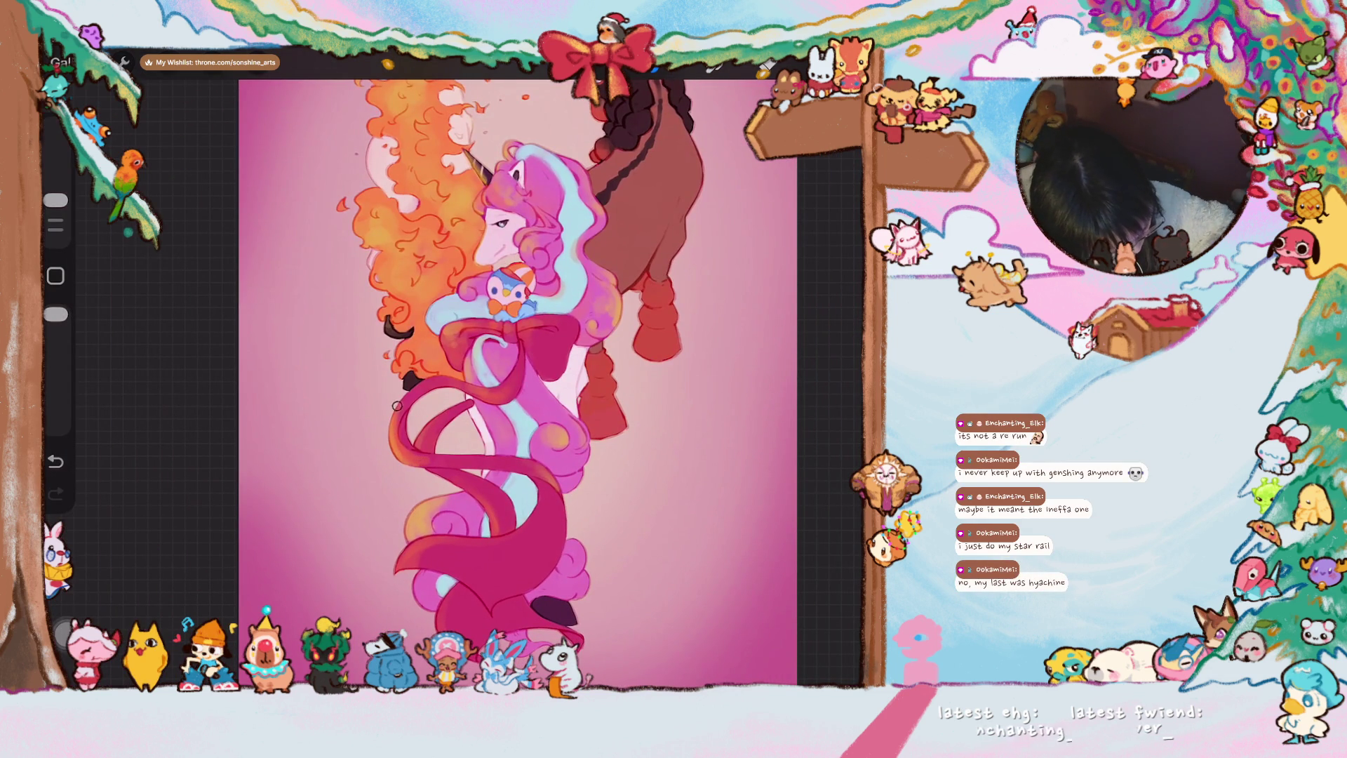
{"action": "scroll", "coordinate": [472, 486], "scroll_direction": "down", "scroll_amount": 2}
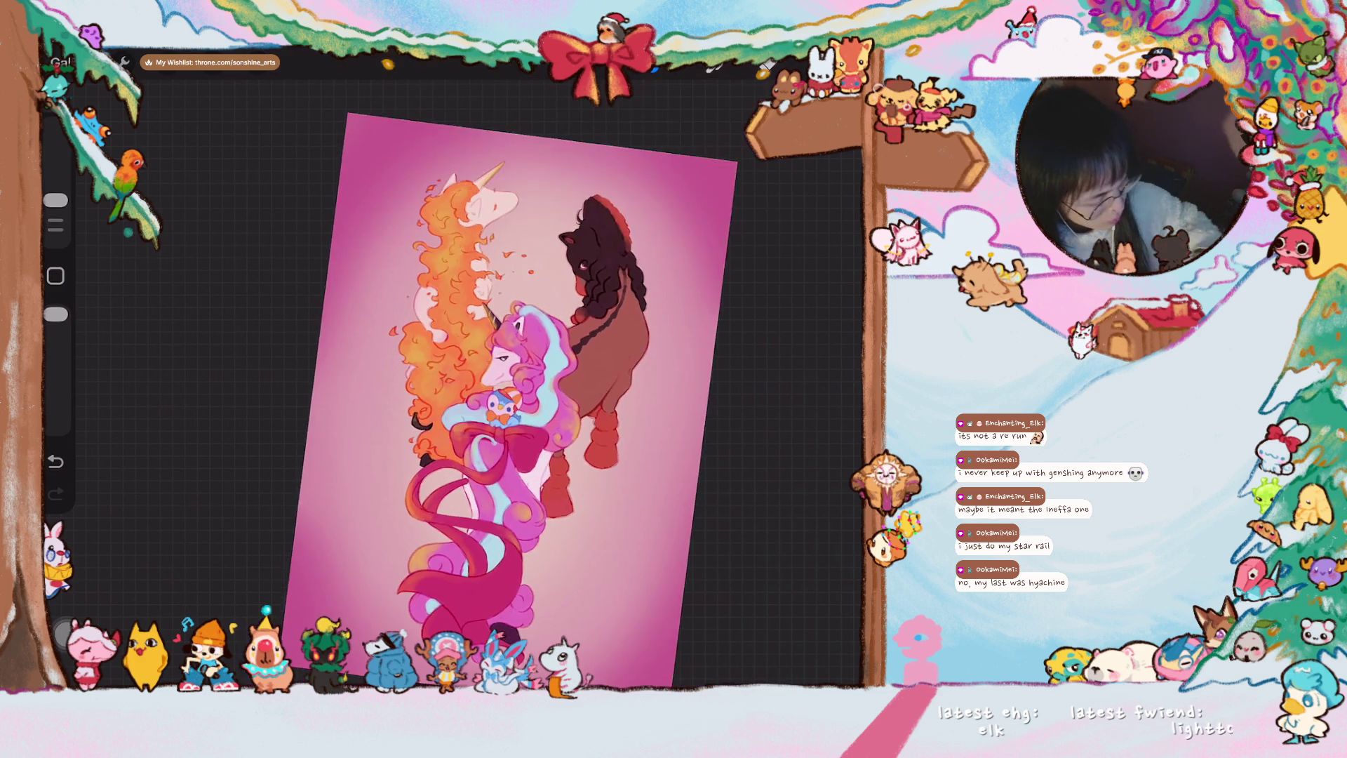
{"action": "scroll", "coordinate": [471, 487], "scroll_direction": "up", "scroll_amount": 1}
{"action": "scroll", "coordinate": [472, 486], "scroll_direction": "up", "scroll_amount": 4}
{"action": "scroll", "coordinate": [421, 421], "scroll_direction": "up", "scroll_amount": 1}
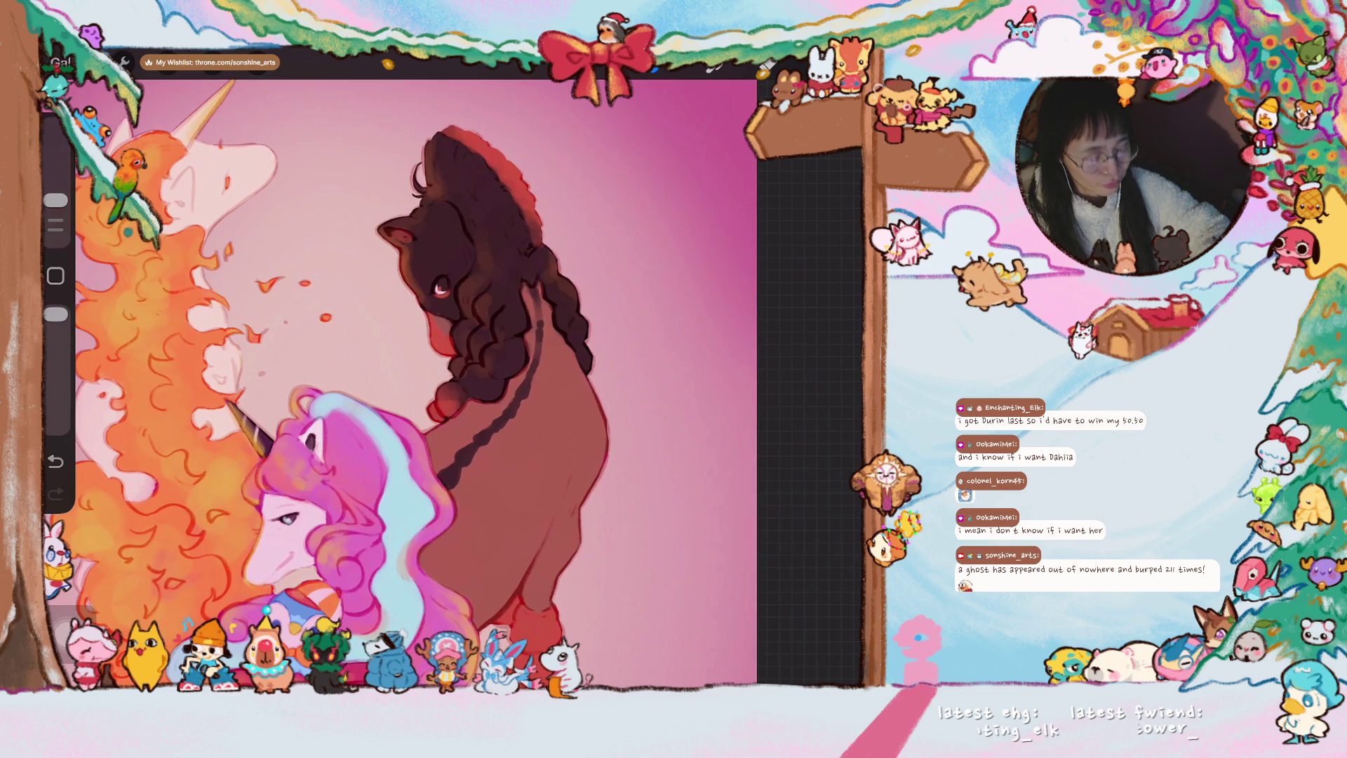
{"action": "scroll", "coordinate": [596, 291], "scroll_direction": "up", "scroll_amount": 3}
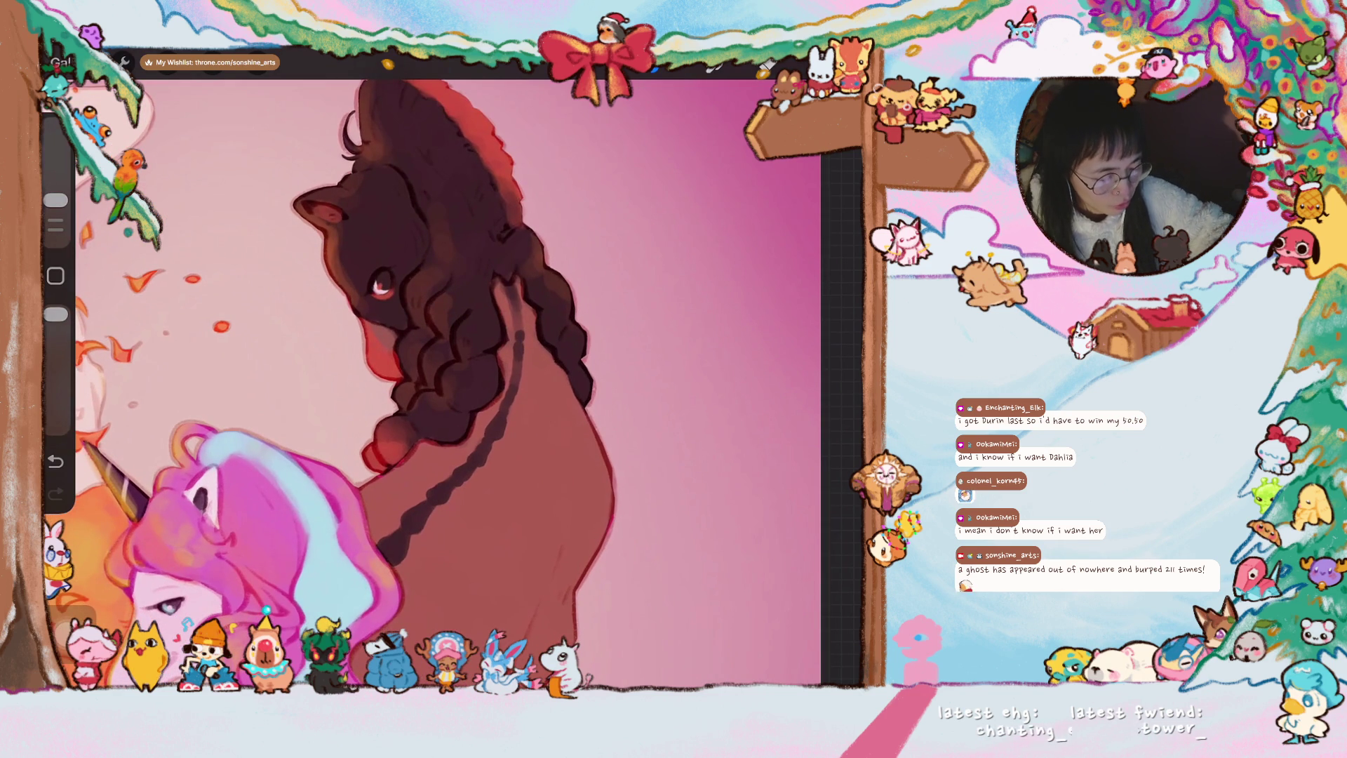
{"action": "left_click_drag", "start_coordinate": [56, 200], "coordinate": [55, 176]}
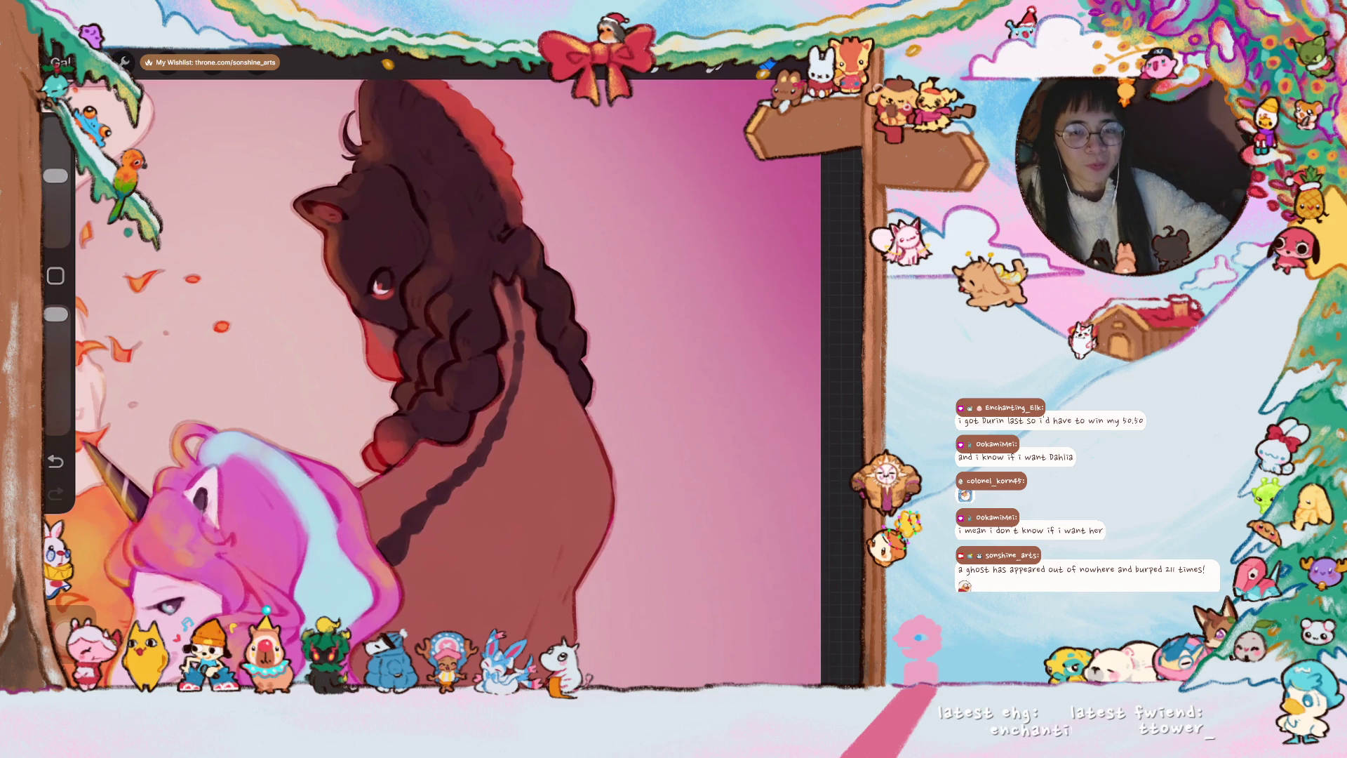
{"action": "left_click_drag", "start_coordinate": [55, 175], "coordinate": [55, 200]}
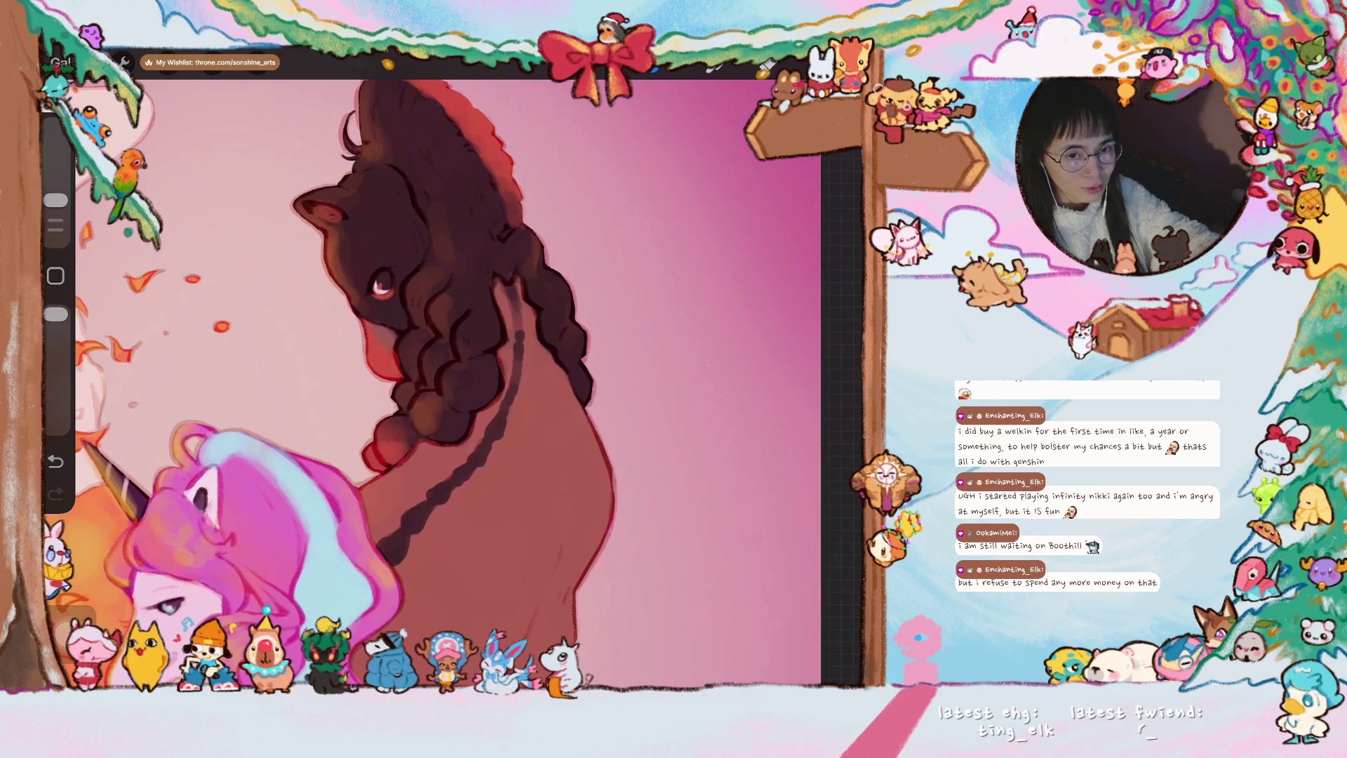
{"action": "scroll", "coordinate": [337, 384], "scroll_direction": "down", "scroll_amount": 2}
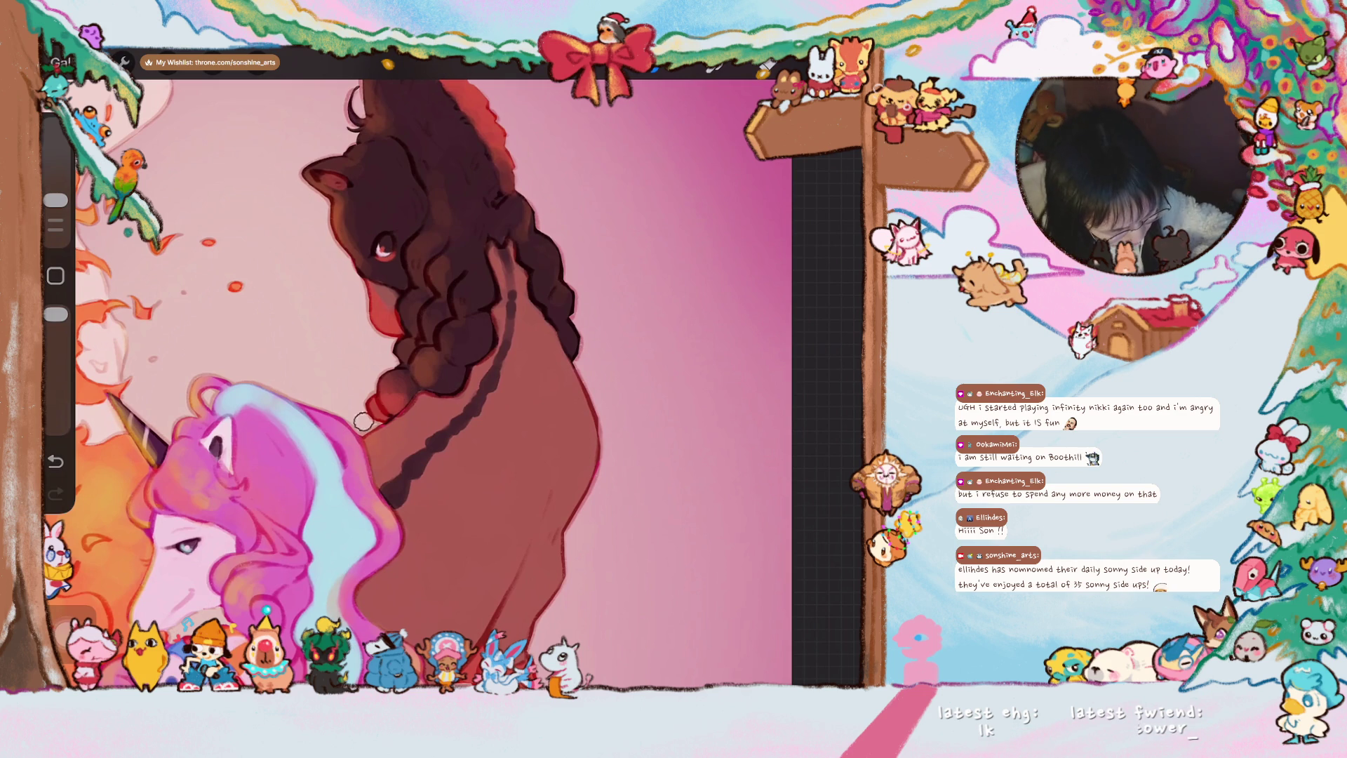
{"action": "scroll", "coordinate": [421, 369], "scroll_direction": "down", "scroll_amount": 3}
{"action": "scroll", "coordinate": [316, 368], "scroll_direction": "down", "scroll_amount": 2}
{"action": "scroll", "coordinate": [300, 523], "scroll_direction": "up", "scroll_amount": 3}
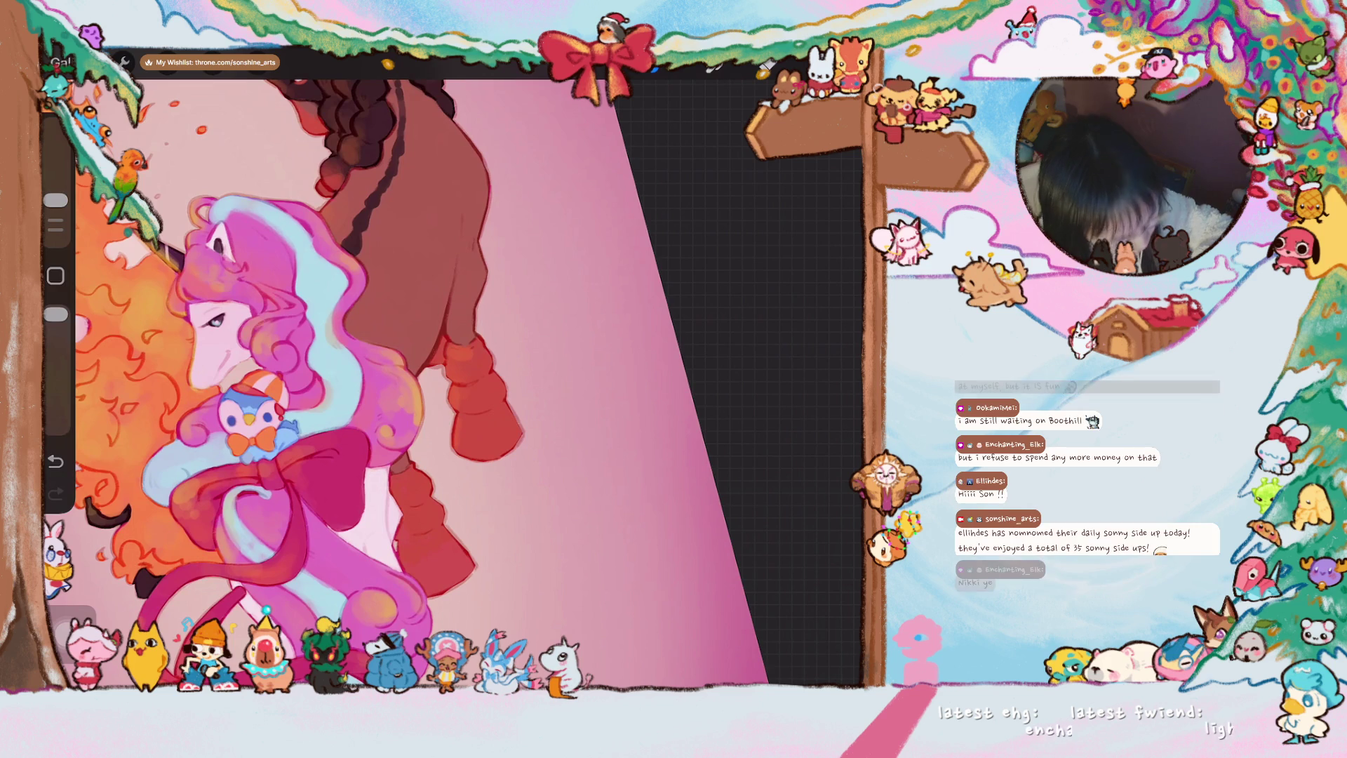
{"action": "scroll", "coordinate": [300, 421], "scroll_direction": "up", "scroll_amount": 1}
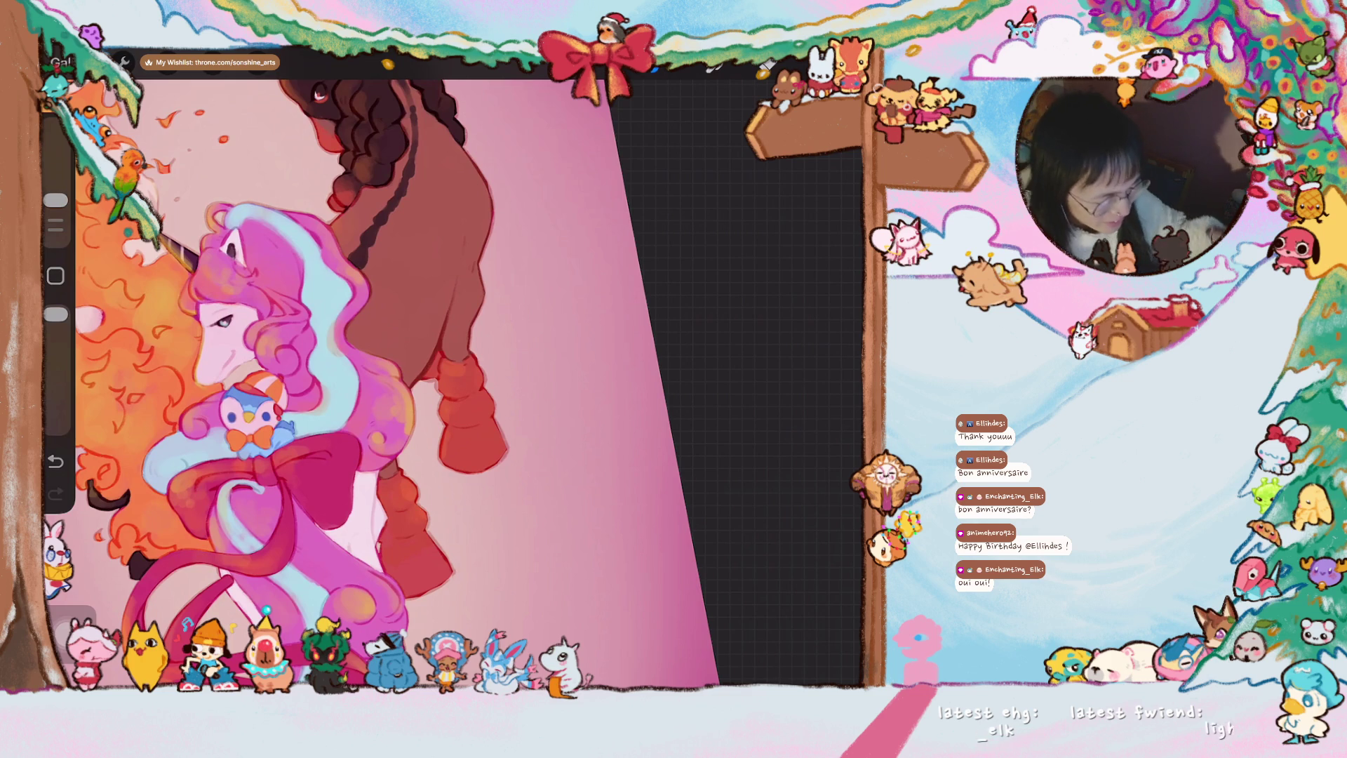
{"action": "scroll", "coordinate": [400, 379], "scroll_direction": "up", "scroll_amount": 2}
{"action": "scroll", "coordinate": [400, 379], "scroll_direction": "up", "scroll_amount": 2}
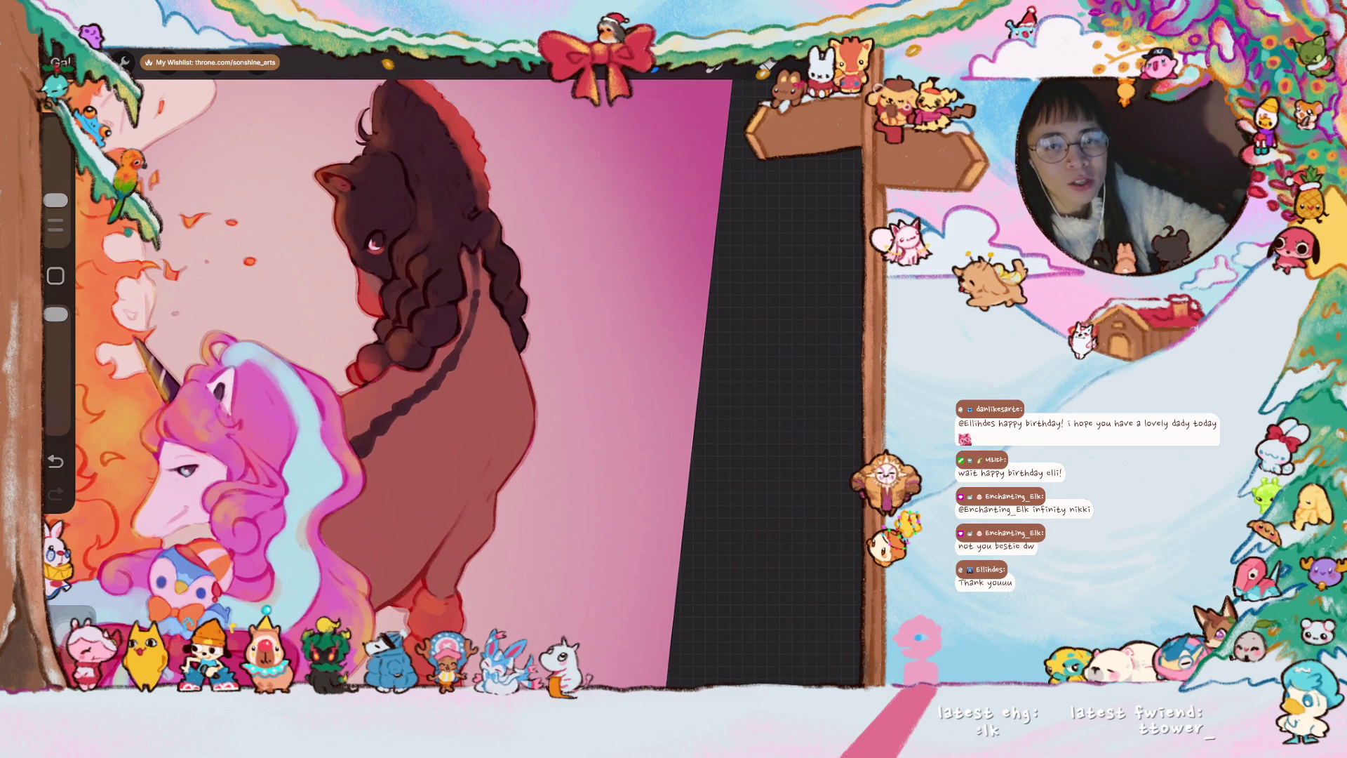
{"action": "scroll", "coordinate": [395, 369], "scroll_direction": "down", "scroll_amount": 2}
{"action": "scroll", "coordinate": [395, 368], "scroll_direction": "down", "scroll_amount": 2}
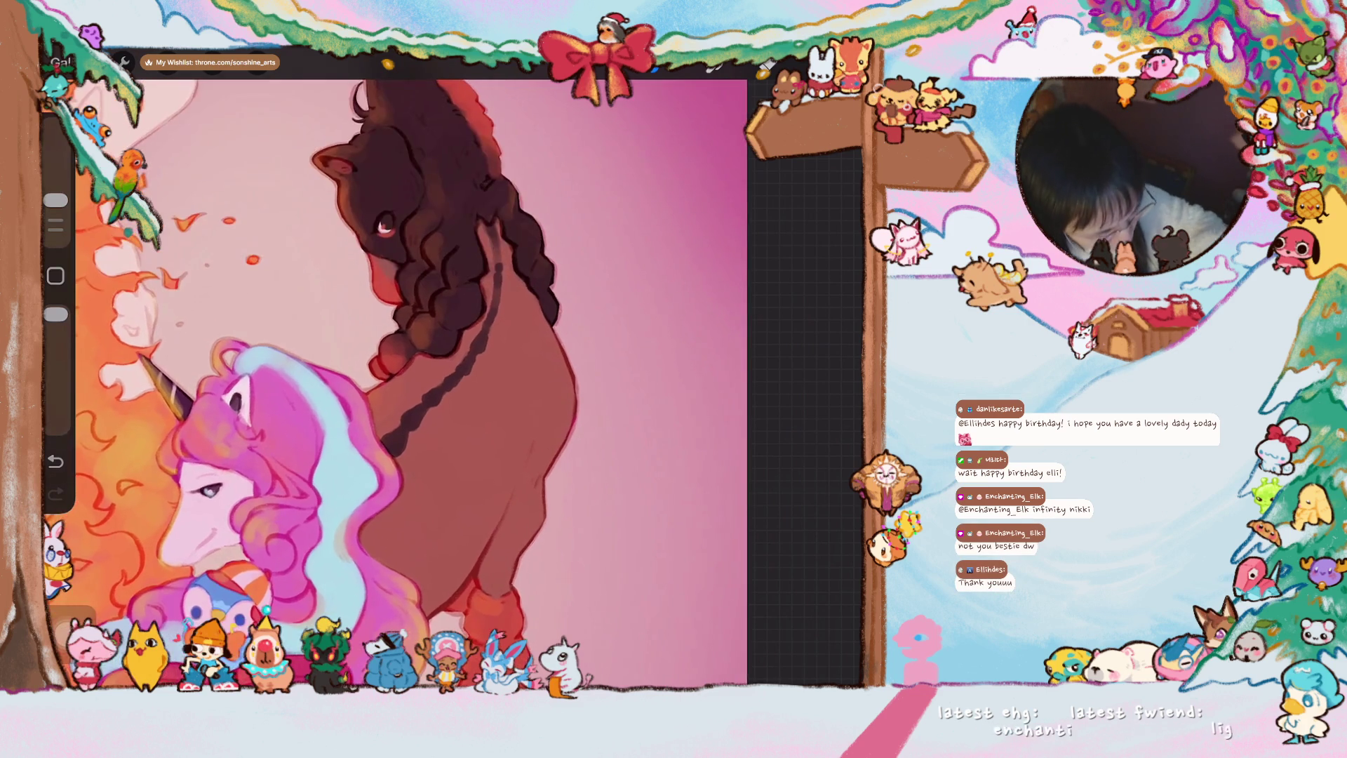
{"action": "scroll", "coordinate": [396, 368], "scroll_direction": "down", "scroll_amount": 2}
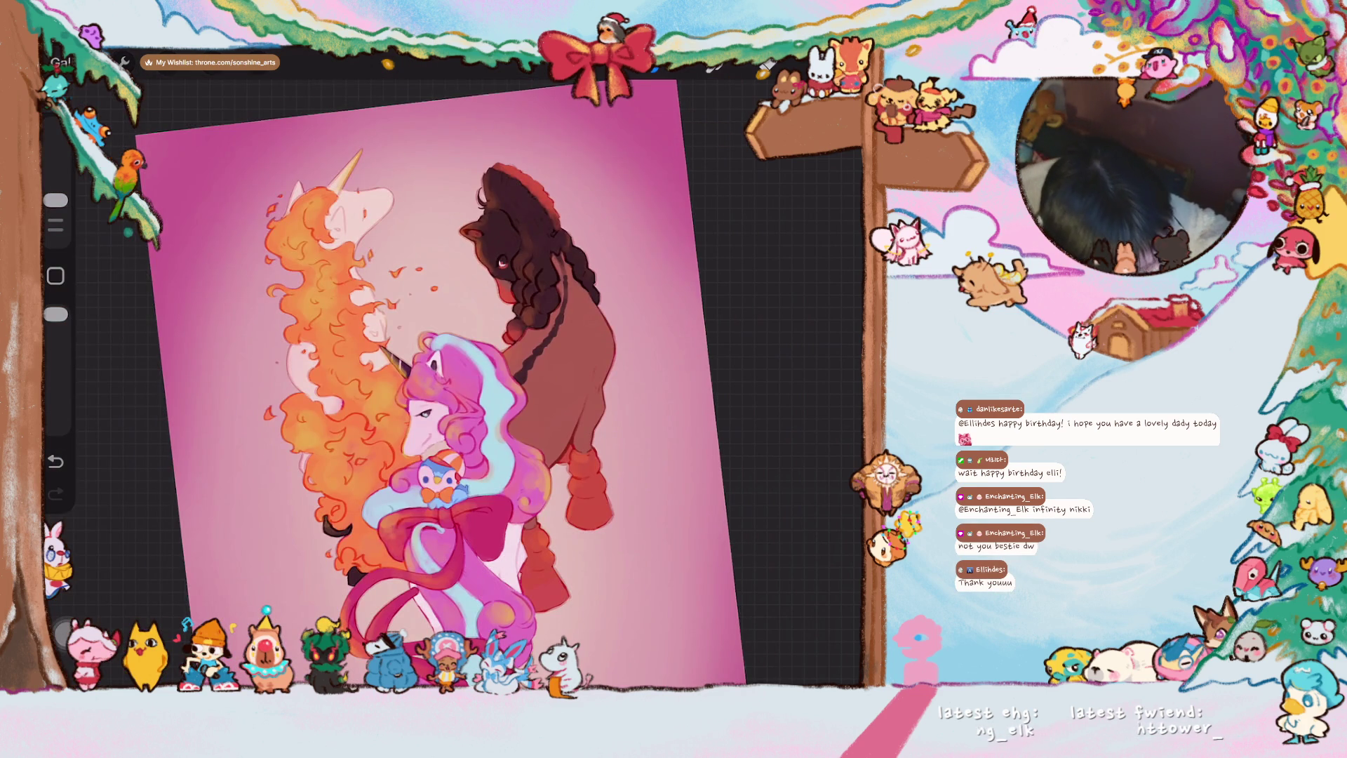
{"action": "scroll", "coordinate": [395, 369], "scroll_direction": "up", "scroll_amount": 2}
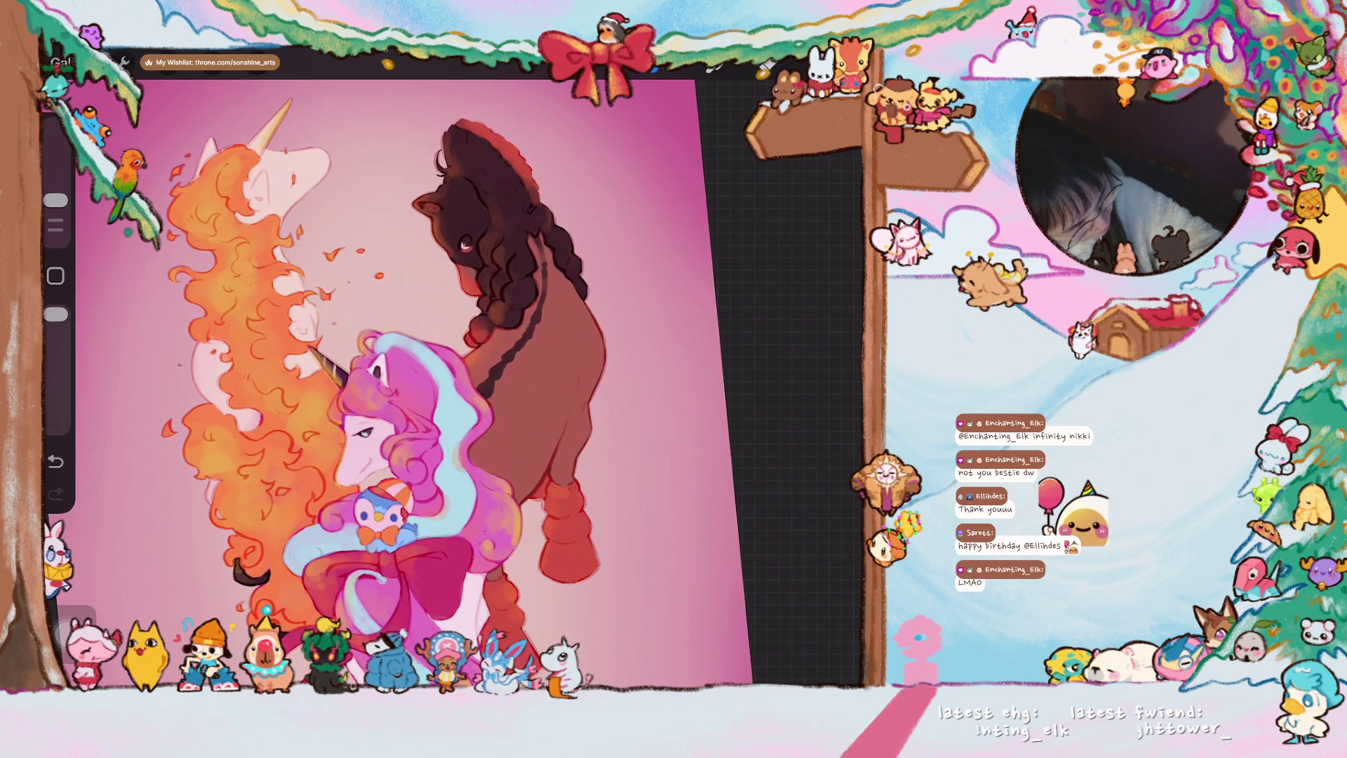
{"action": "left_click", "coordinate": [742, 61]}
- Pick a yellow-orange and paint brighter highlights down the flame mane's left edge
{"action": "left_click_drag", "start_coordinate": [645, 378], "coordinate": [664, 379]}
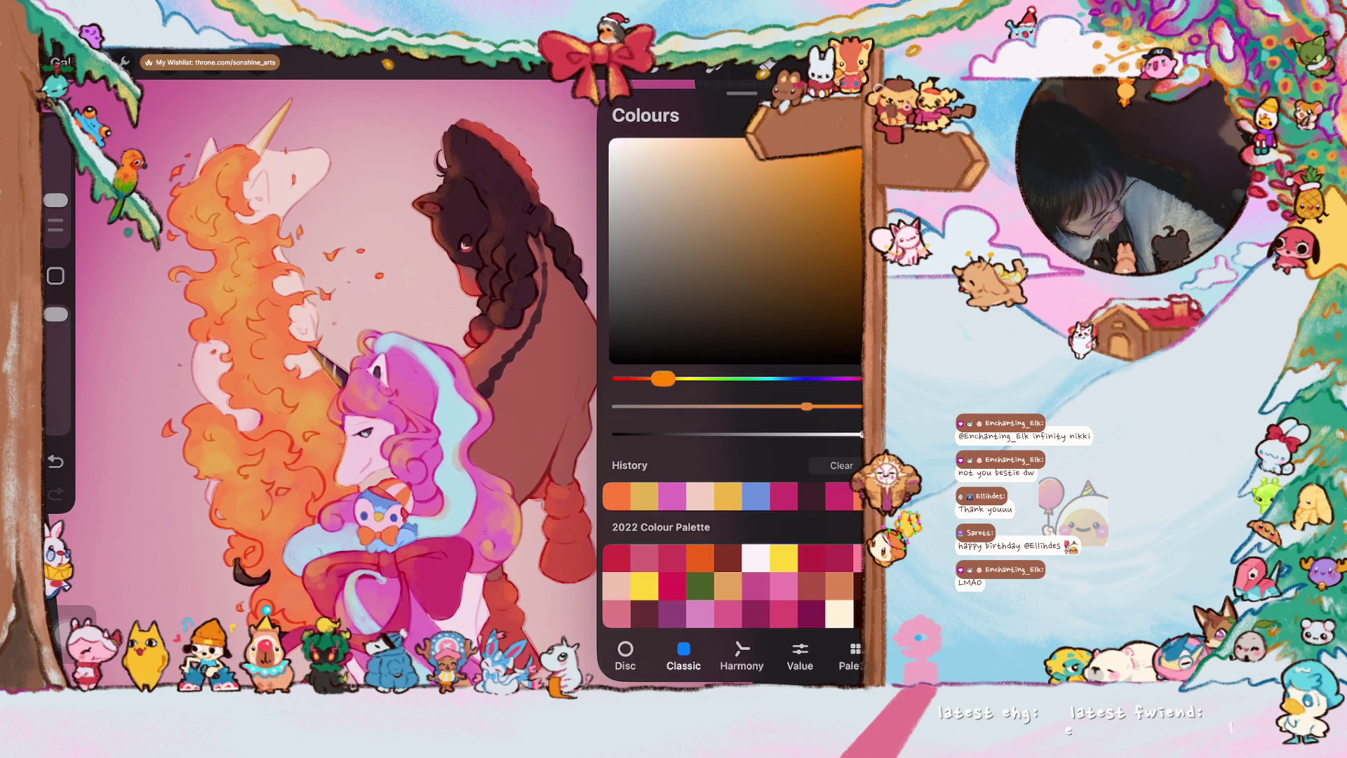
{"action": "left_click_drag", "start_coordinate": [807, 406], "coordinate": [805, 407]}
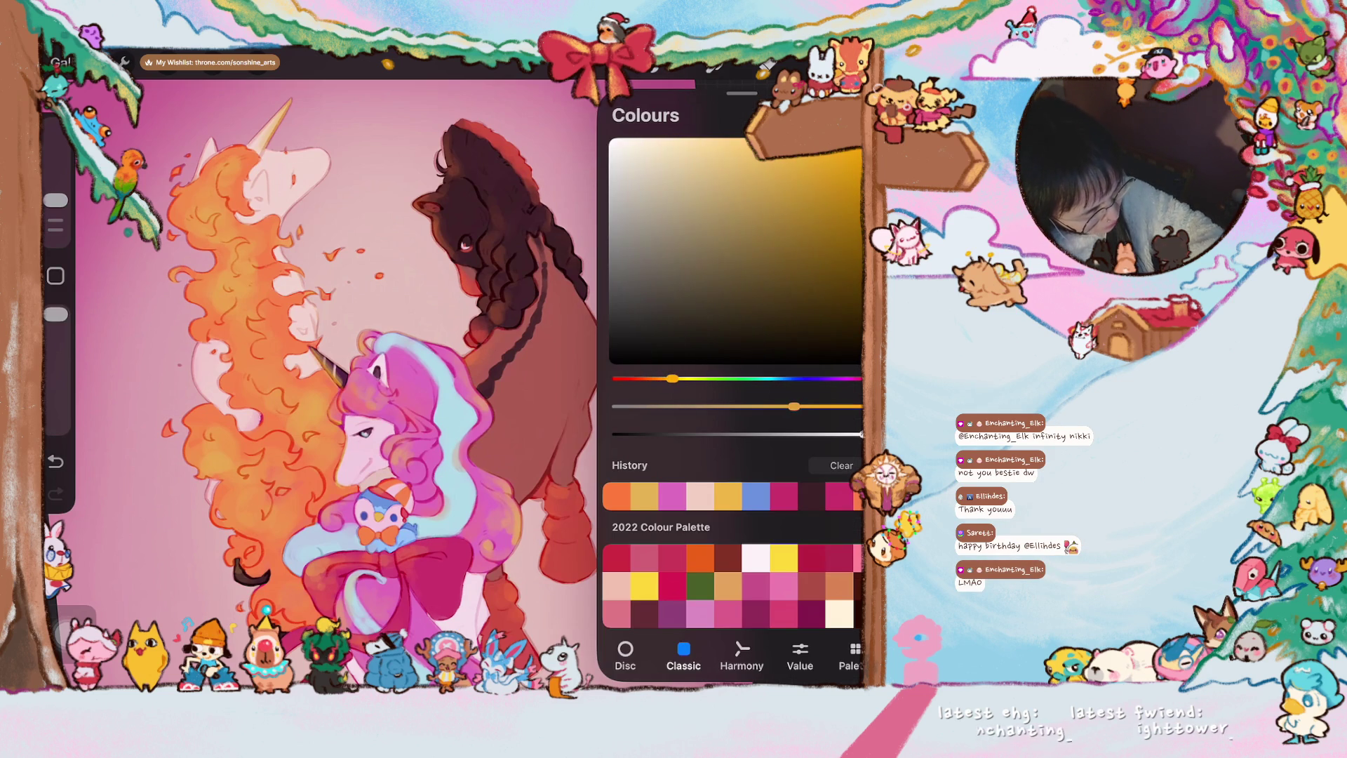
{"action": "left_click_drag", "start_coordinate": [664, 380], "coordinate": [683, 379]}
{"action": "left_click", "coordinate": [743, 61]}
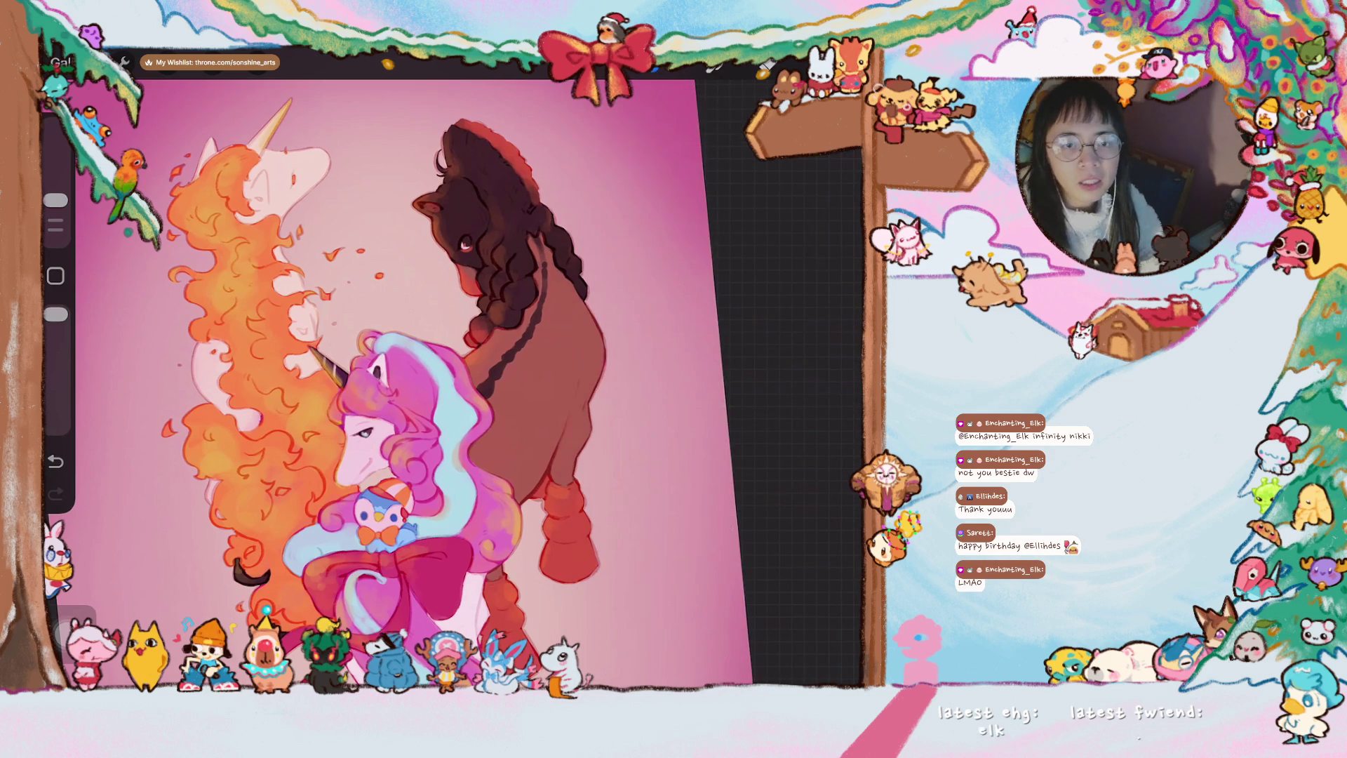
{"action": "scroll", "coordinate": [505, 379], "scroll_direction": "up", "scroll_amount": 3}
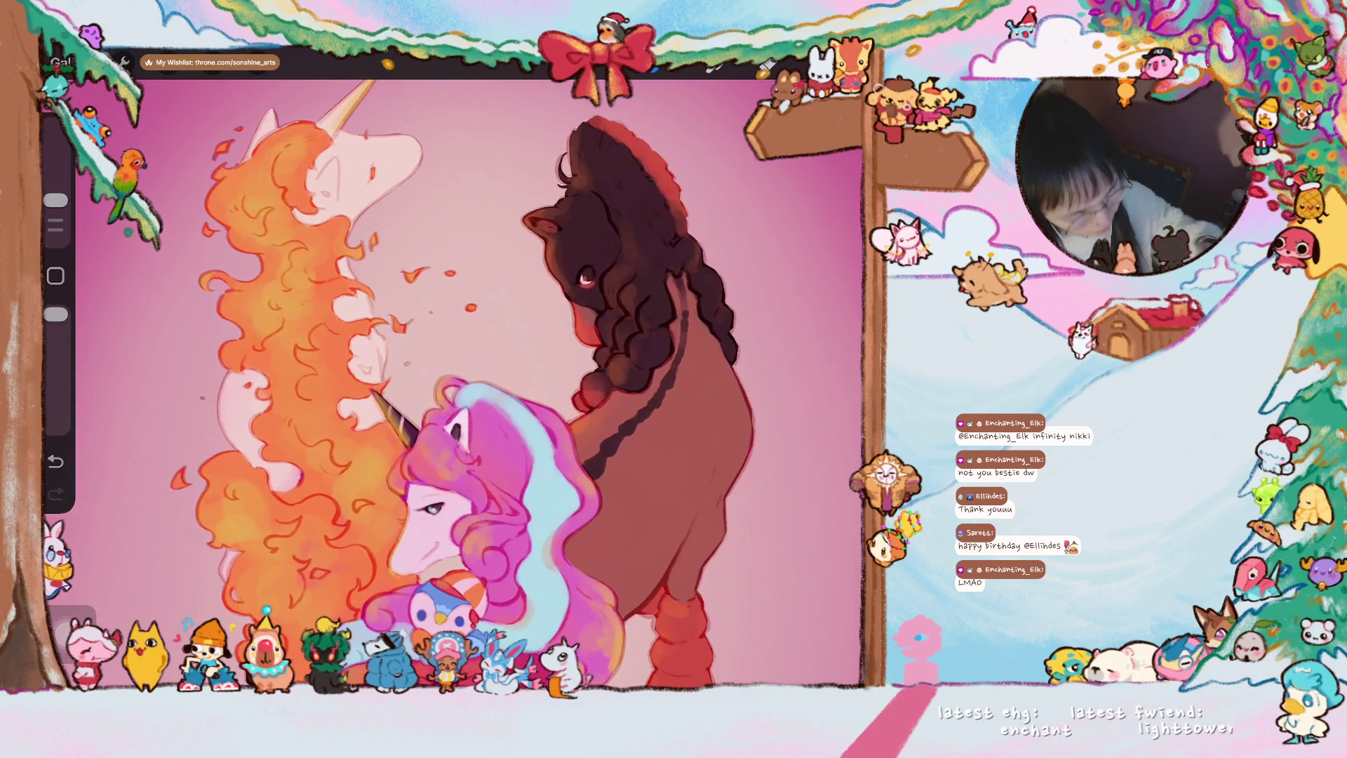
{"action": "left_click_drag", "start_coordinate": [224, 166], "coordinate": [212, 218]}
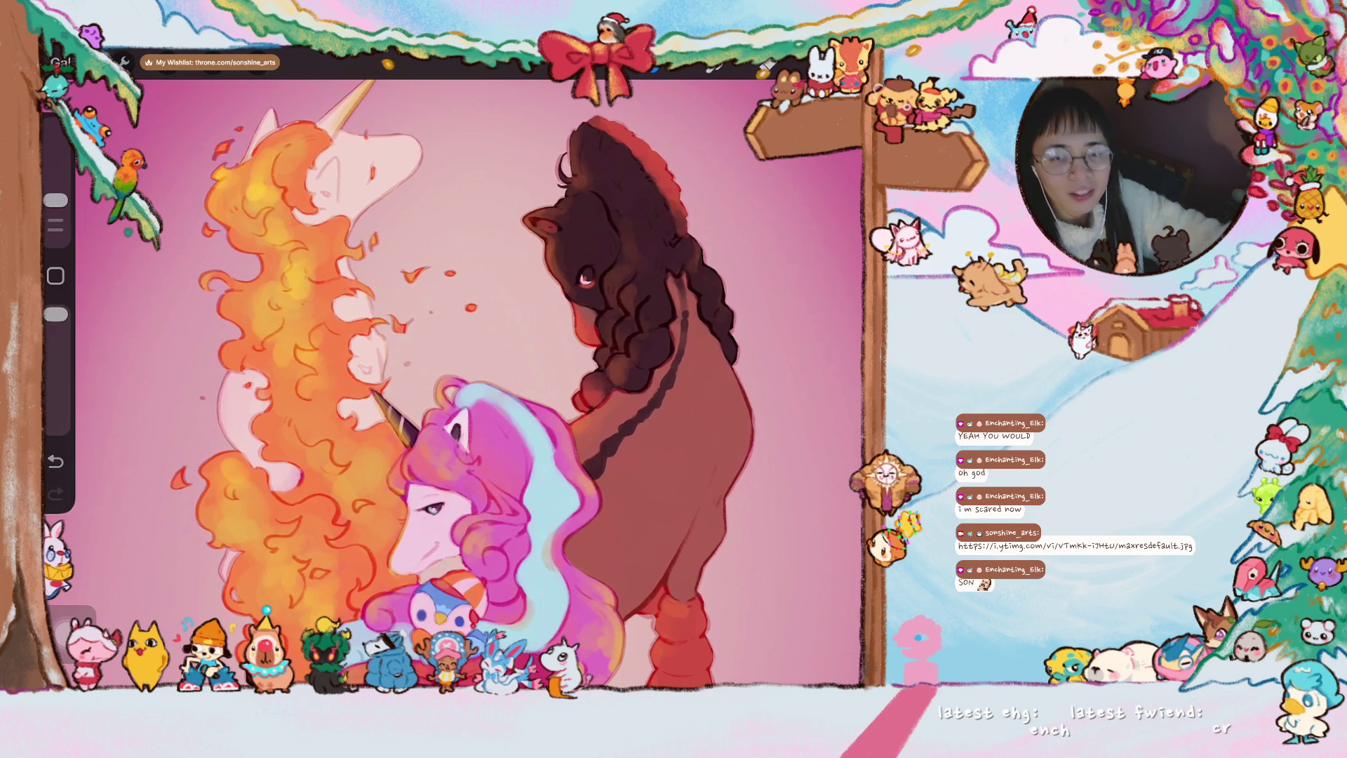
{"action": "scroll", "coordinate": [452, 379], "scroll_direction": "up", "scroll_amount": 2}
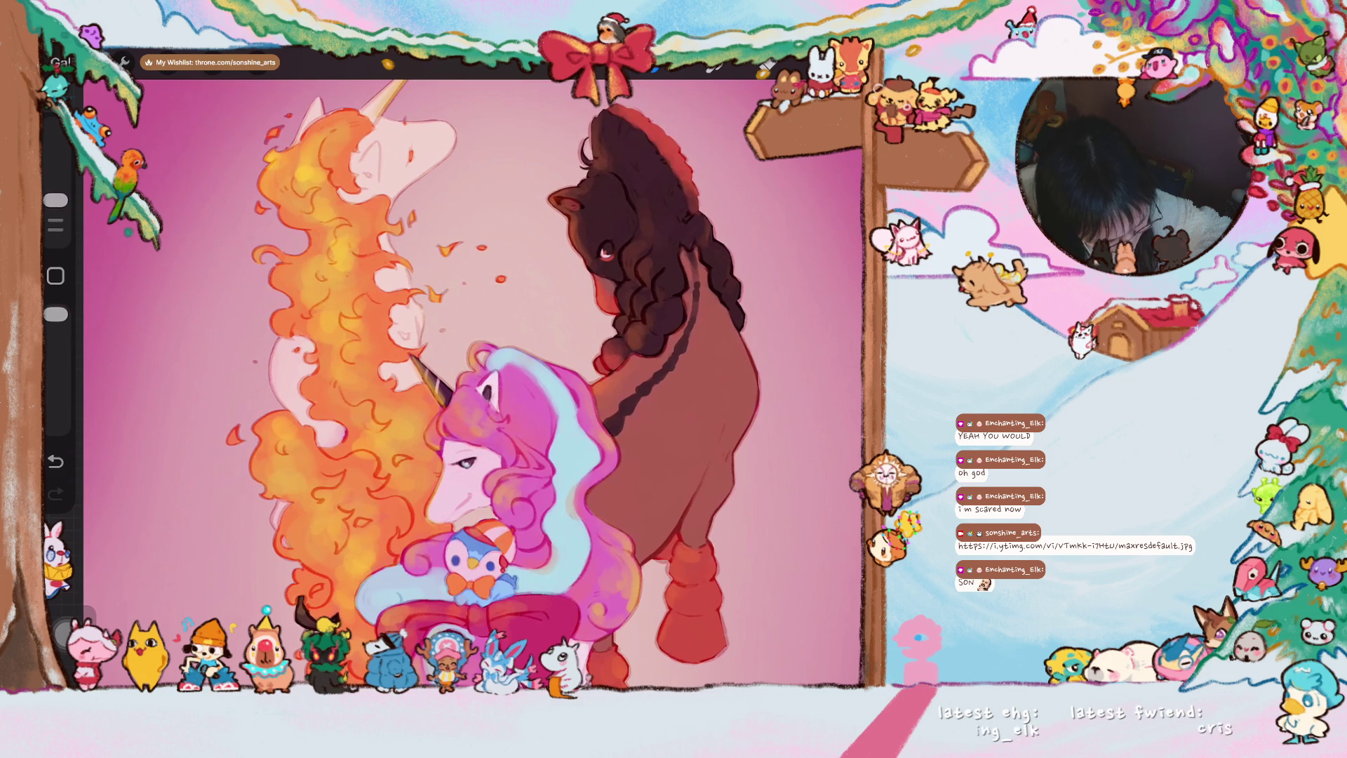
{"action": "scroll", "coordinate": [453, 379], "scroll_direction": "down", "scroll_amount": 2}
{"action": "scroll", "coordinate": [453, 379], "scroll_direction": "down", "scroll_amount": 2}
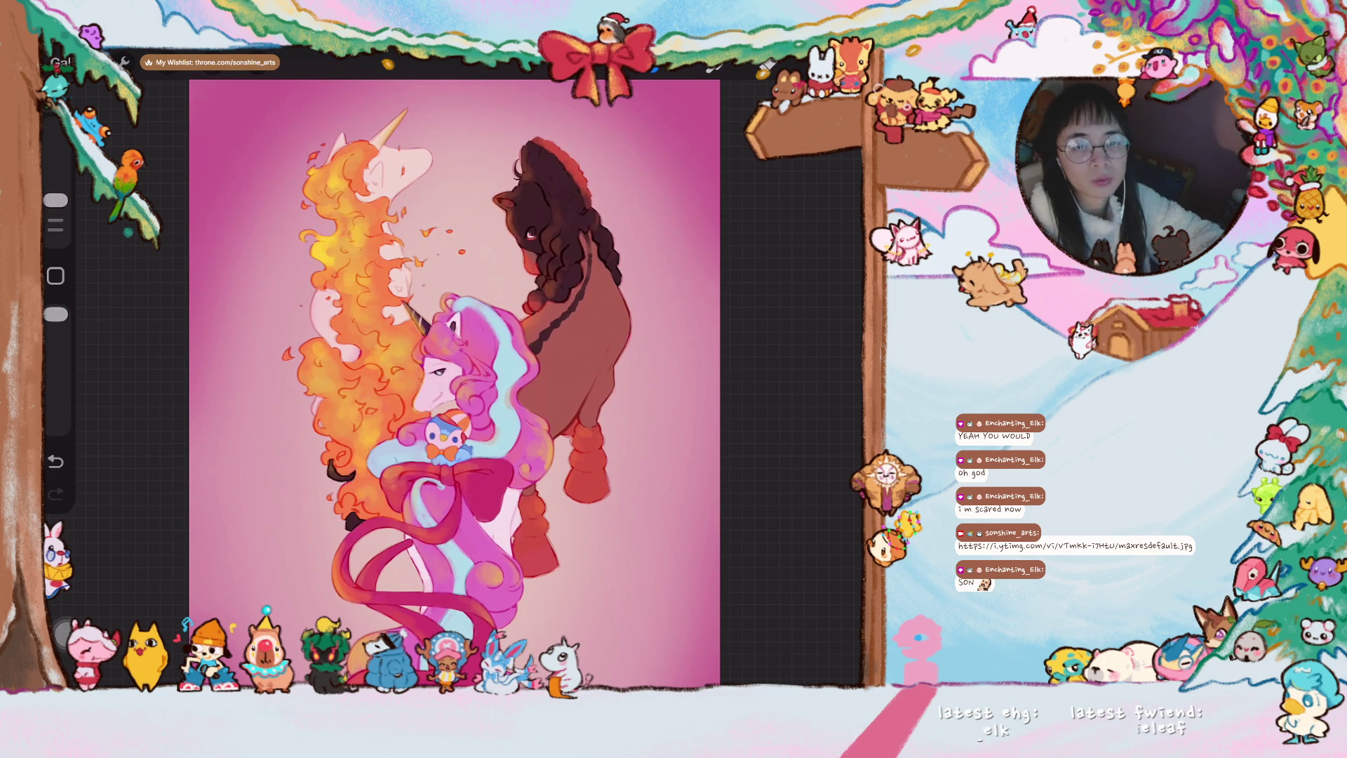
{"action": "scroll", "coordinate": [453, 369], "scroll_direction": "up", "scroll_amount": 5}
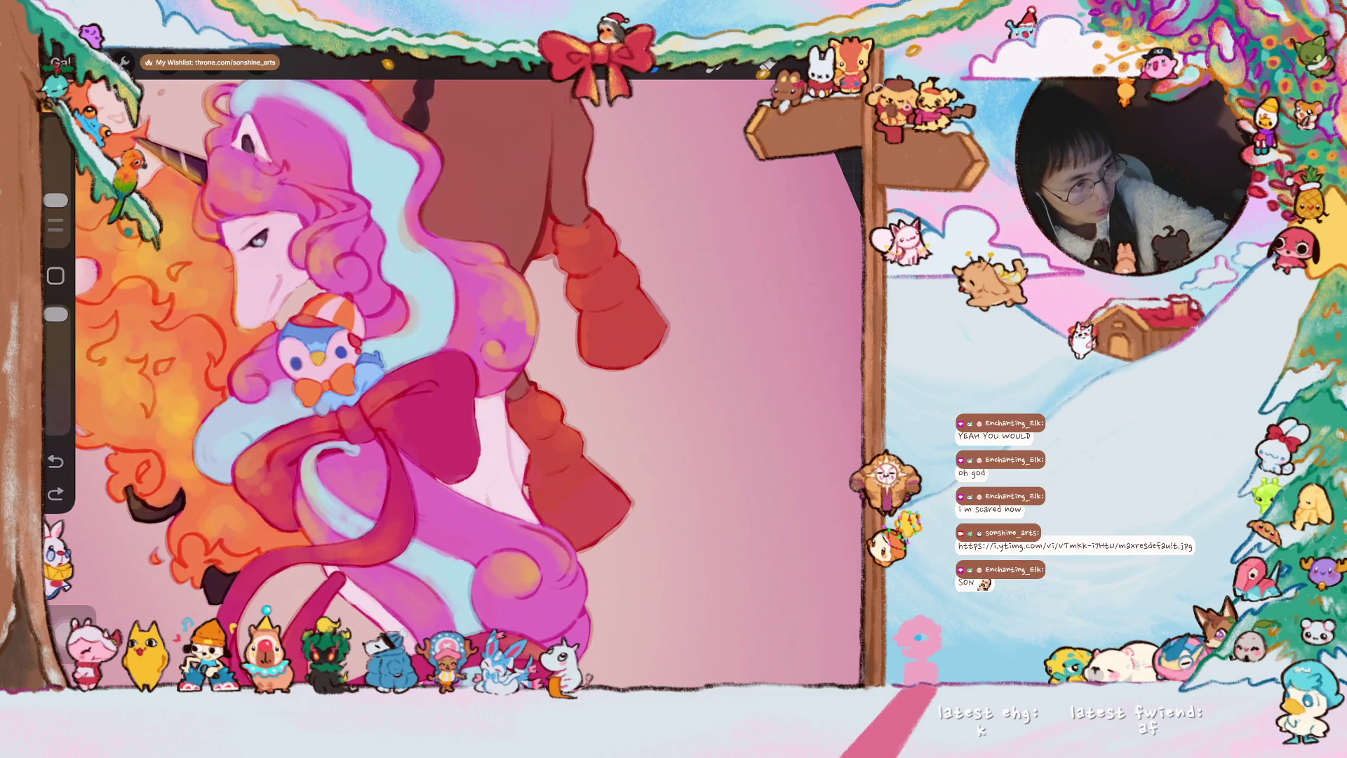
- With a slightly smaller brush, add light orange highlights and touch-ups along the ribbon tail's edges
{"action": "left_click_drag", "start_coordinate": [55, 202], "coordinate": [56, 207]}
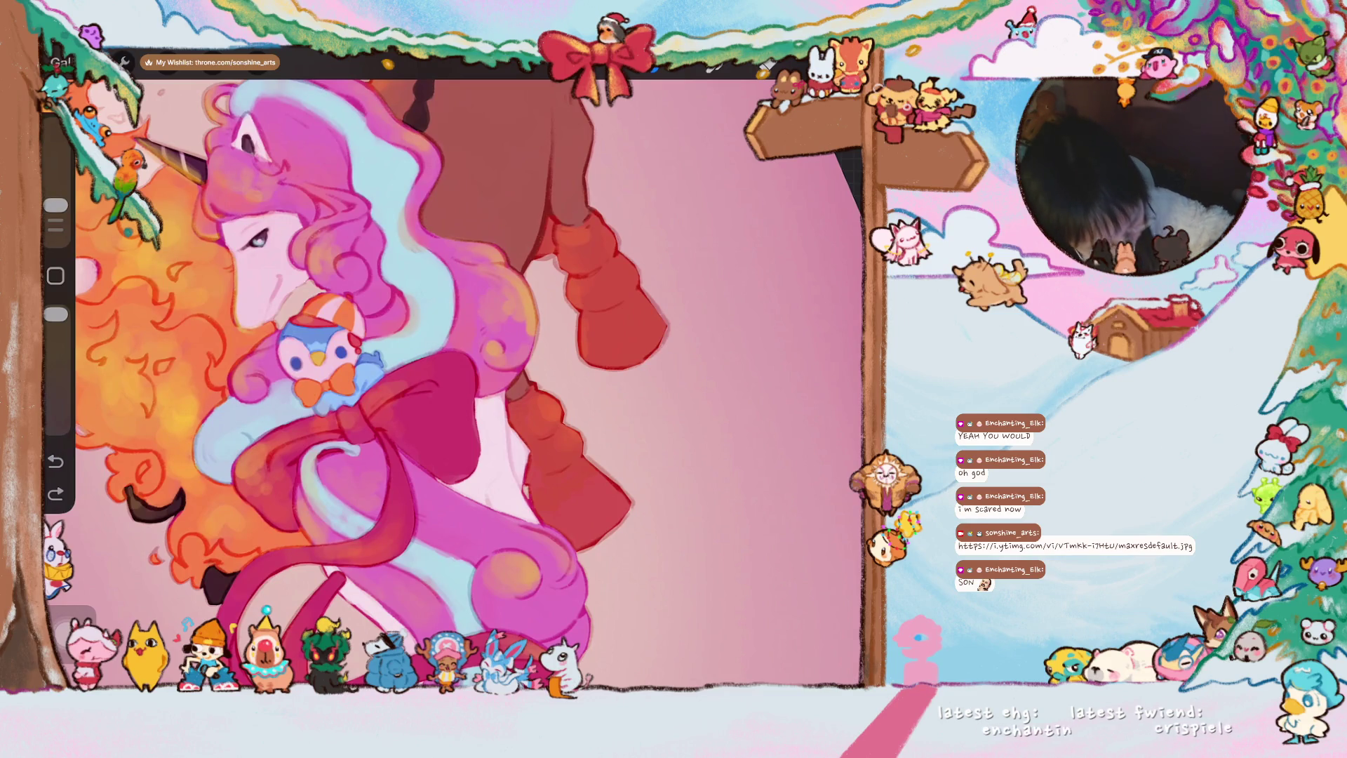
{"action": "left_click_drag", "start_coordinate": [240, 476], "coordinate": [249, 497]}
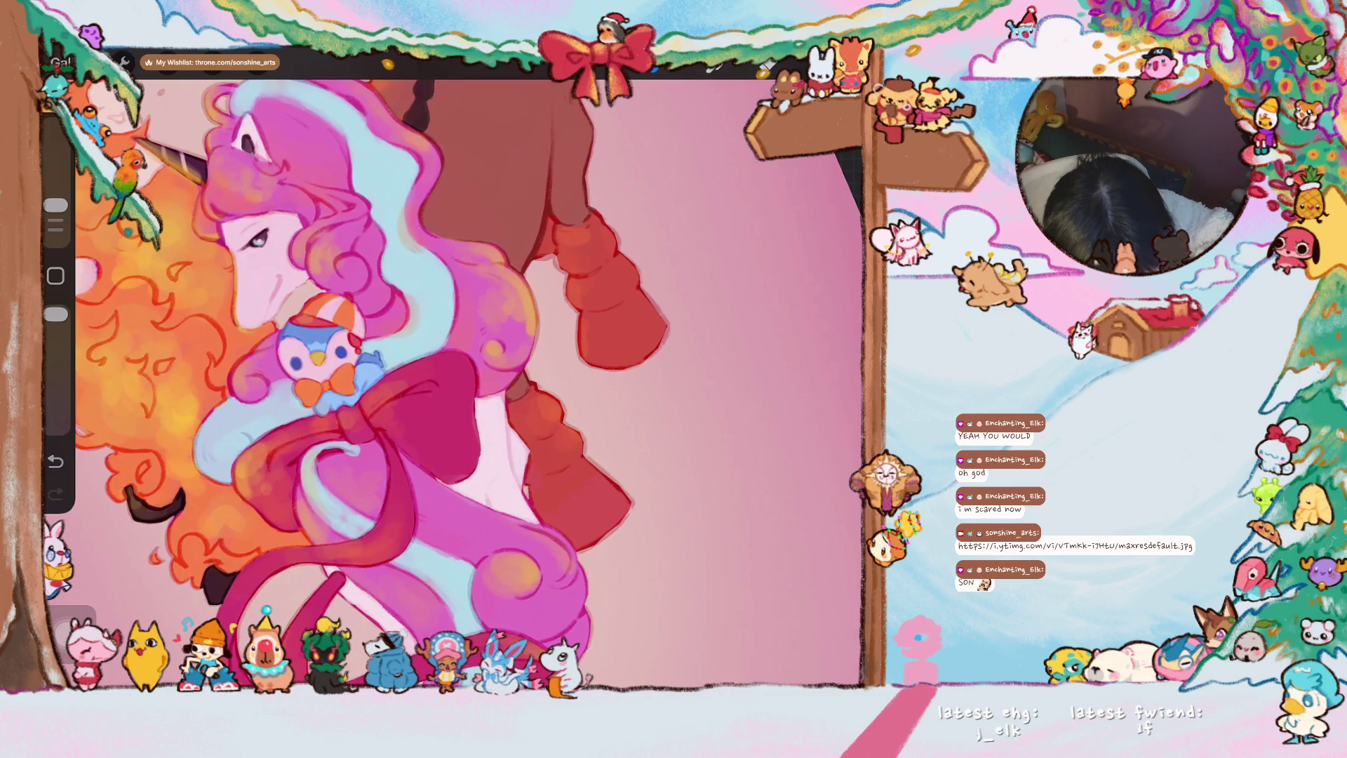
{"action": "scroll", "coordinate": [453, 368], "scroll_direction": "down", "scroll_amount": 3}
{"action": "scroll", "coordinate": [452, 368], "scroll_direction": "down", "scroll_amount": 3}
{"action": "scroll", "coordinate": [453, 369], "scroll_direction": "down", "scroll_amount": 3}
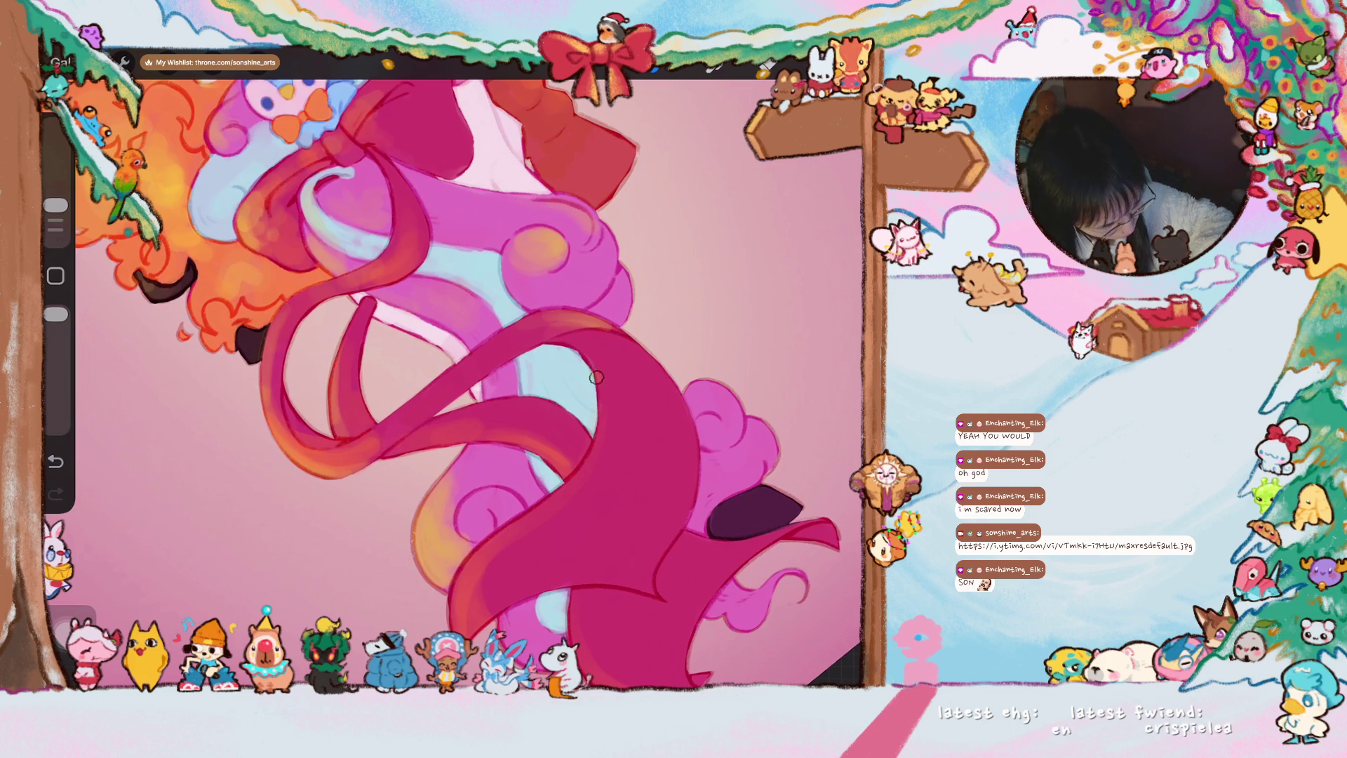
{"action": "mouse_move", "coordinate": [602, 401]}
{"action": "left_mouse_down"}
{"action": "mouse_move", "coordinate": [574, 480]}
{"action": "mouse_move", "coordinate": [506, 538]}
{"action": "mouse_move", "coordinate": [463, 627]}
{"action": "left_mouse_up"}
{"action": "scroll", "coordinate": [463, 384], "scroll_direction": "down", "scroll_amount": 3}
{"action": "scroll", "coordinate": [464, 385], "scroll_direction": "down", "scroll_amount": 3}
{"action": "scroll", "coordinate": [463, 385], "scroll_direction": "down", "scroll_amount": 2}
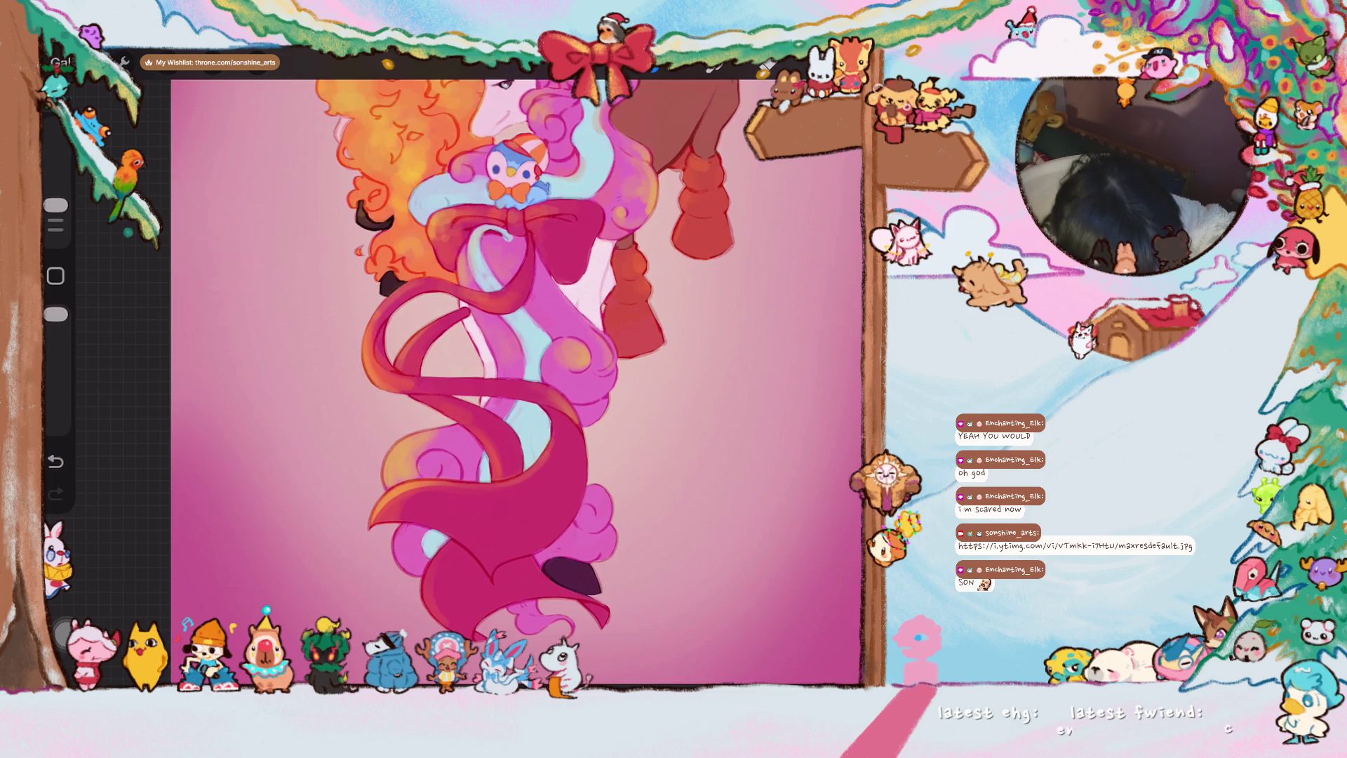
{"action": "left_click_drag", "start_coordinate": [486, 336], "coordinate": [501, 368]}
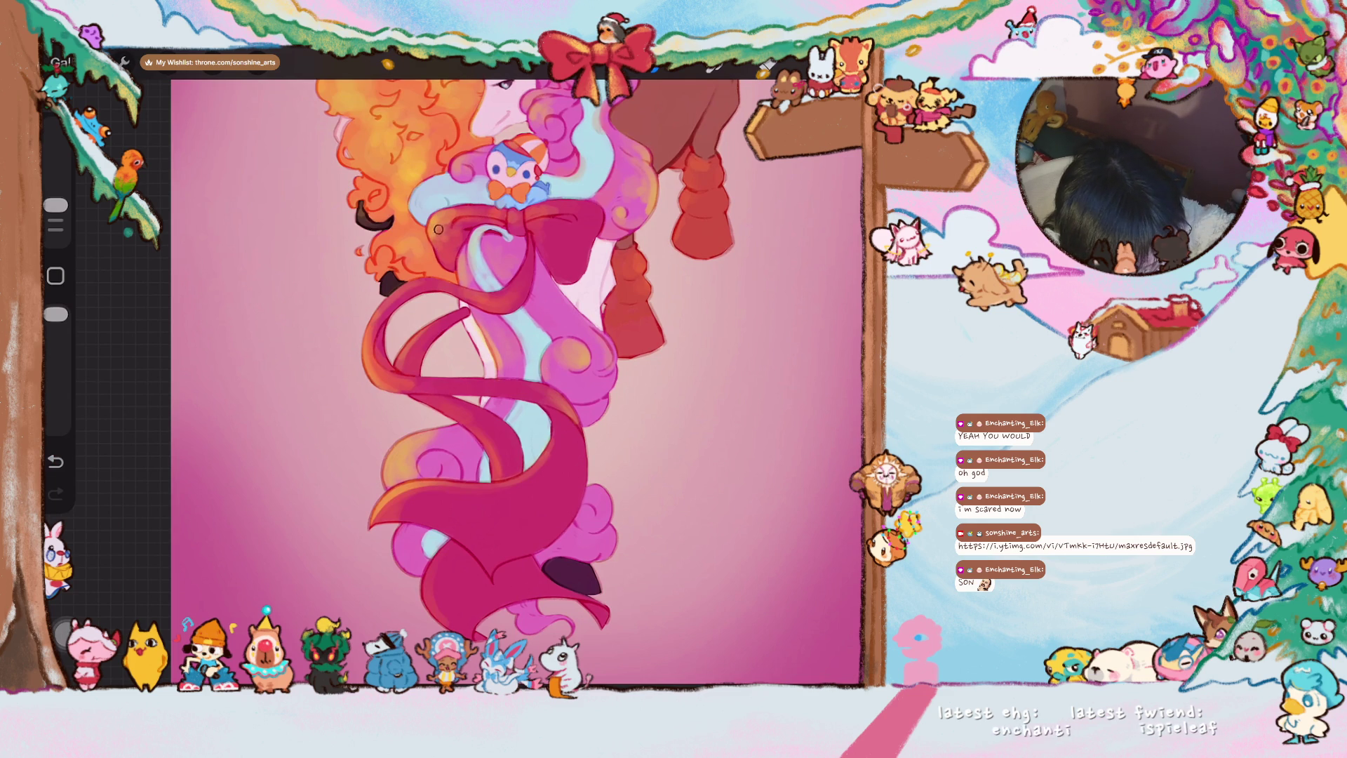
{"action": "scroll", "coordinate": [484, 379], "scroll_direction": "up", "scroll_amount": 2}
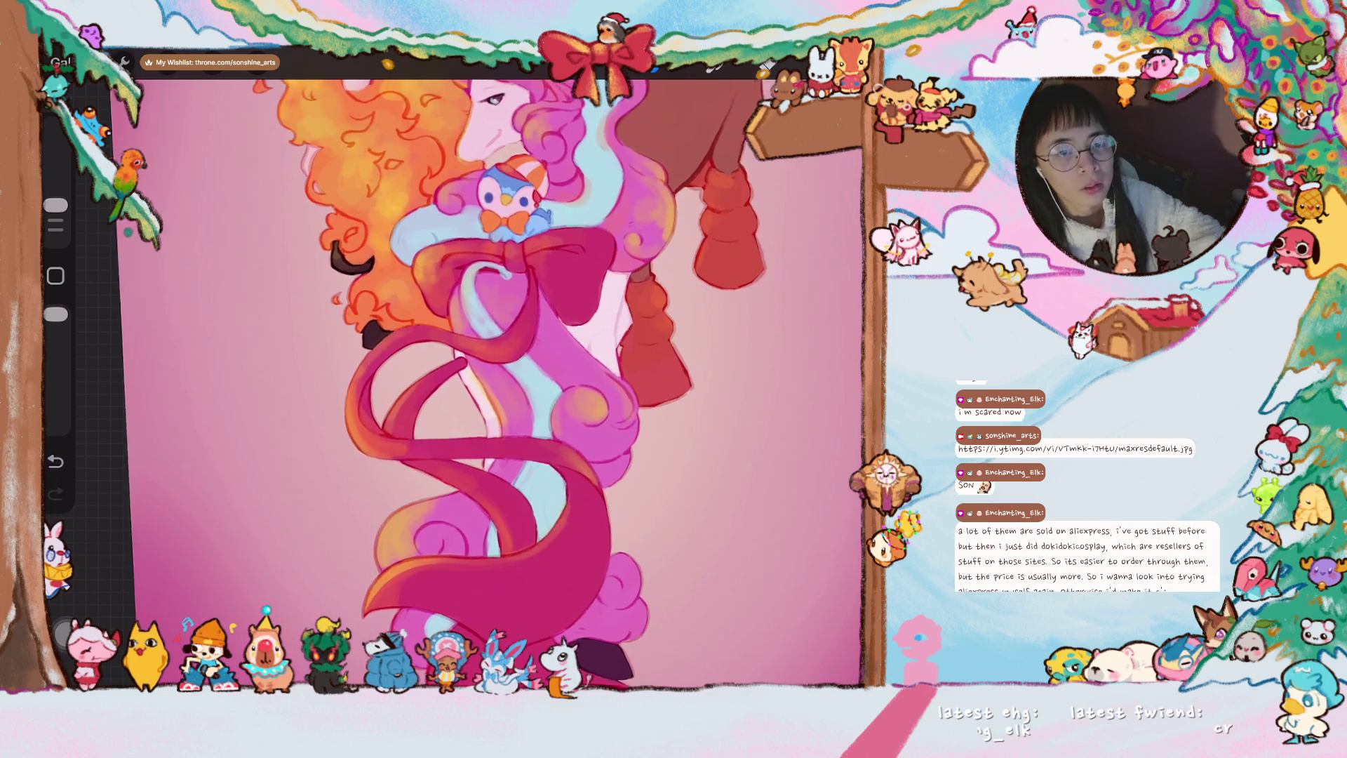
{"action": "scroll", "coordinate": [485, 379], "scroll_direction": "up", "scroll_amount": 1}
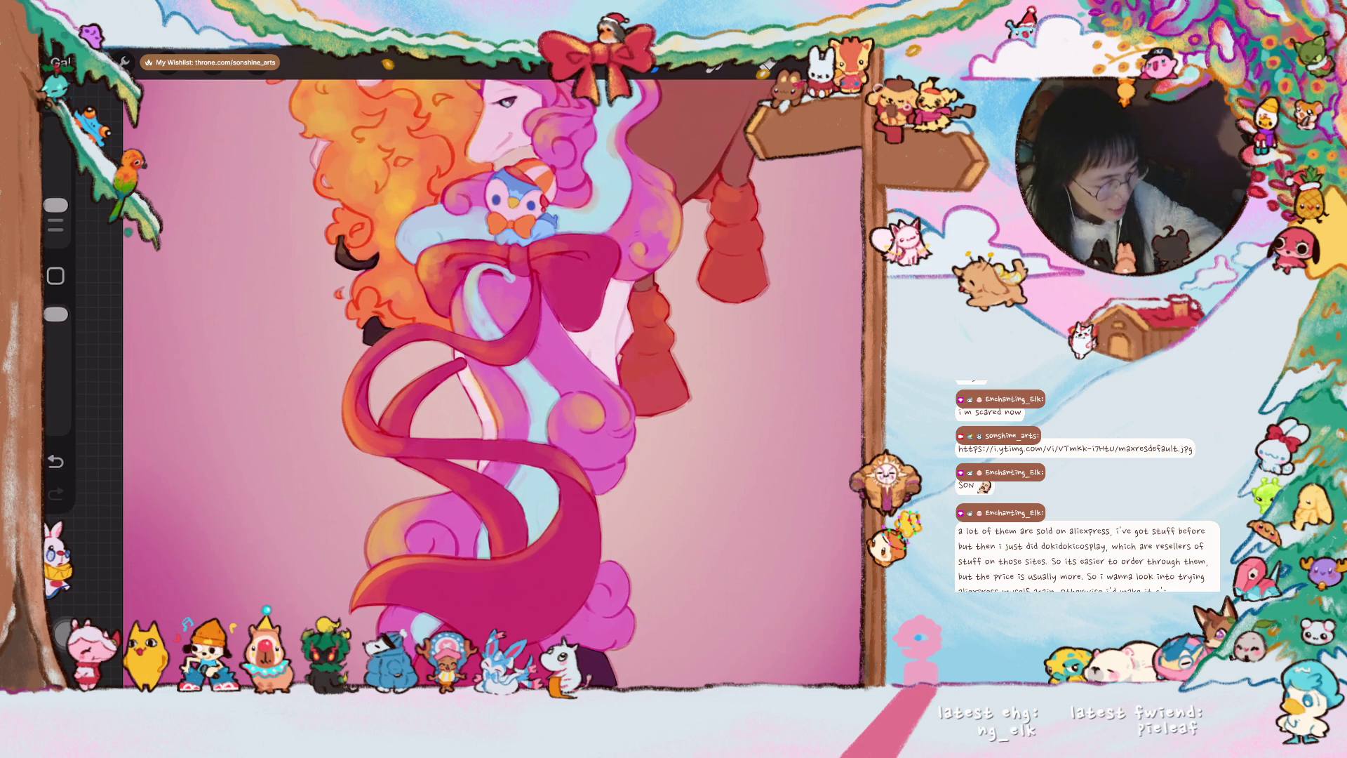
{"action": "scroll", "coordinate": [461, 382], "scroll_direction": "up", "scroll_amount": 2}
{"action": "scroll", "coordinate": [531, 411], "scroll_direction": "up", "scroll_amount": 2}
{"action": "scroll", "coordinate": [531, 411], "scroll_direction": "up", "scroll_amount": 1}
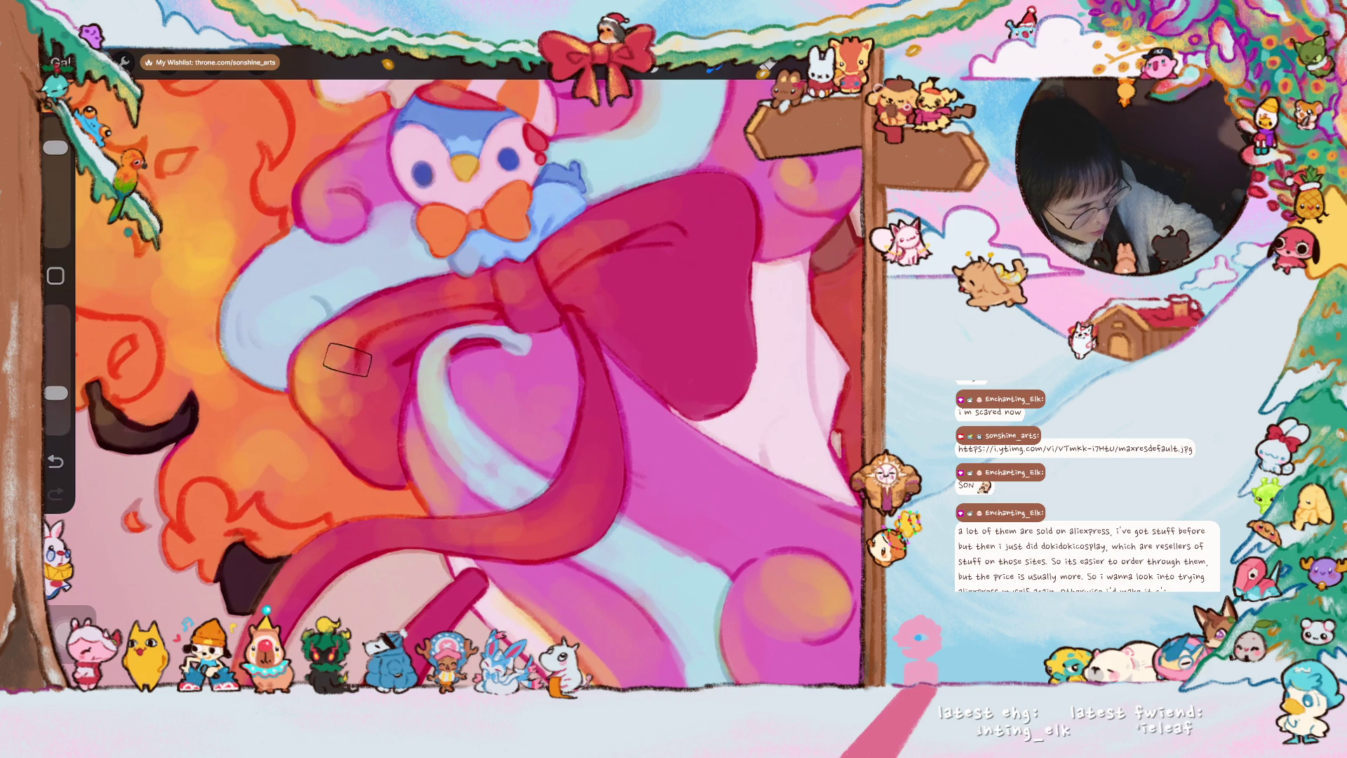
- Bring up the brush library showing the Charcoals set
{"action": "key", "text": "b"}
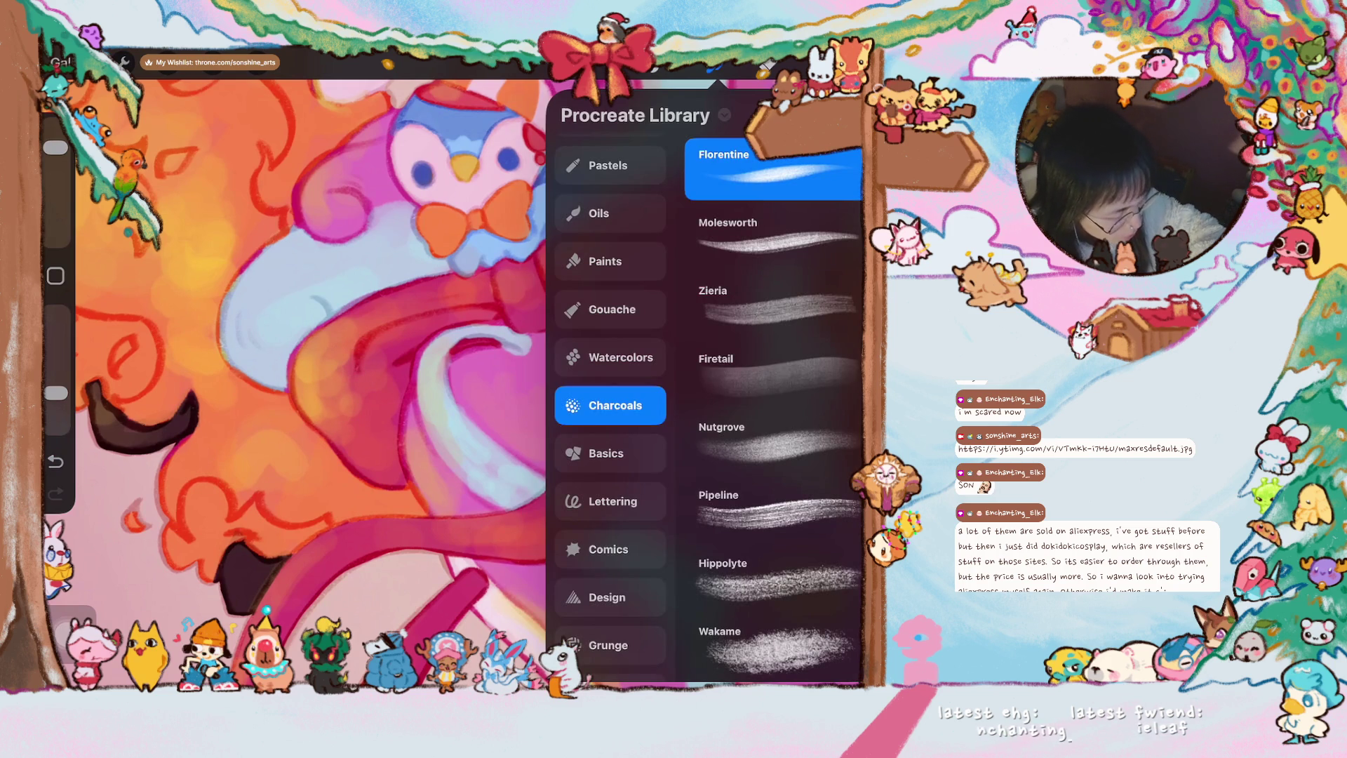
- Dismiss the brush library to return to the full illustration
{"action": "key", "text": "Escape"}
{"action": "scroll", "coordinate": [469, 384], "scroll_direction": "down", "scroll_amount": 2}
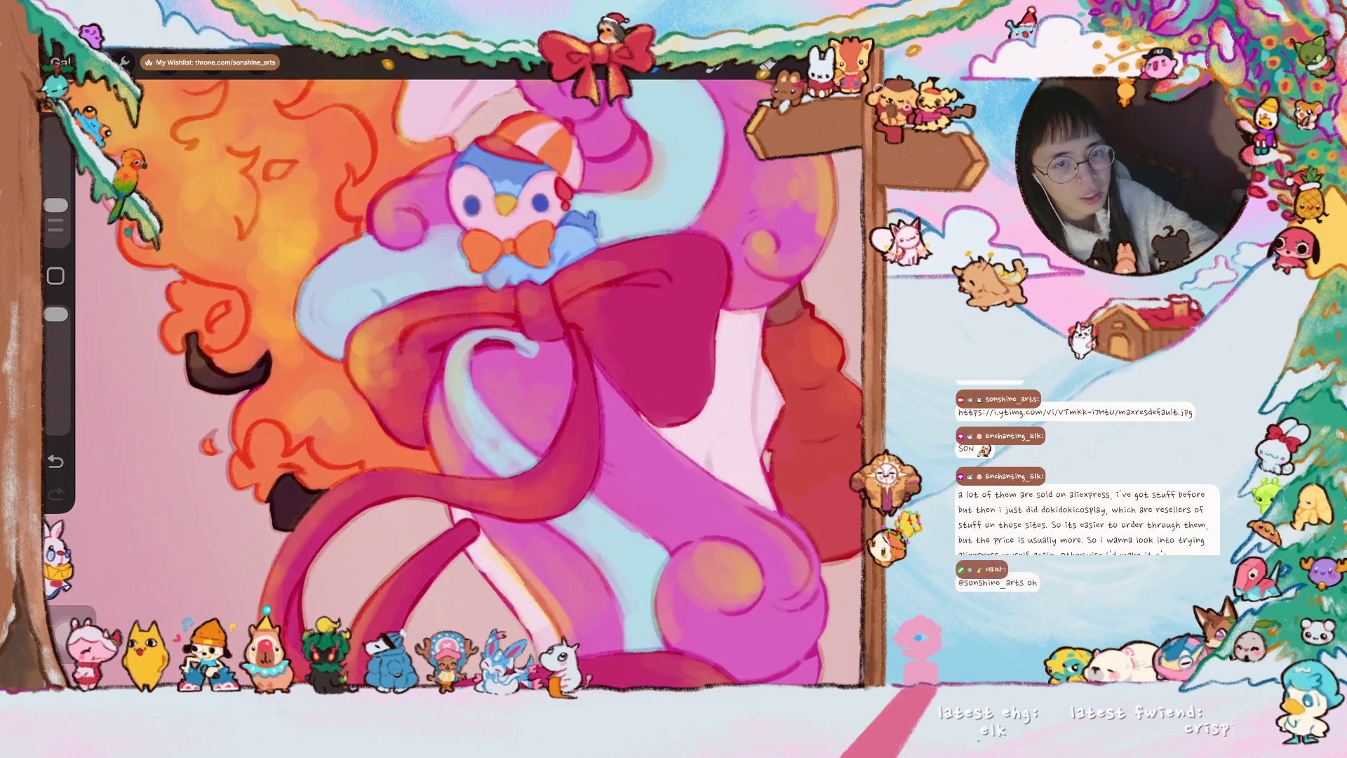
{"action": "scroll", "coordinate": [469, 385], "scroll_direction": "down", "scroll_amount": 2}
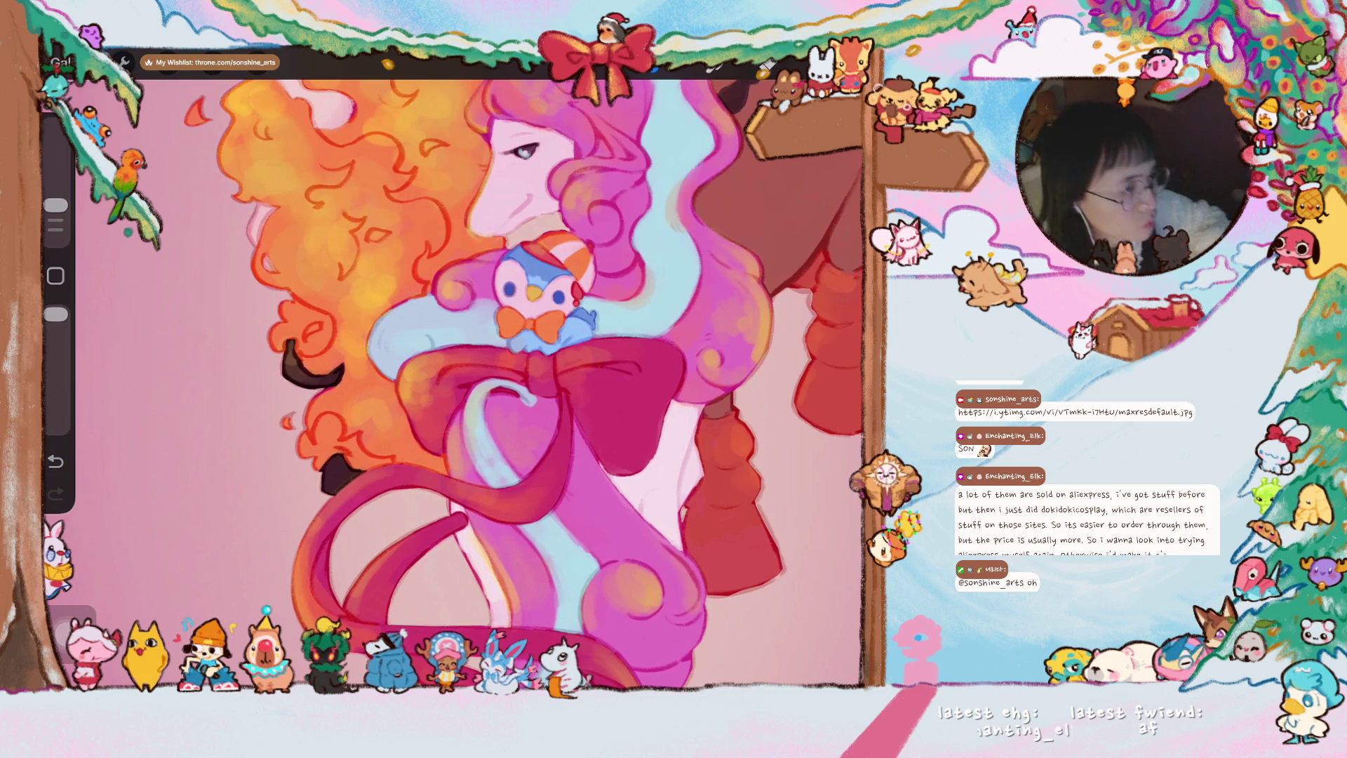
{"action": "scroll", "coordinate": [454, 368], "scroll_direction": "down", "scroll_amount": 3}
{"action": "scroll", "coordinate": [453, 369], "scroll_direction": "down", "scroll_amount": 2}
{"action": "scroll", "coordinate": [432, 253], "scroll_direction": "up", "scroll_amount": 1}
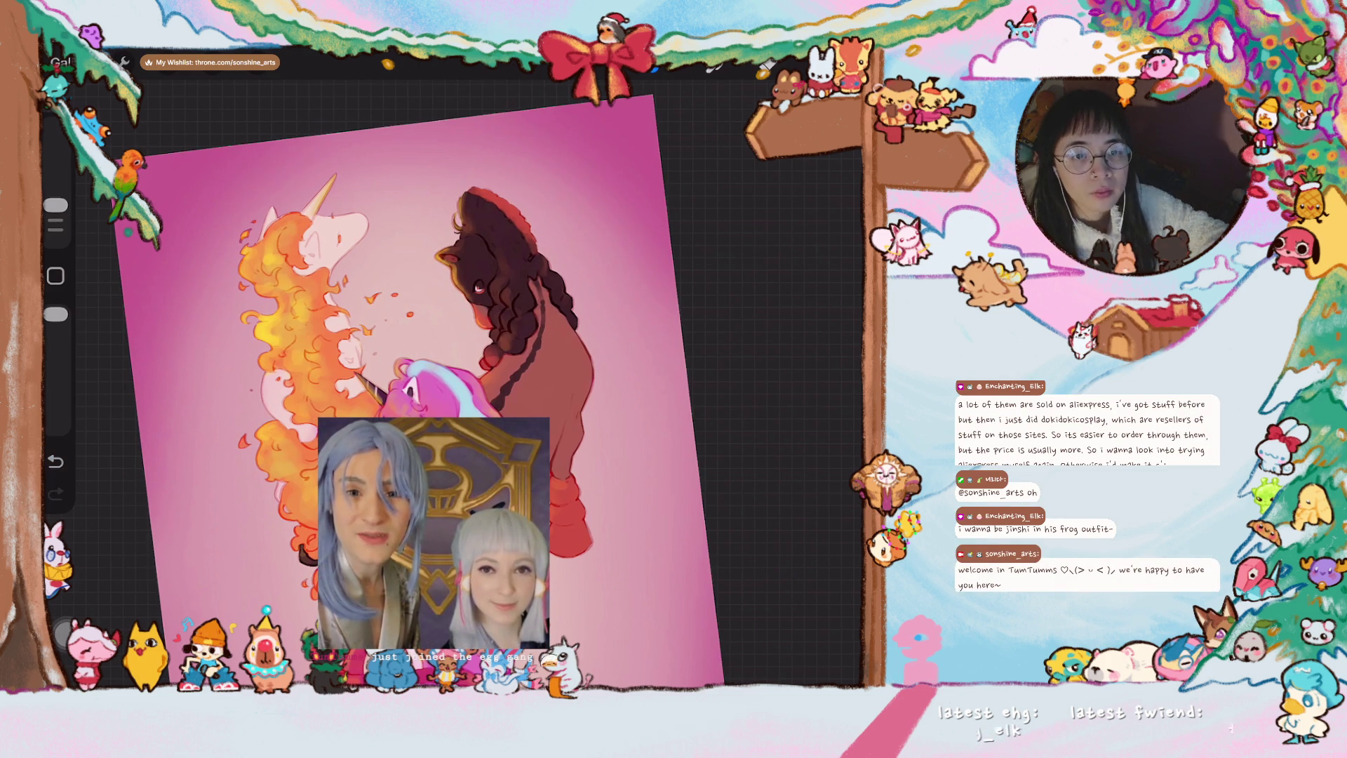
{"action": "scroll", "coordinate": [390, 379], "scroll_direction": "up", "scroll_amount": 2}
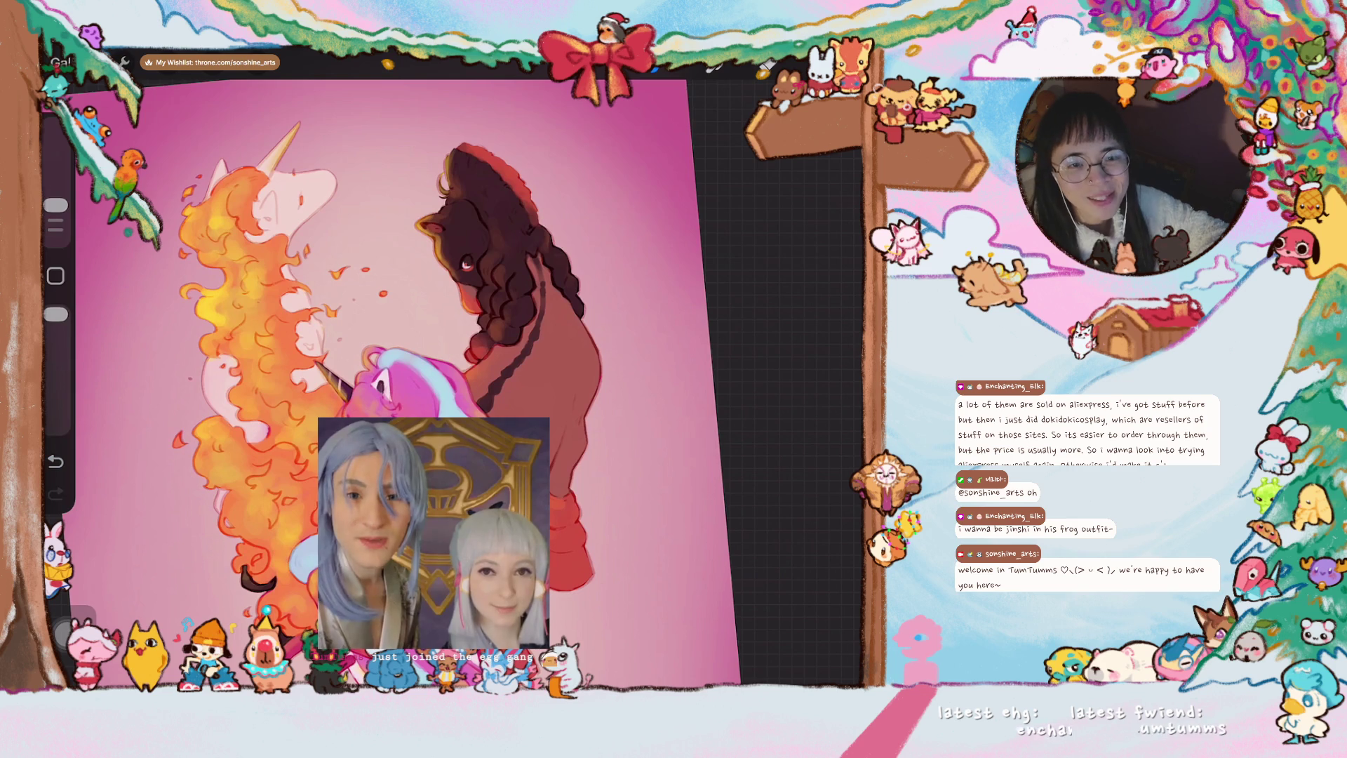
{"action": "scroll", "coordinate": [406, 368], "scroll_direction": "up", "scroll_amount": 2}
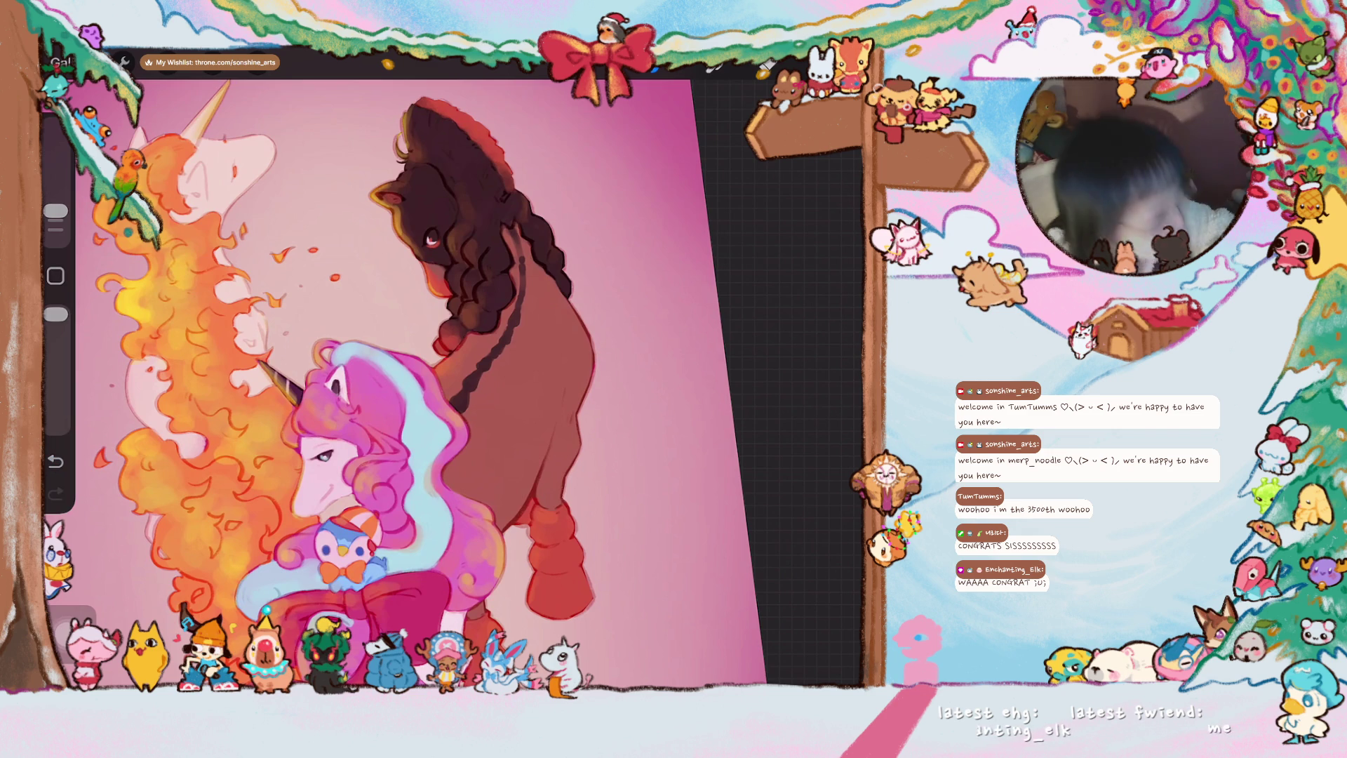
{"action": "scroll", "coordinate": [358, 384], "scroll_direction": "up", "scroll_amount": 2}
{"action": "scroll", "coordinate": [358, 385], "scroll_direction": "up", "scroll_amount": 2}
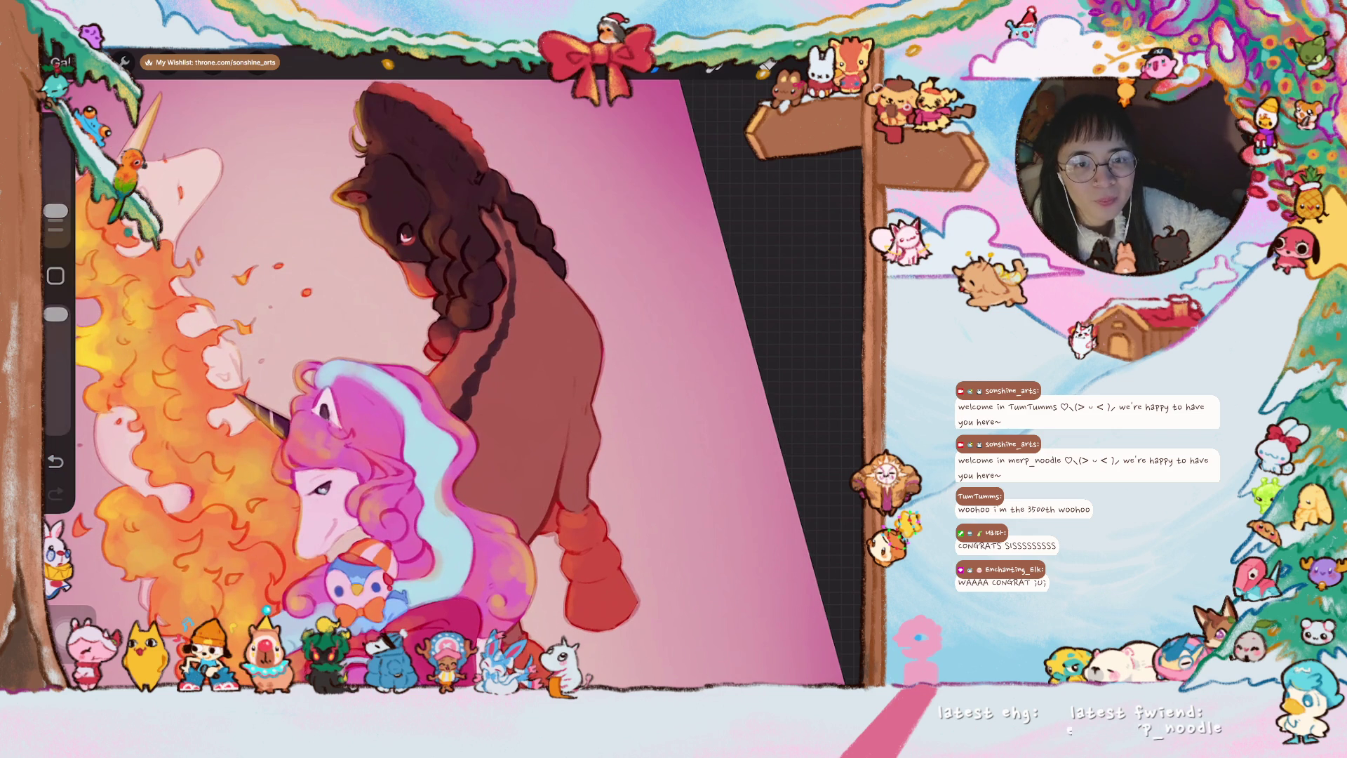
{"action": "scroll", "coordinate": [465, 385], "scroll_direction": "up", "scroll_amount": 2}
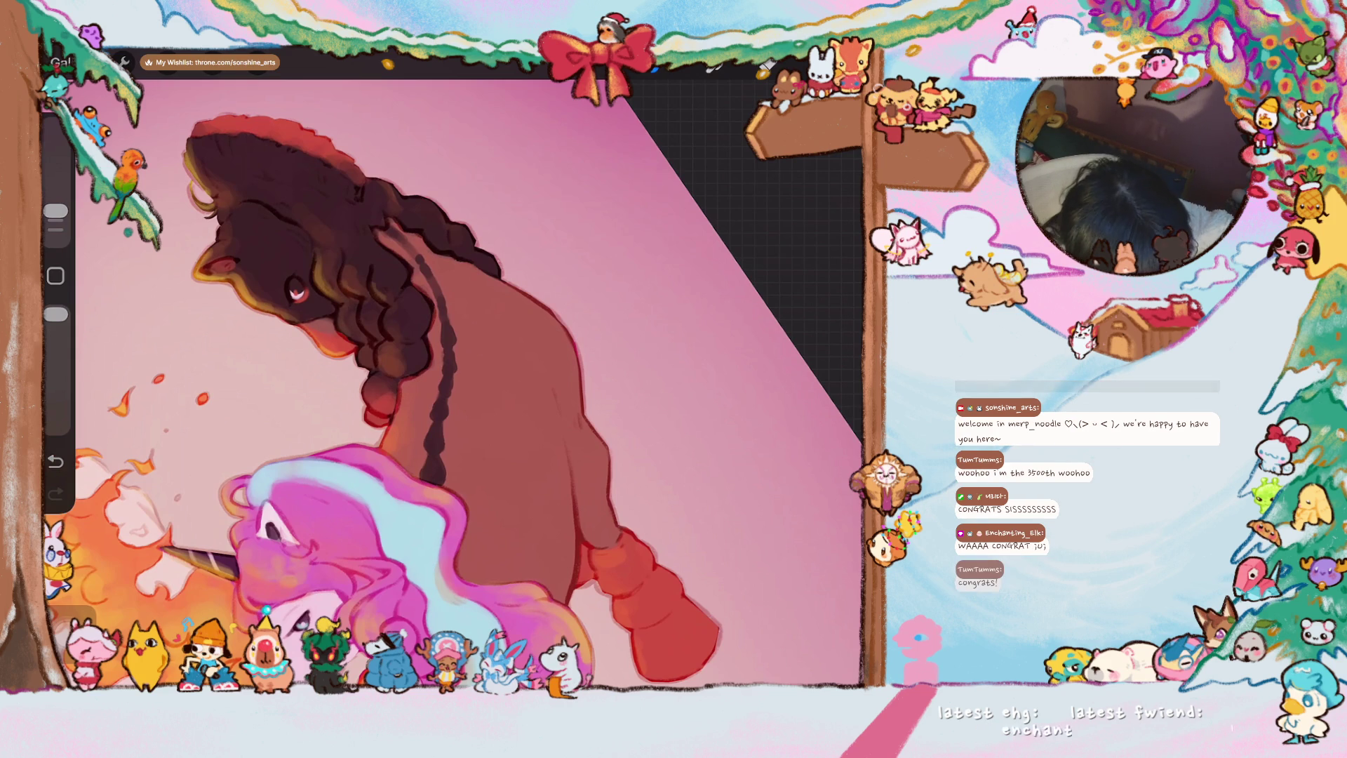
{"action": "scroll", "coordinate": [403, 384], "scroll_direction": "up", "scroll_amount": 2}
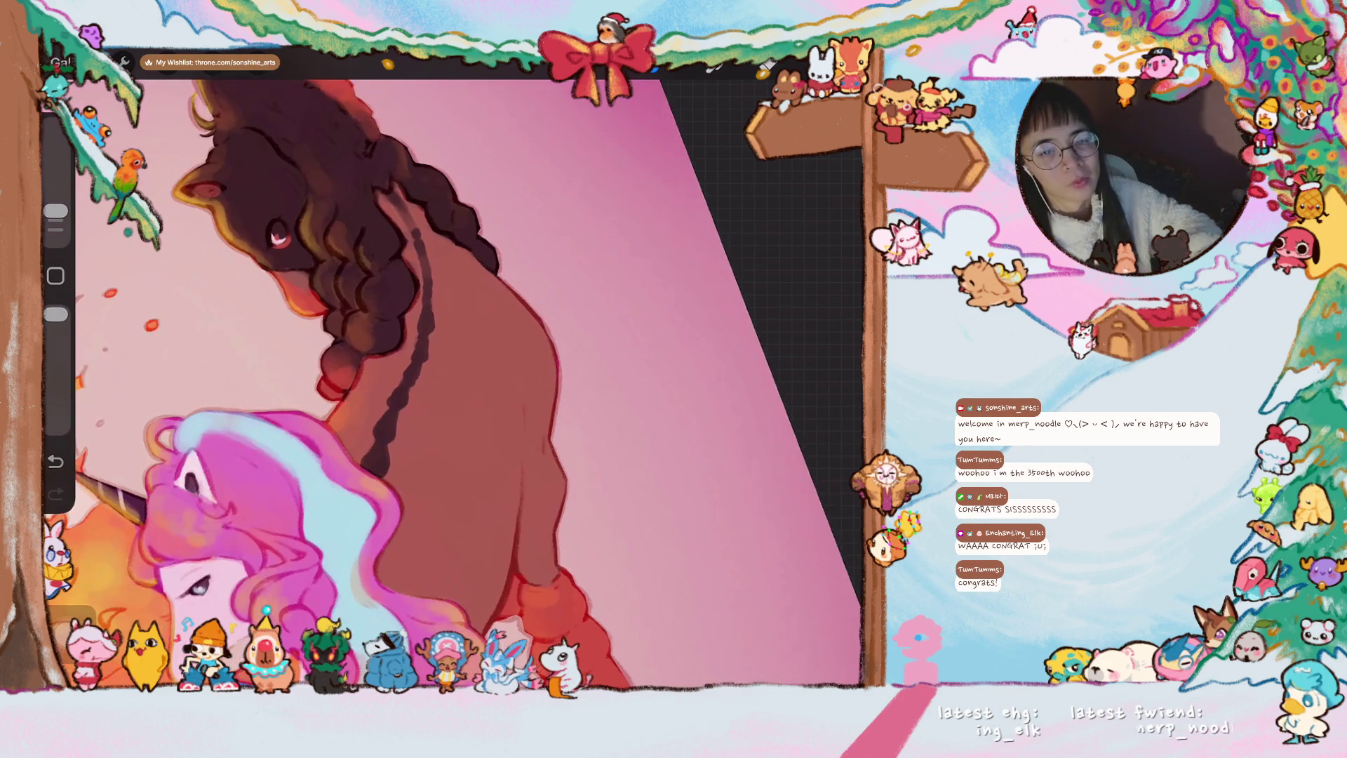
- Paint light highlight strokes along the brown horse's braided mane and its right edge
{"action": "left_click_drag", "start_coordinate": [339, 312], "coordinate": [316, 375]}
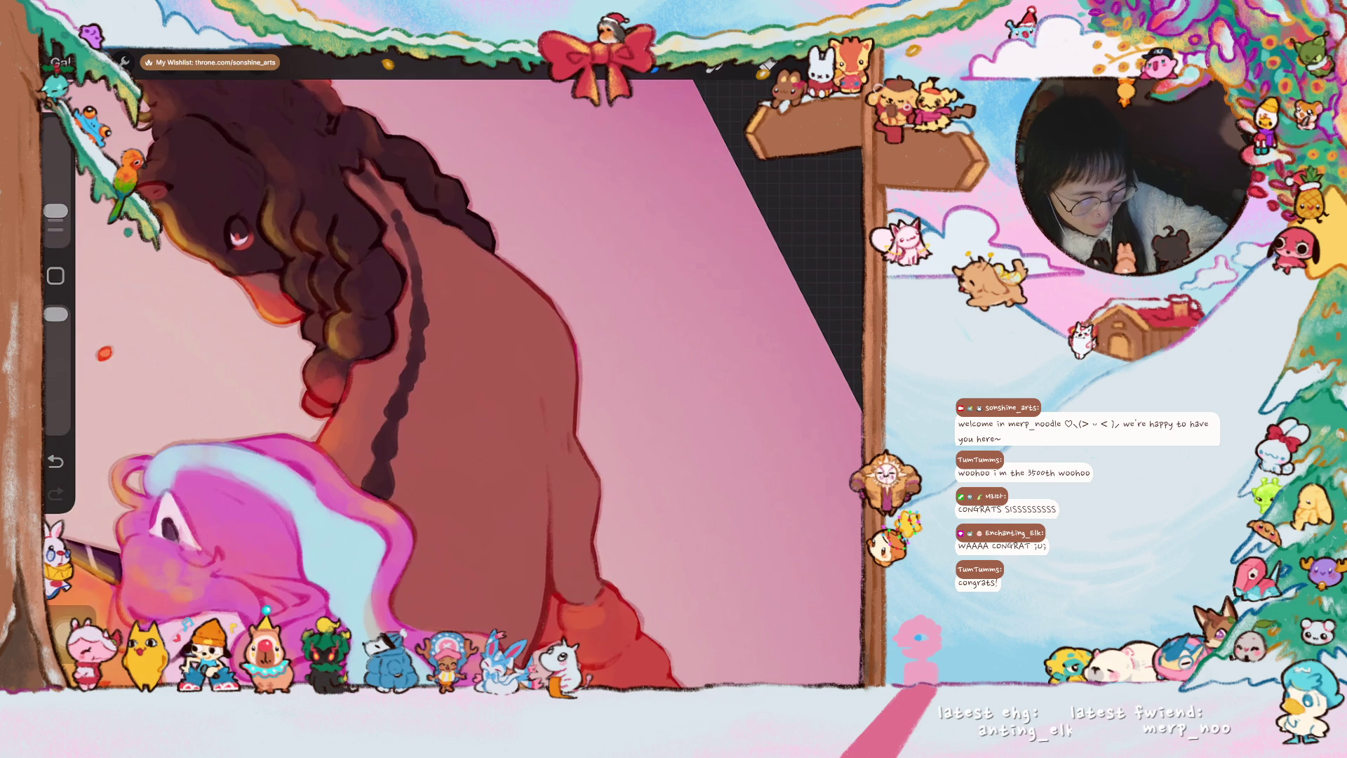
{"action": "scroll", "coordinate": [453, 379], "scroll_direction": "down", "scroll_amount": 2}
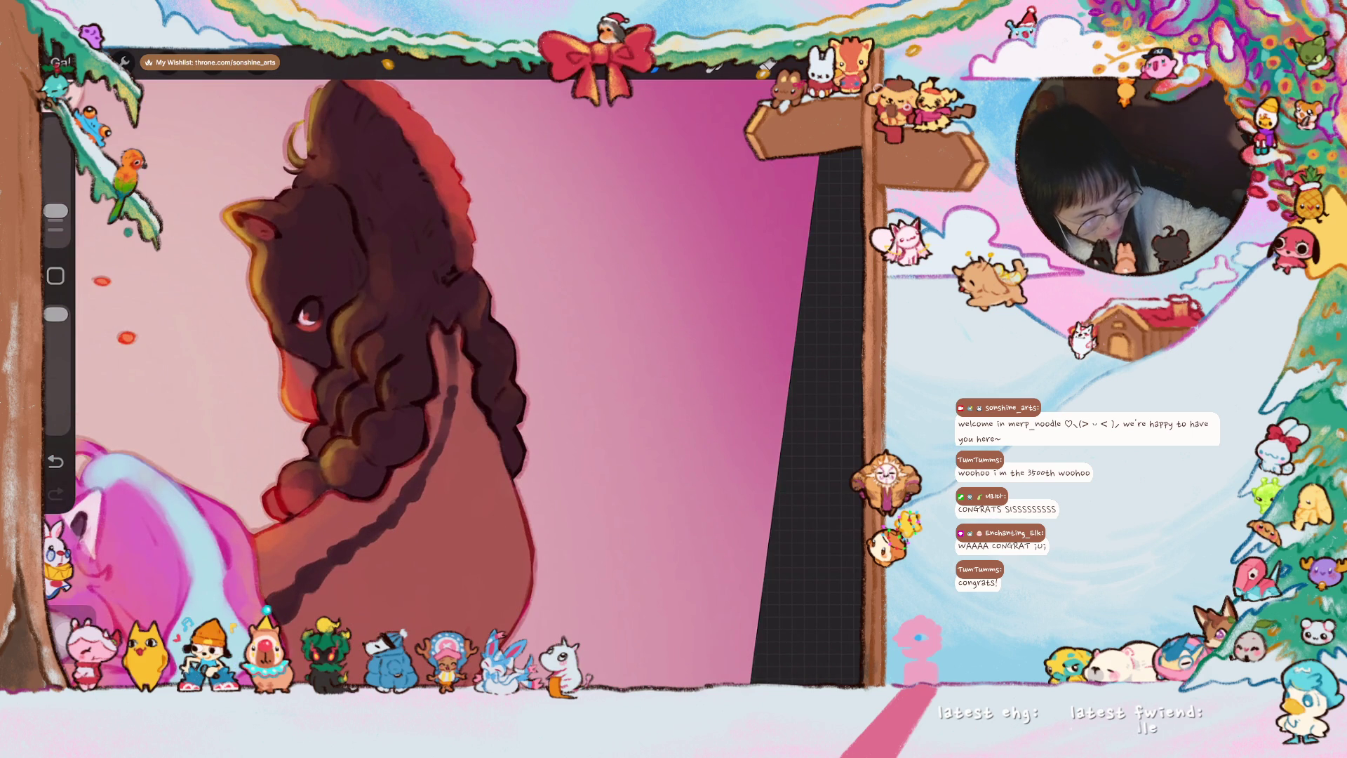
{"action": "scroll", "coordinate": [298, 378], "scroll_direction": "up", "scroll_amount": 2}
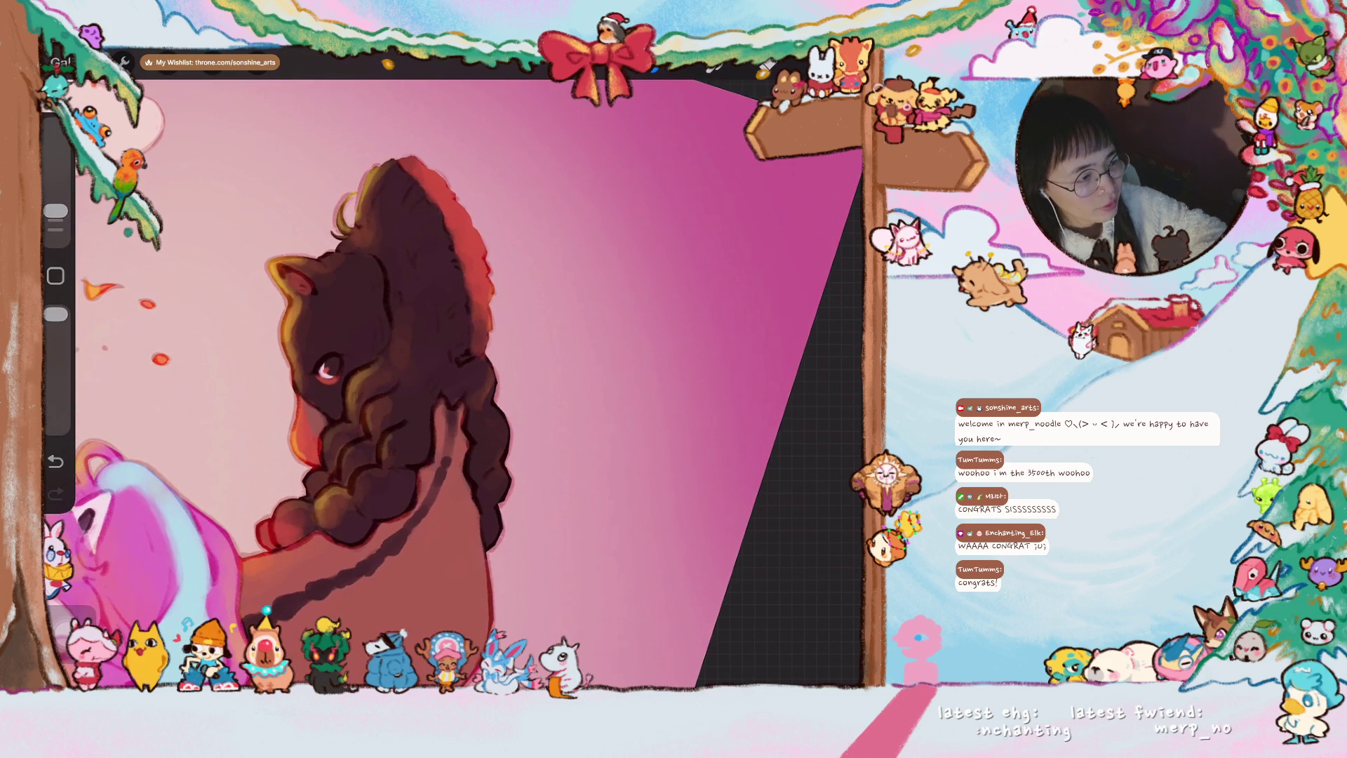
{"action": "left_click_drag", "start_coordinate": [490, 385], "coordinate": [510, 460]}
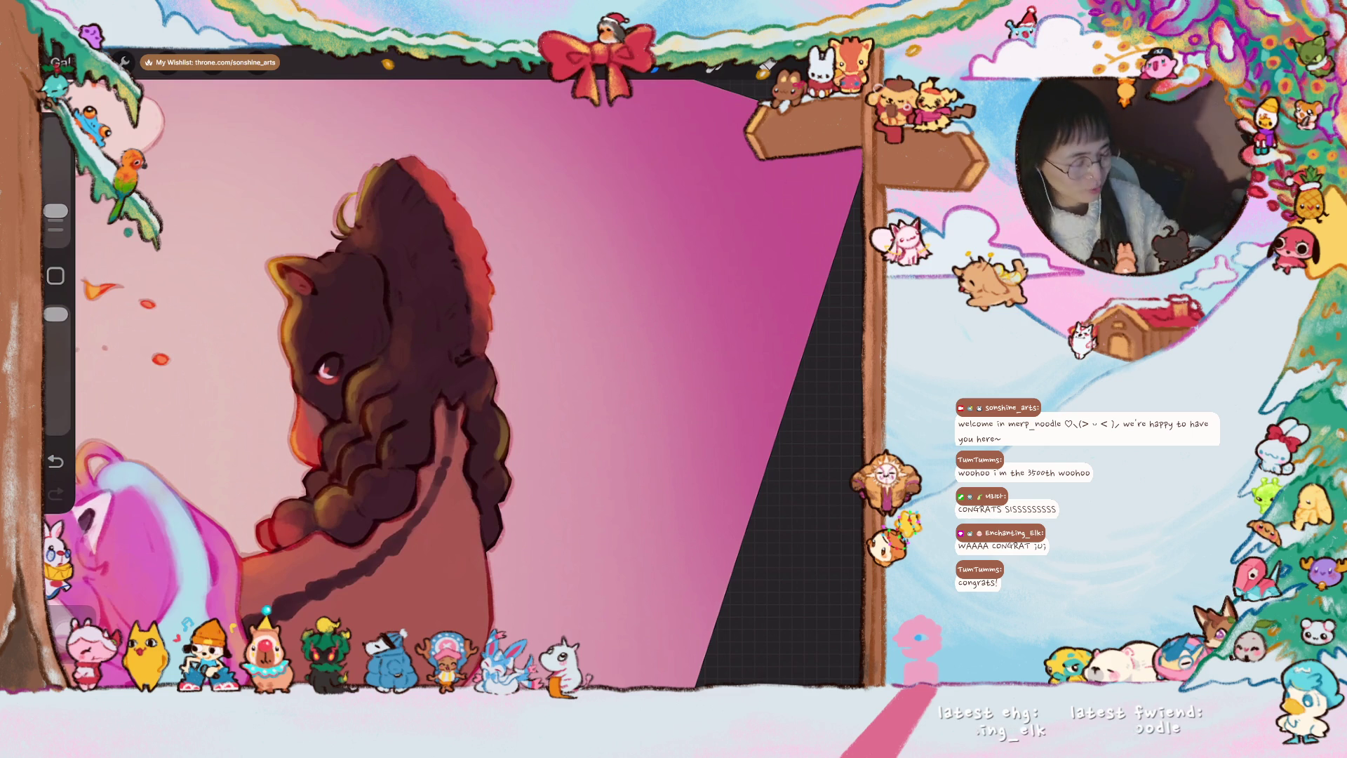
{"action": "scroll", "coordinate": [400, 368], "scroll_direction": "down", "scroll_amount": 5}
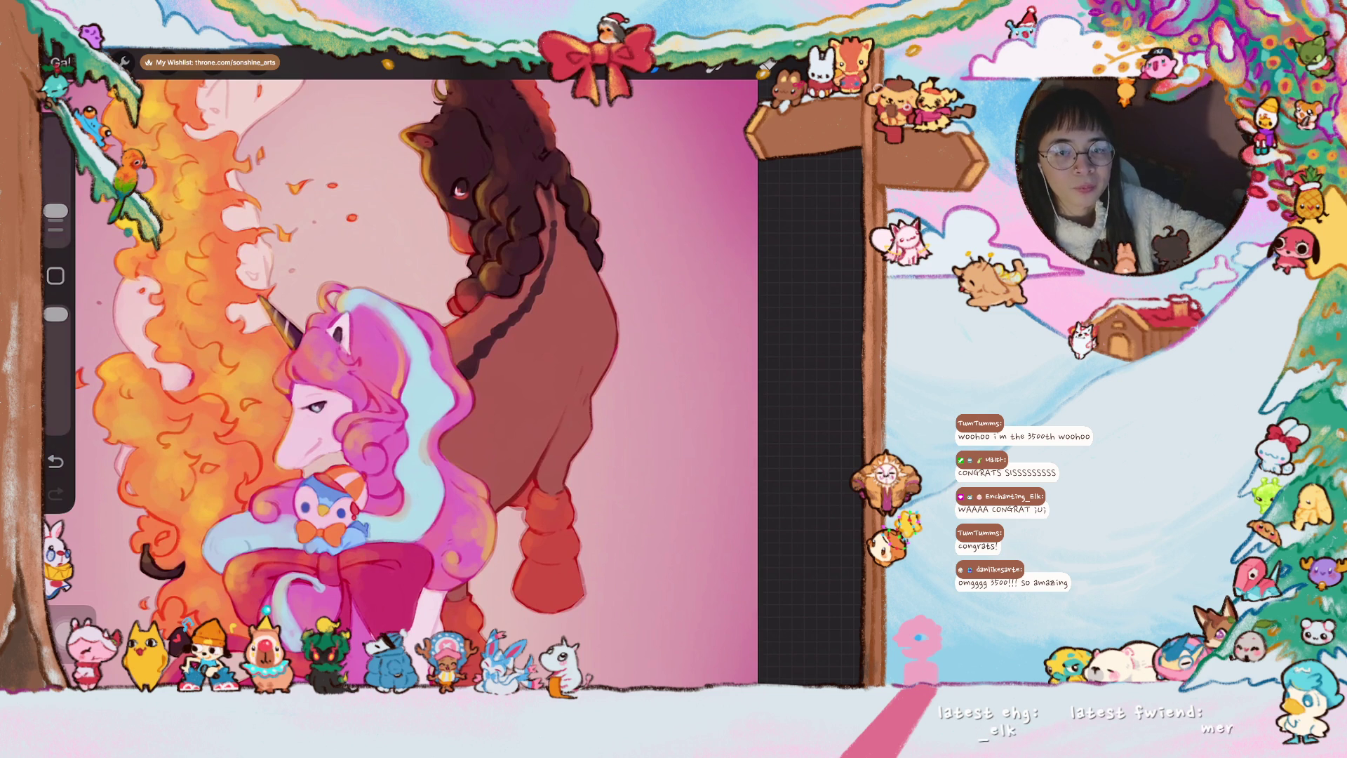
{"action": "scroll", "coordinate": [416, 374], "scroll_direction": "up", "scroll_amount": 1}
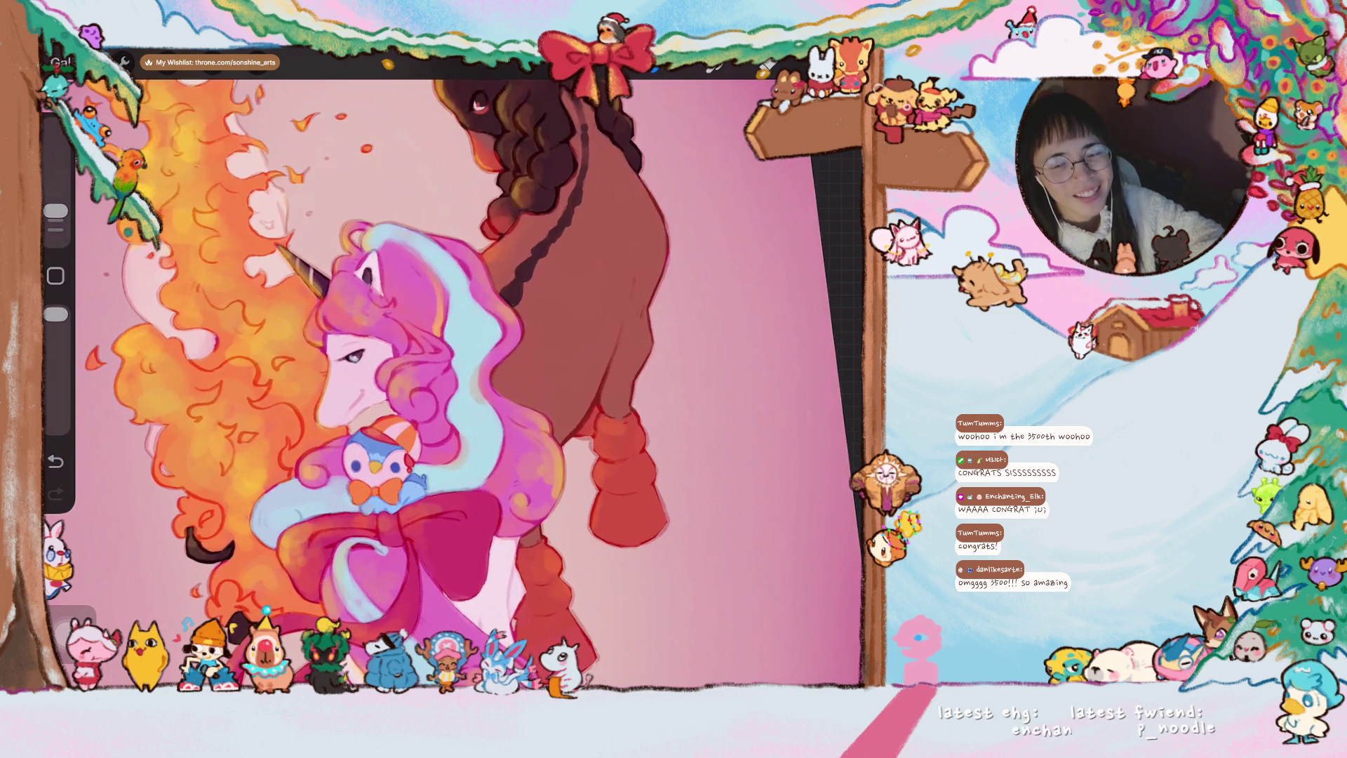
{"action": "scroll", "coordinate": [416, 374], "scroll_direction": "up", "scroll_amount": 3}
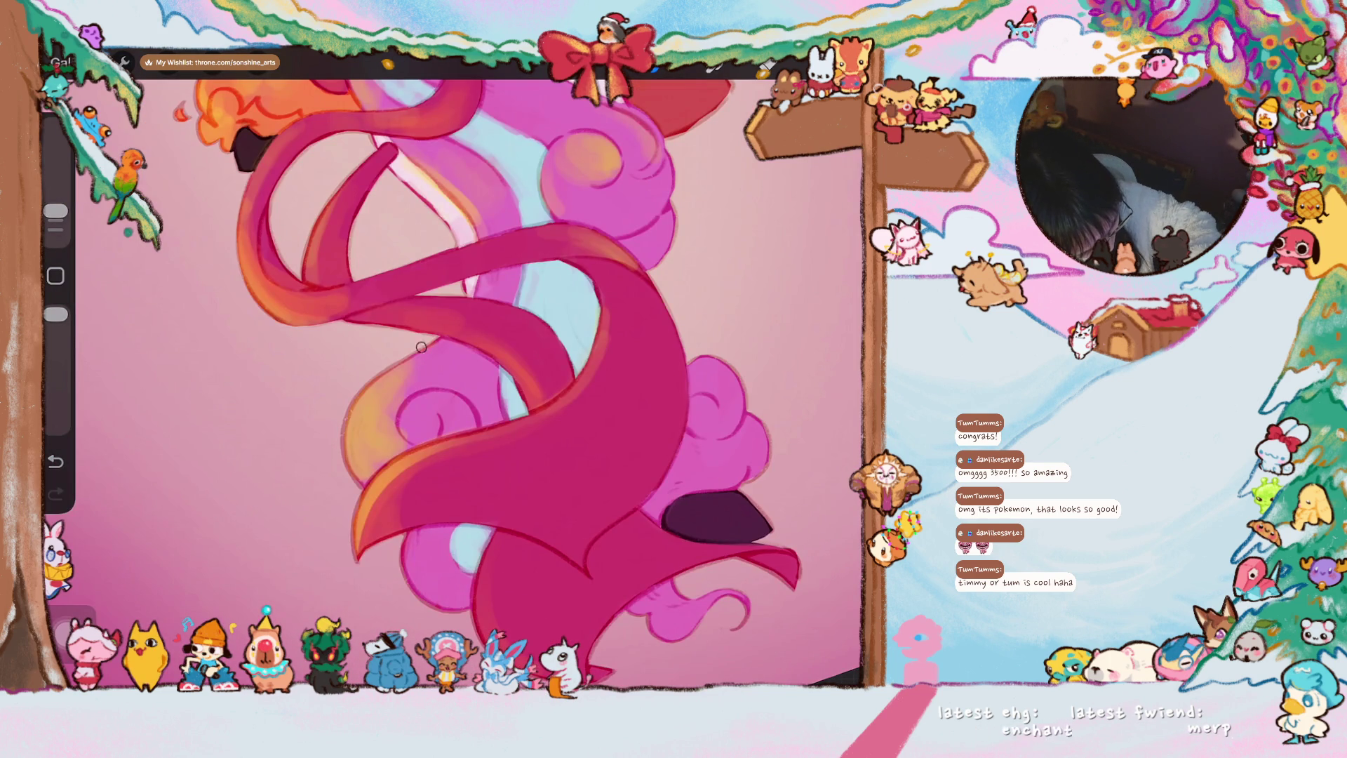
- Undo a trial yellow-orange swirl stroke and add a new empty Layer 20 above Layer 19
{"action": "left_click_drag", "start_coordinate": [373, 381], "coordinate": [356, 453]}
{"action": "key", "text": "ctrl+z"}
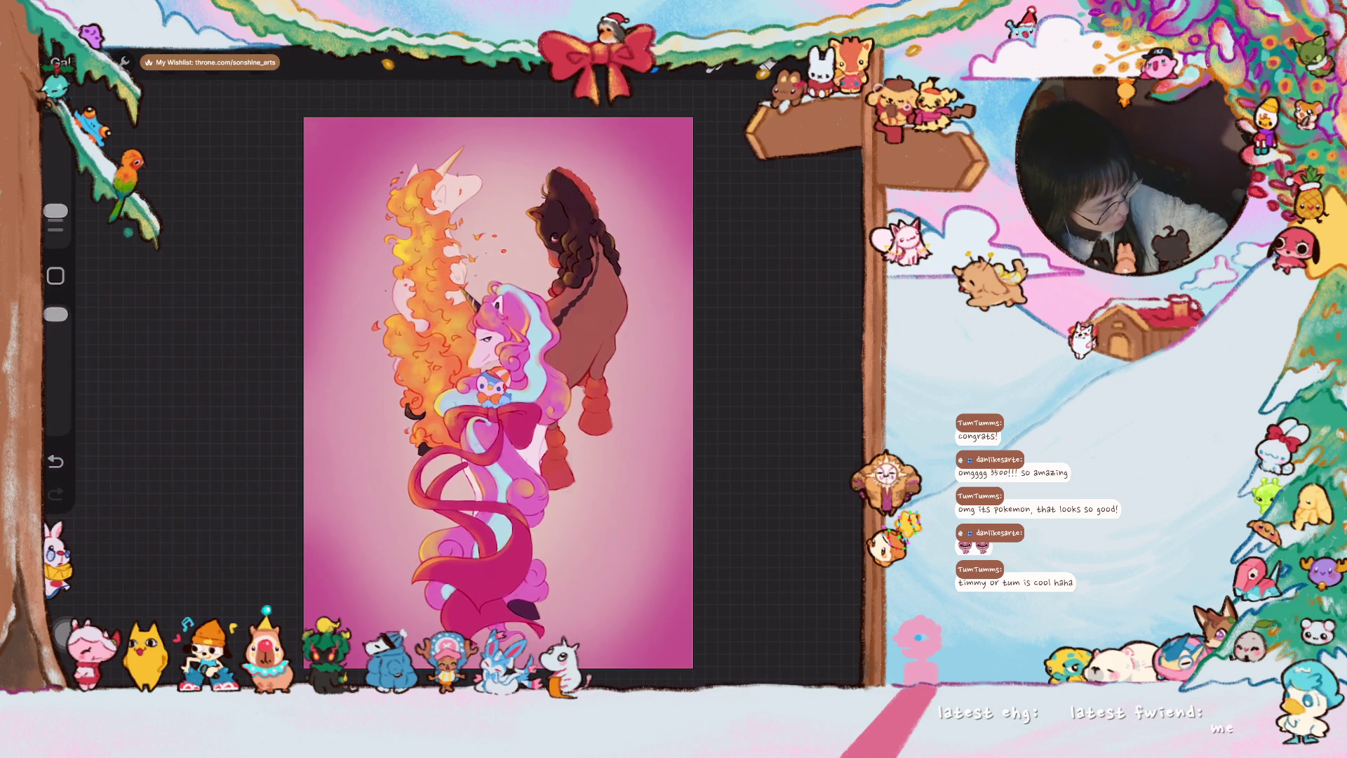
{"action": "scroll", "coordinate": [732, 410], "scroll_direction": "up", "scroll_amount": 2}
{"action": "scroll", "coordinate": [732, 411], "scroll_direction": "down", "scroll_amount": 2}
{"action": "left_click", "coordinate": [845, 114]}
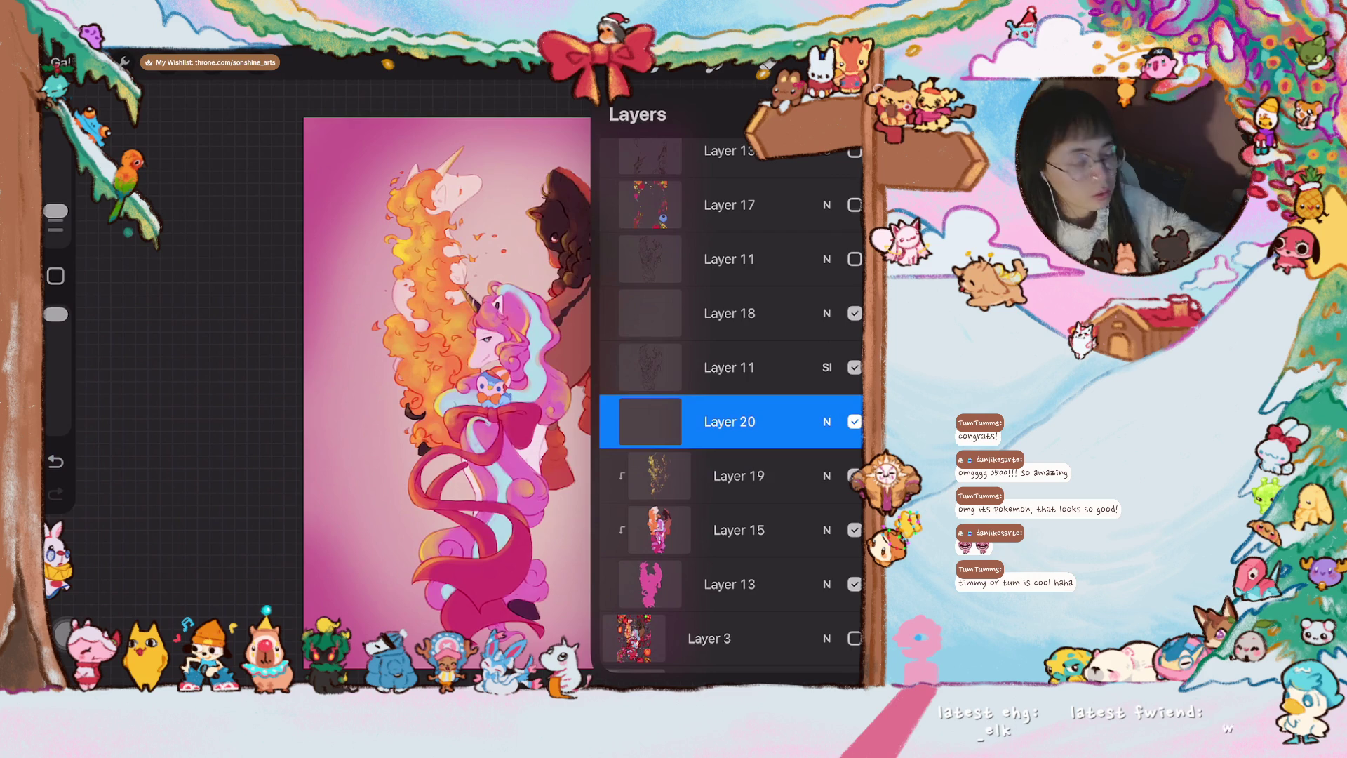
{"action": "left_click", "coordinate": [716, 66]}
{"action": "scroll", "coordinate": [726, 421], "scroll_direction": "down", "scroll_amount": 2}
{"action": "scroll", "coordinate": [726, 421], "scroll_direction": "down", "scroll_amount": 3}
{"action": "scroll", "coordinate": [727, 422], "scroll_direction": "down", "scroll_amount": 3}
{"action": "scroll", "coordinate": [726, 421], "scroll_direction": "down", "scroll_amount": 2}
- Make HB Pencil 1 1_original from My Favourite the current brush
{"action": "left_click", "coordinate": [727, 320]}
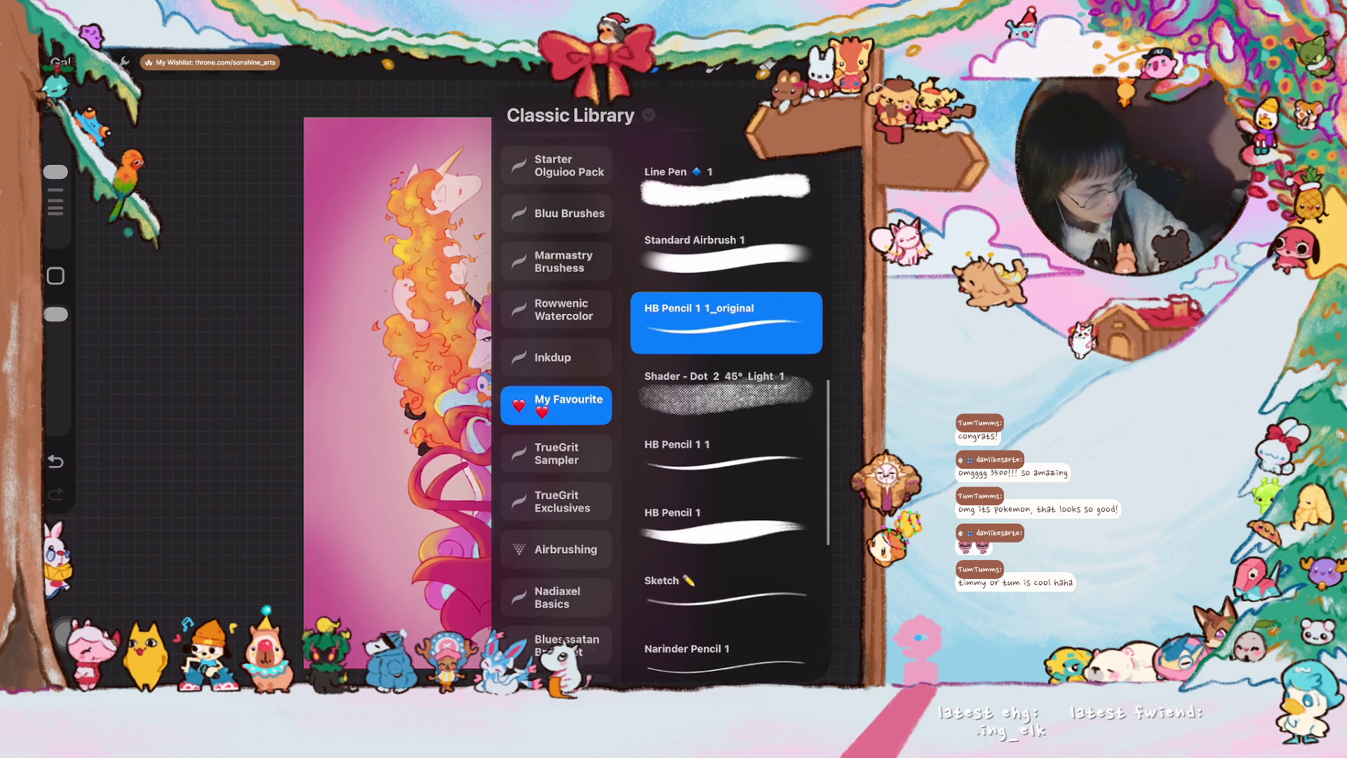
{"action": "scroll", "coordinate": [517, 432], "scroll_direction": "up", "scroll_amount": 3}
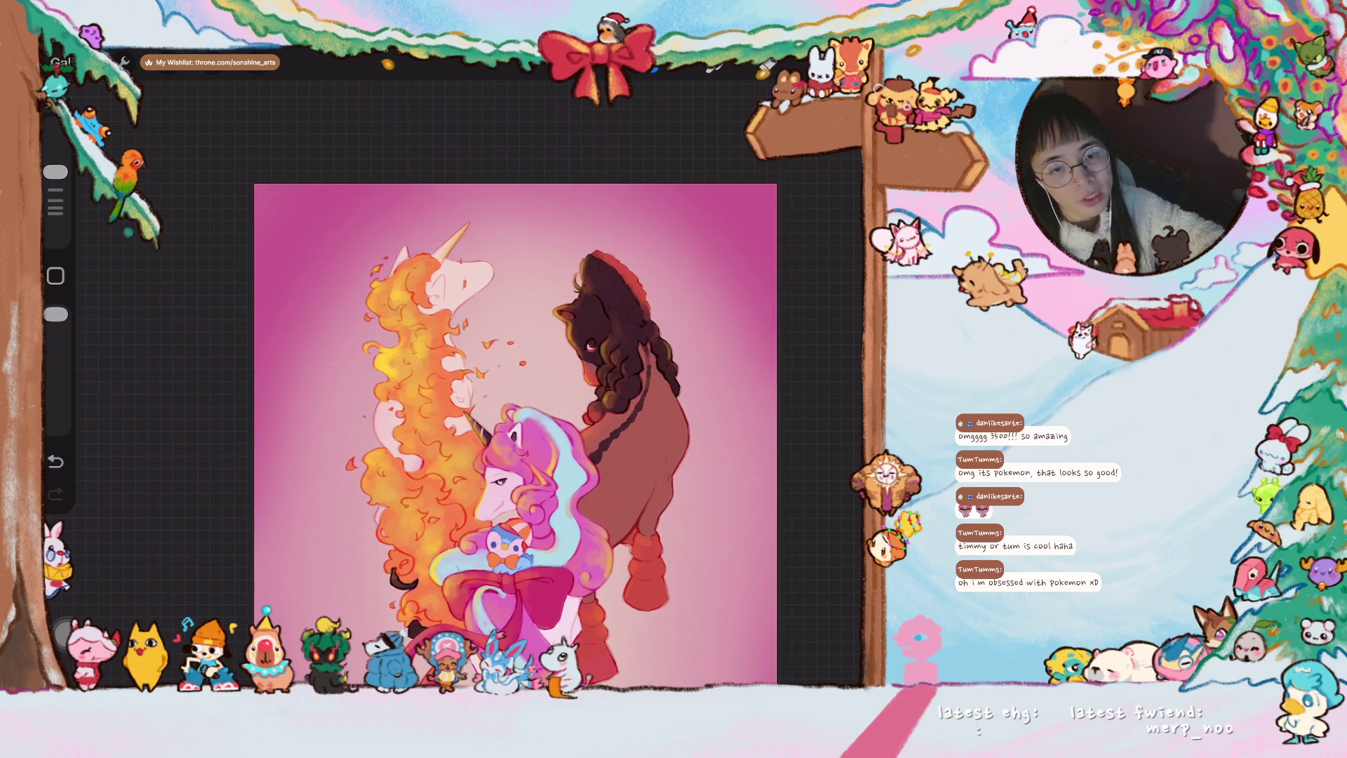
{"action": "scroll", "coordinate": [453, 284], "scroll_direction": "up", "scroll_amount": 3}
{"action": "scroll", "coordinate": [452, 285], "scroll_direction": "up", "scroll_amount": 3}
{"action": "scroll", "coordinate": [452, 284], "scroll_direction": "up", "scroll_amount": 2}
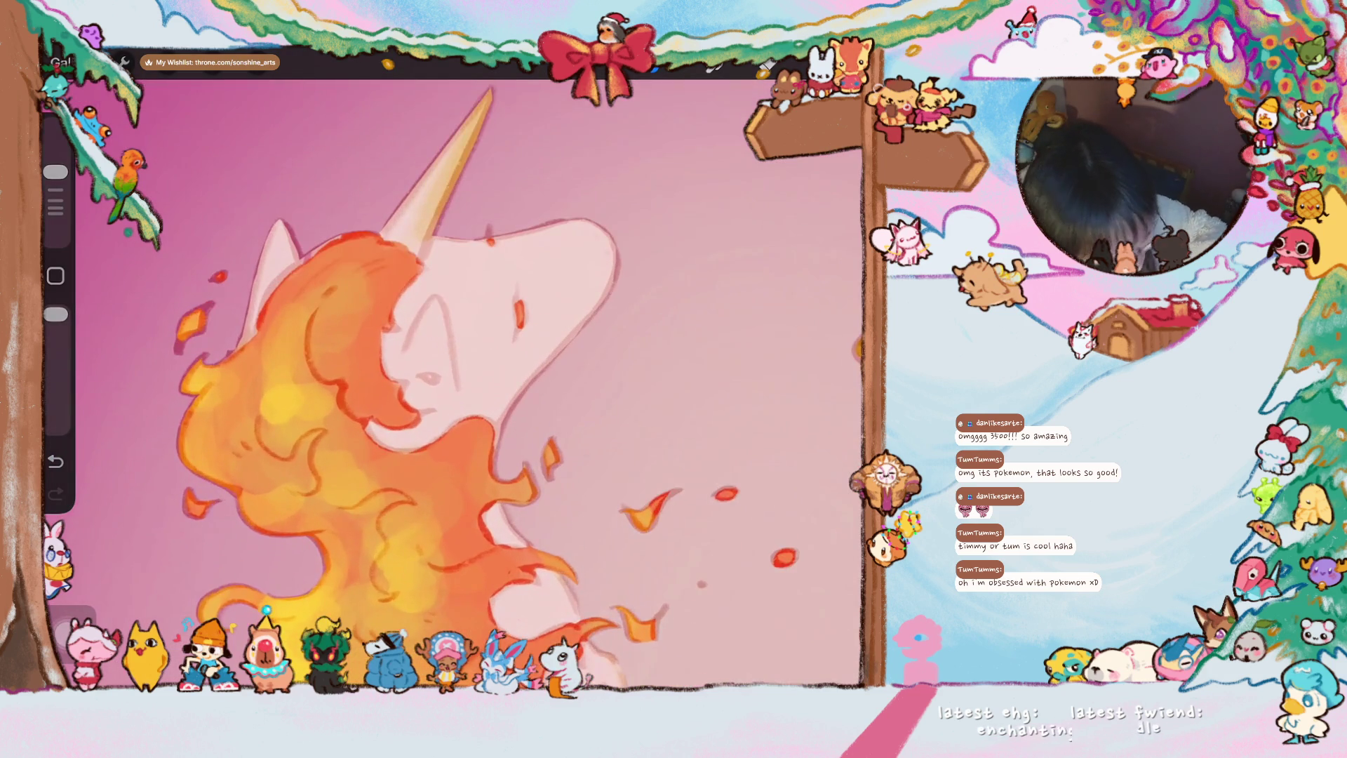
{"action": "scroll", "coordinate": [454, 347], "scroll_direction": "up", "scroll_amount": 2}
{"action": "scroll", "coordinate": [453, 347], "scroll_direction": "up", "scroll_amount": 3}
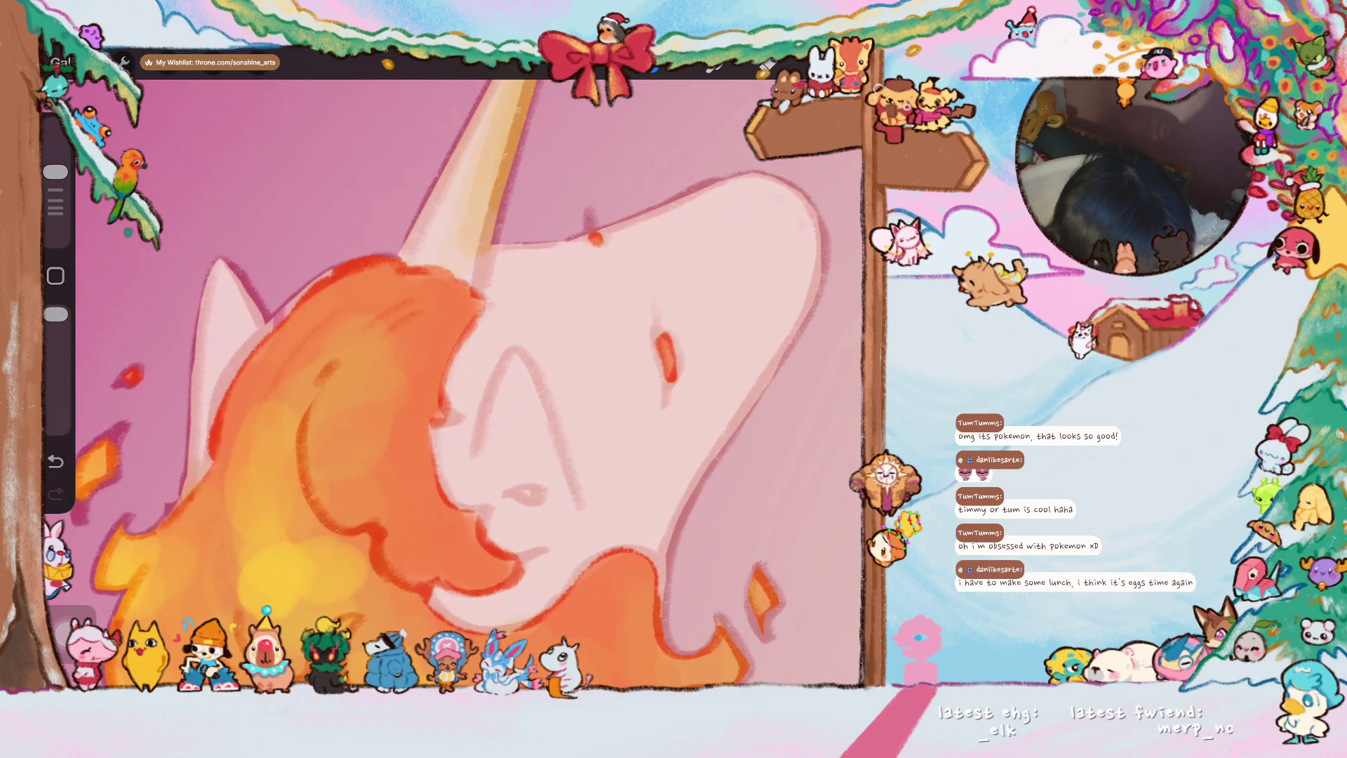
{"action": "scroll", "coordinate": [524, 384], "scroll_direction": "up", "scroll_amount": 2}
{"action": "scroll", "coordinate": [525, 384], "scroll_direction": "up", "scroll_amount": 2}
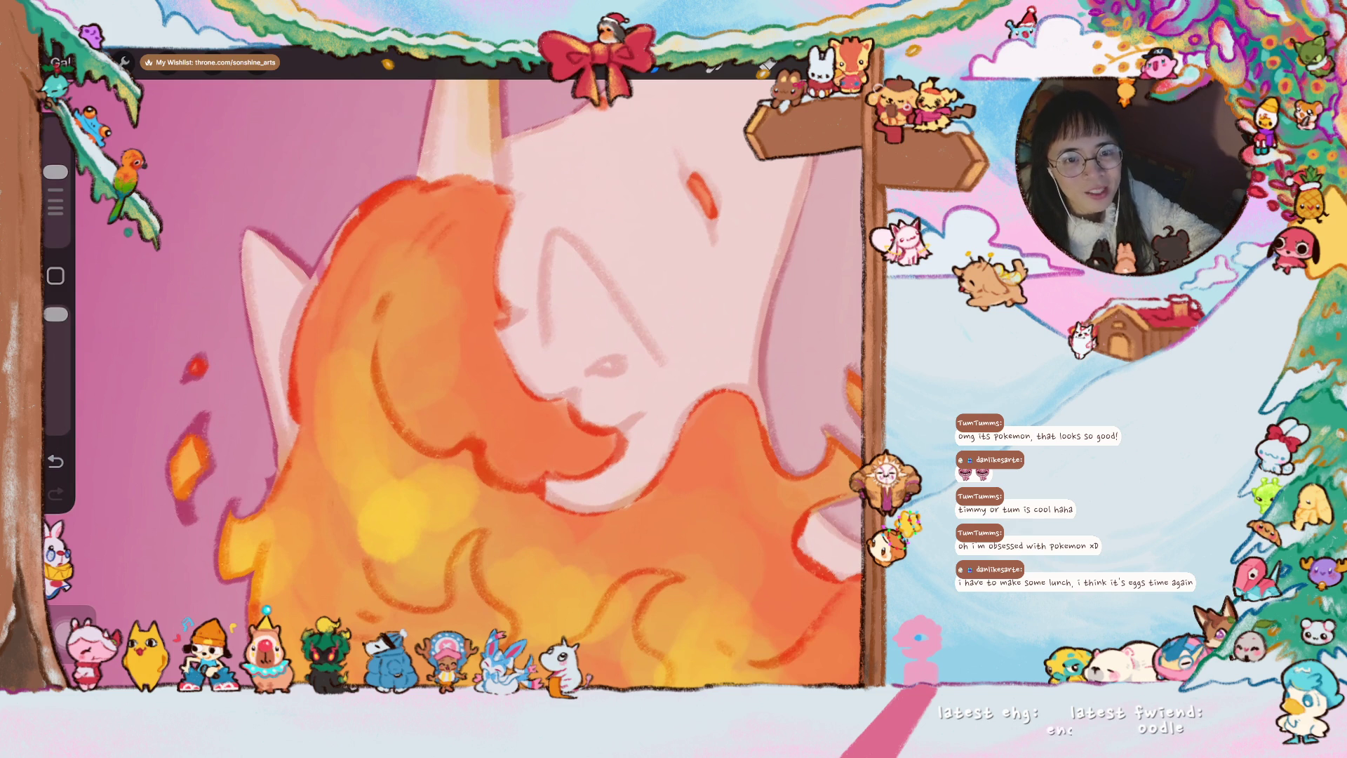
{"action": "scroll", "coordinate": [516, 379], "scroll_direction": "up", "scroll_amount": 2}
{"action": "scroll", "coordinate": [516, 379], "scroll_direction": "up", "scroll_amount": 2}
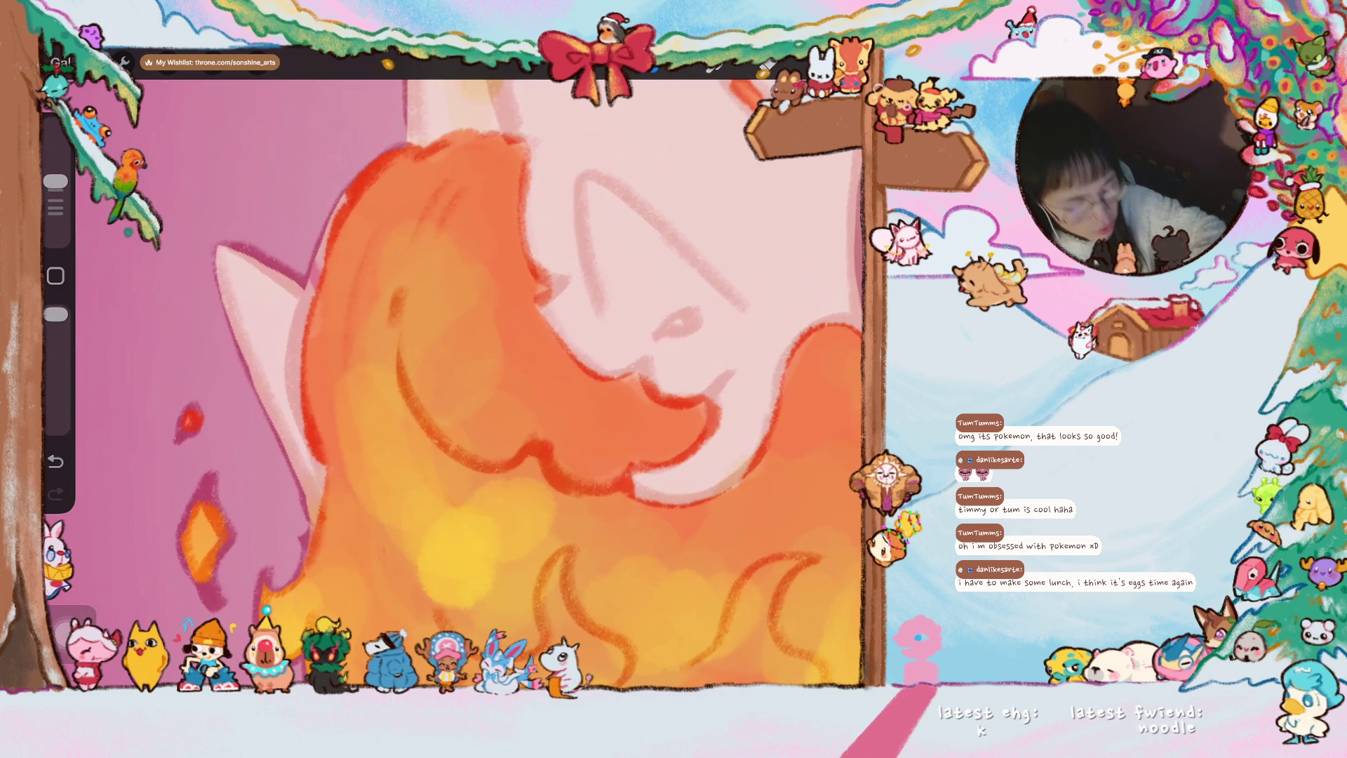
- Draw a red pencil outline along the left edge of the flame unicorn's mane
{"action": "left_click_drag", "start_coordinate": [340, 223], "coordinate": [296, 383]}
- Move Layer 20 up above the second Layer 11 in the layer stack
{"action": "left_click", "coordinate": [842, 64]}
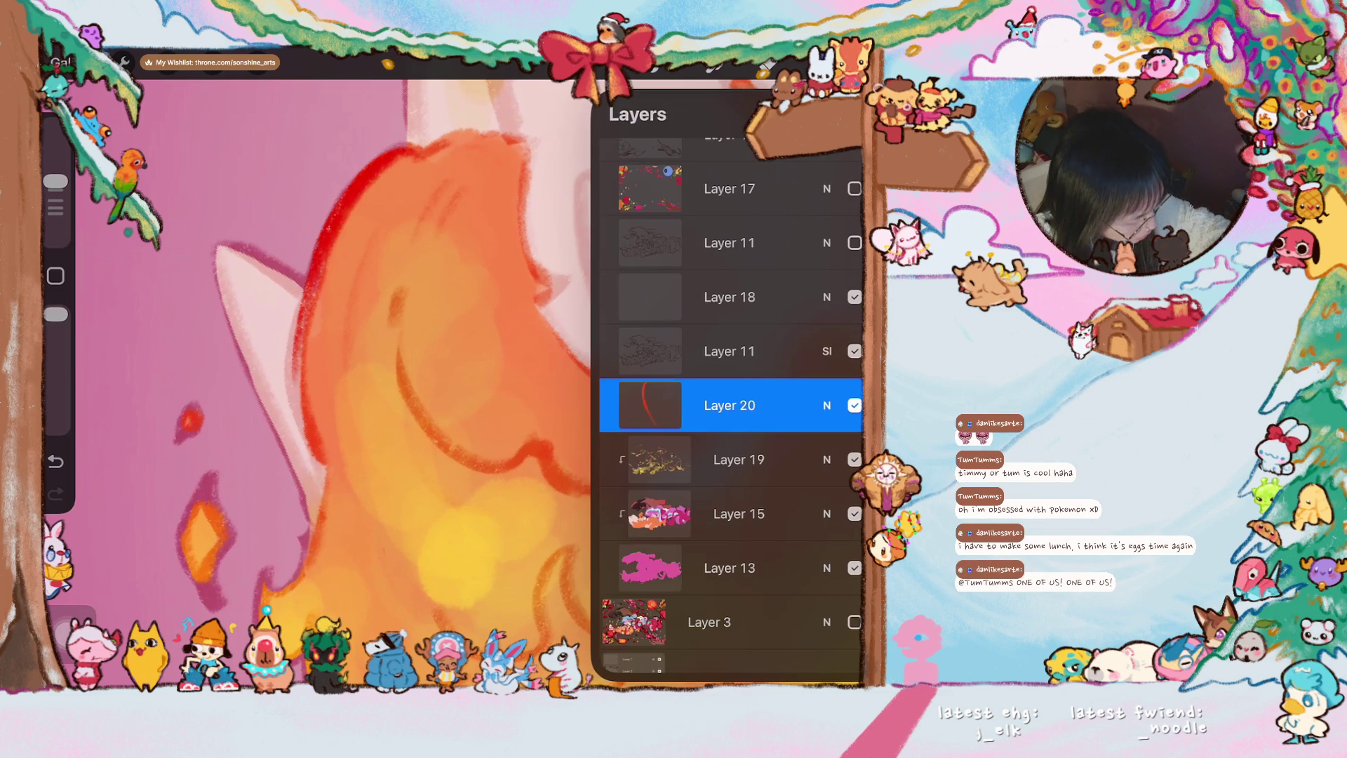
{"action": "left_click", "coordinate": [842, 64]}
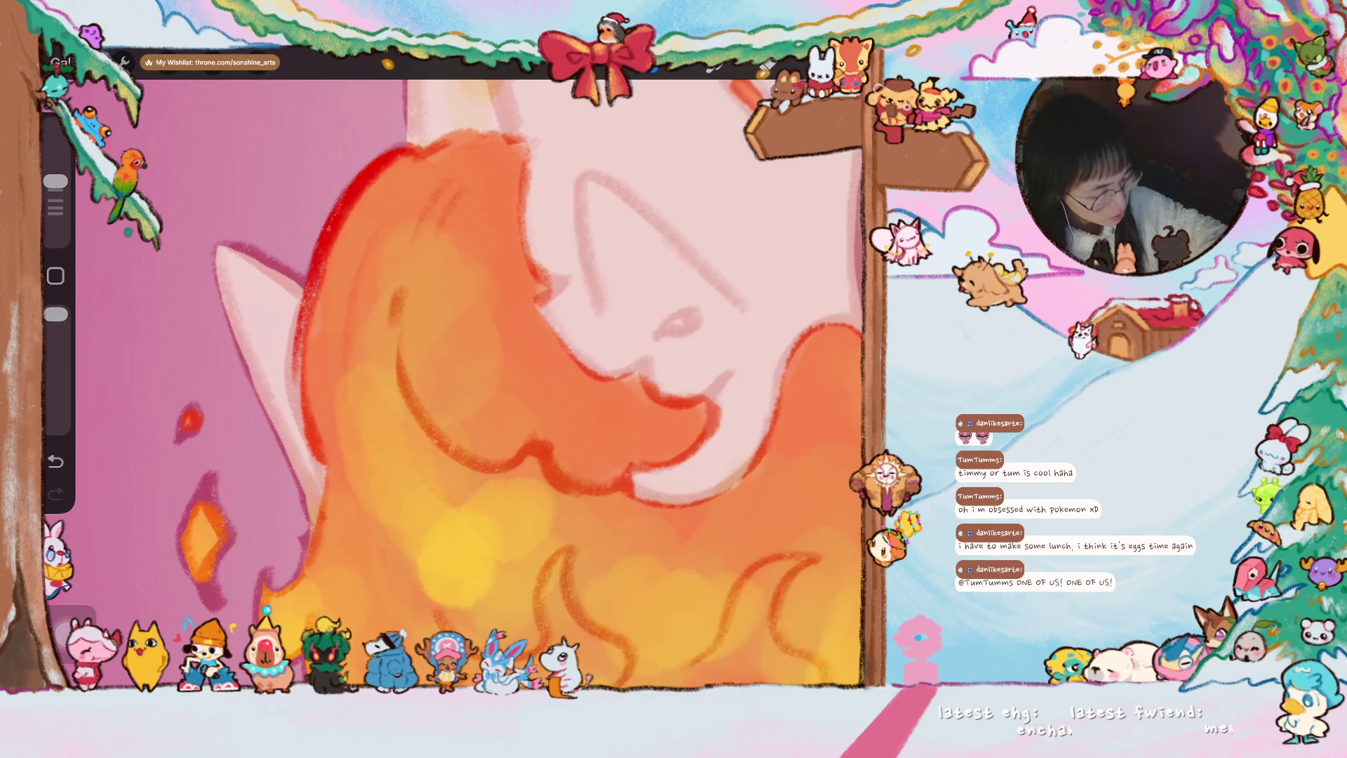
{"action": "left_click", "coordinate": [843, 63]}
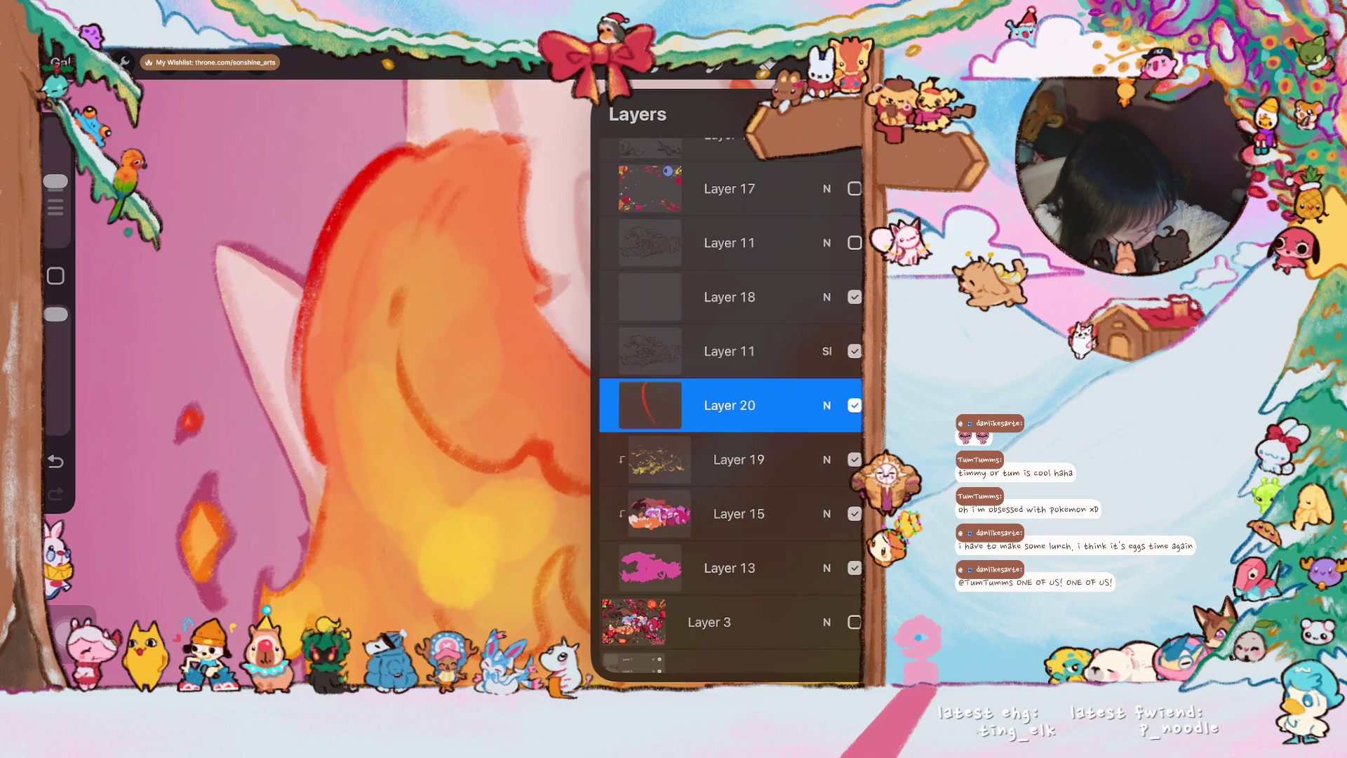
{"action": "mouse_move", "coordinate": [729, 405]}
{"action": "left_mouse_down"}
{"action": "mouse_move", "coordinate": [751, 324]}
{"action": "mouse_move", "coordinate": [752, 346]}
{"action": "left_mouse_up"}
- Delete Layer 18 and return to the canvas near the unicorn's face
{"action": "left_click_drag", "start_coordinate": [778, 291], "coordinate": [675, 290]}
{"action": "left_click", "coordinate": [845, 290]}
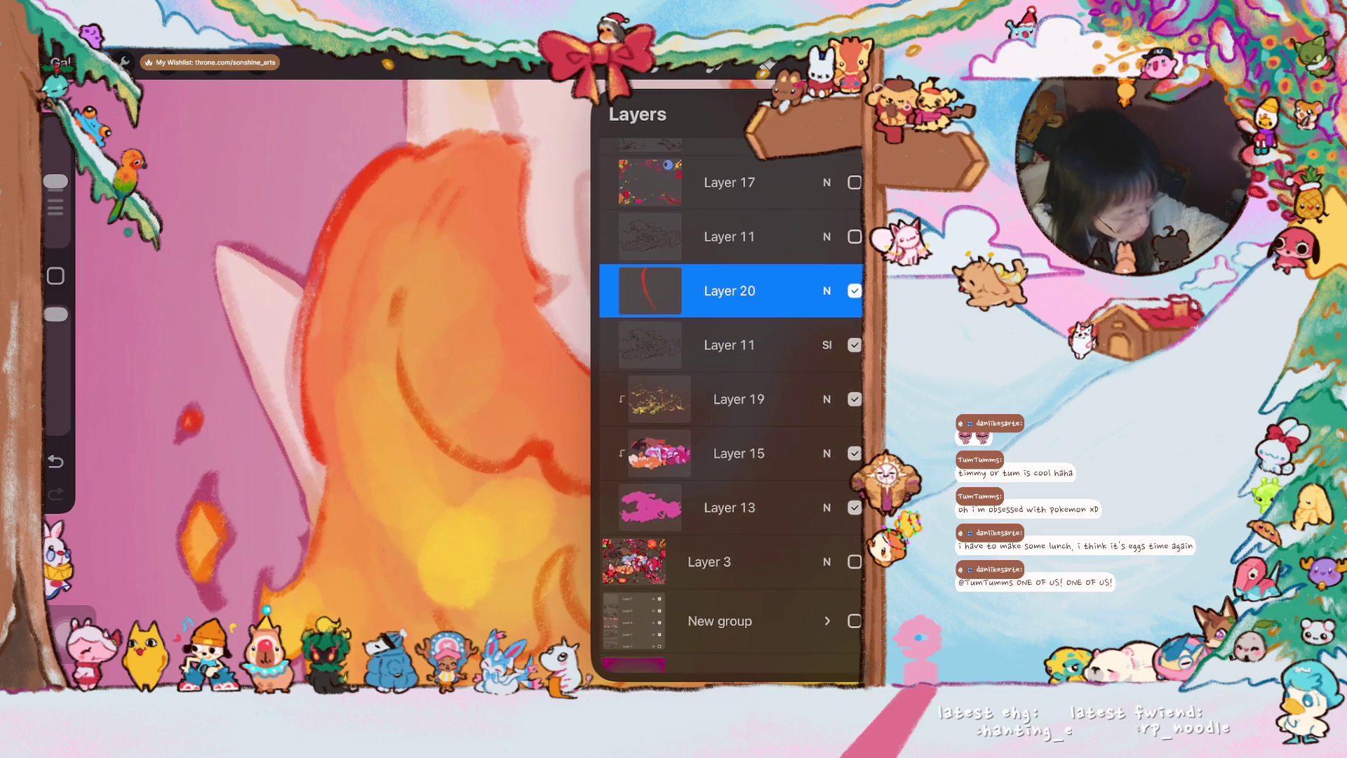
{"action": "left_click", "coordinate": [842, 63]}
{"action": "left_click_drag", "start_coordinate": [421, 369], "coordinate": [516, 379]}
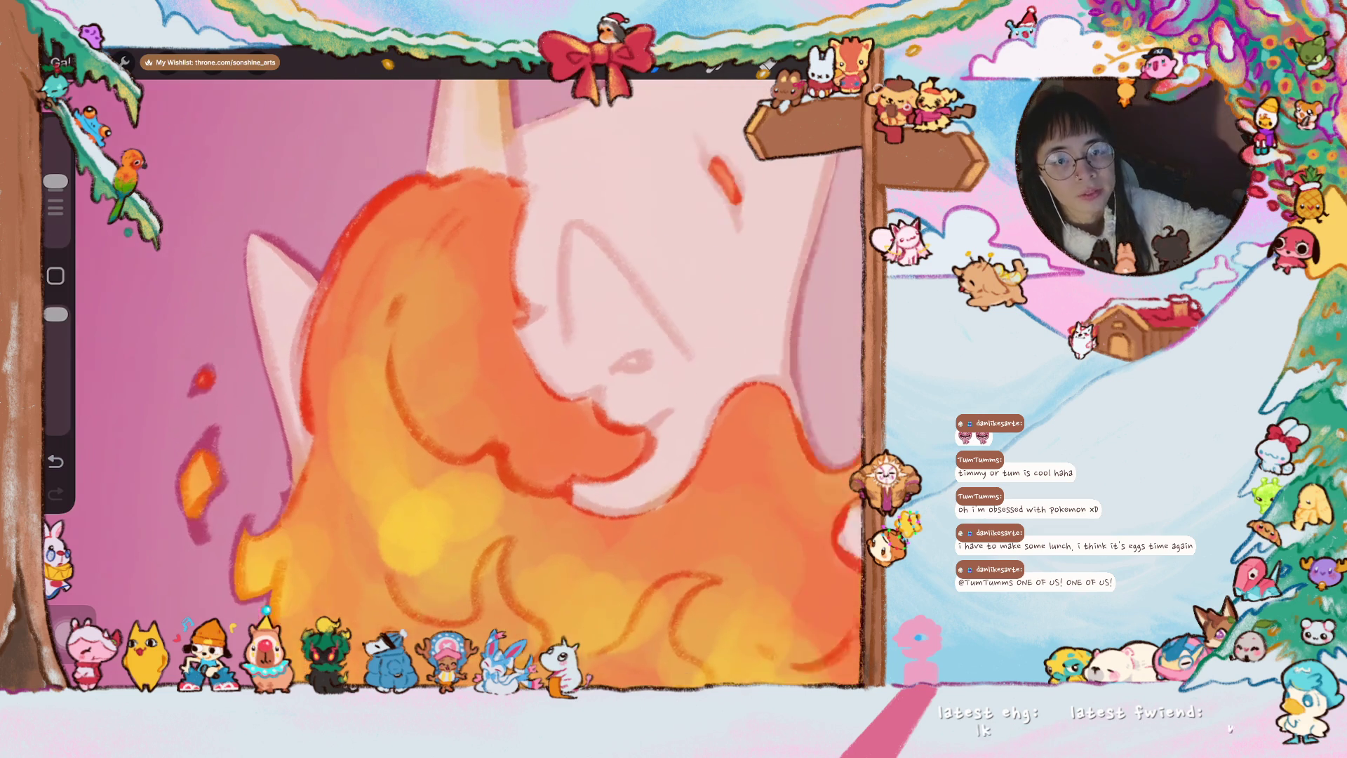
{"action": "scroll", "coordinate": [506, 379], "scroll_direction": "up", "scroll_amount": 2}
{"action": "scroll", "coordinate": [505, 379], "scroll_direction": "up", "scroll_amount": 2}
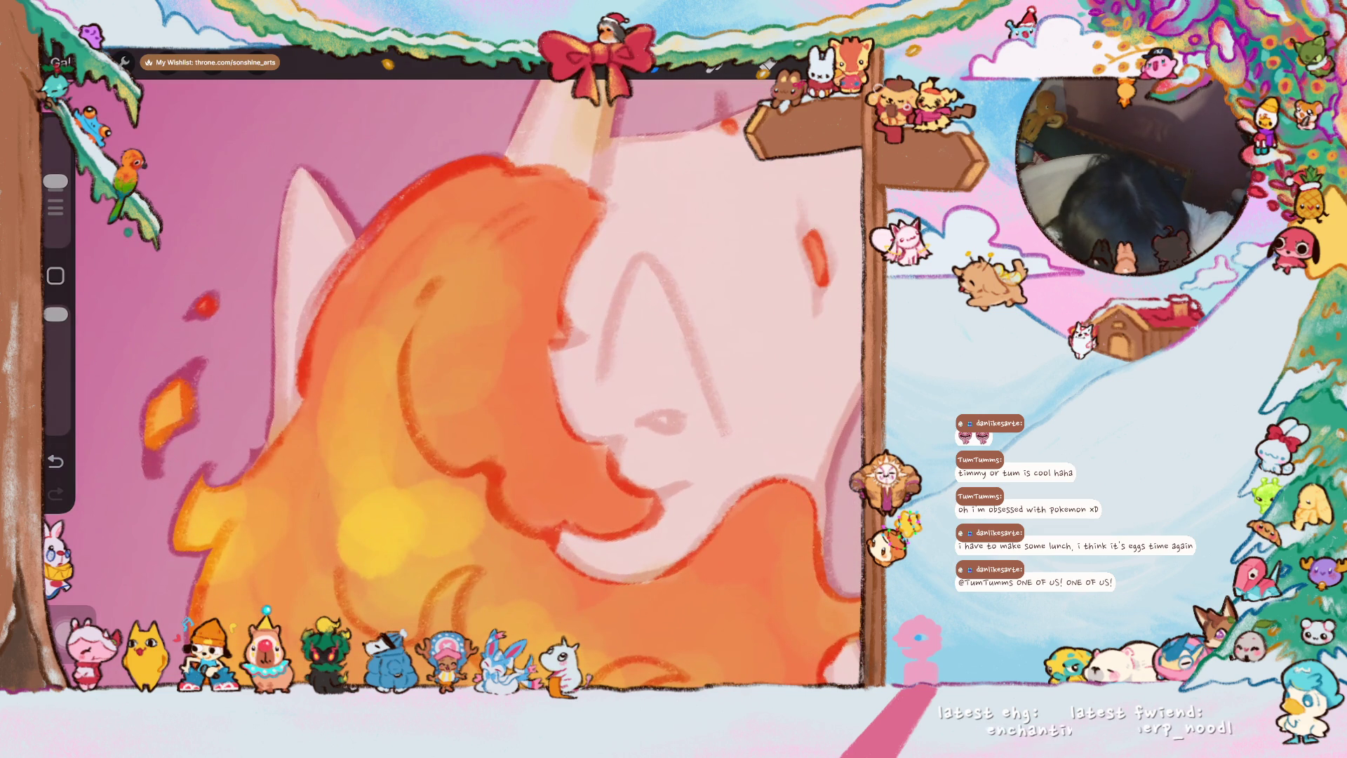
- Redraw and tidy the red outline along the left edge of the flame mane curls
{"action": "left_click_drag", "start_coordinate": [338, 269], "coordinate": [295, 368]}
{"action": "left_click_drag", "start_coordinate": [321, 294], "coordinate": [300, 387]}
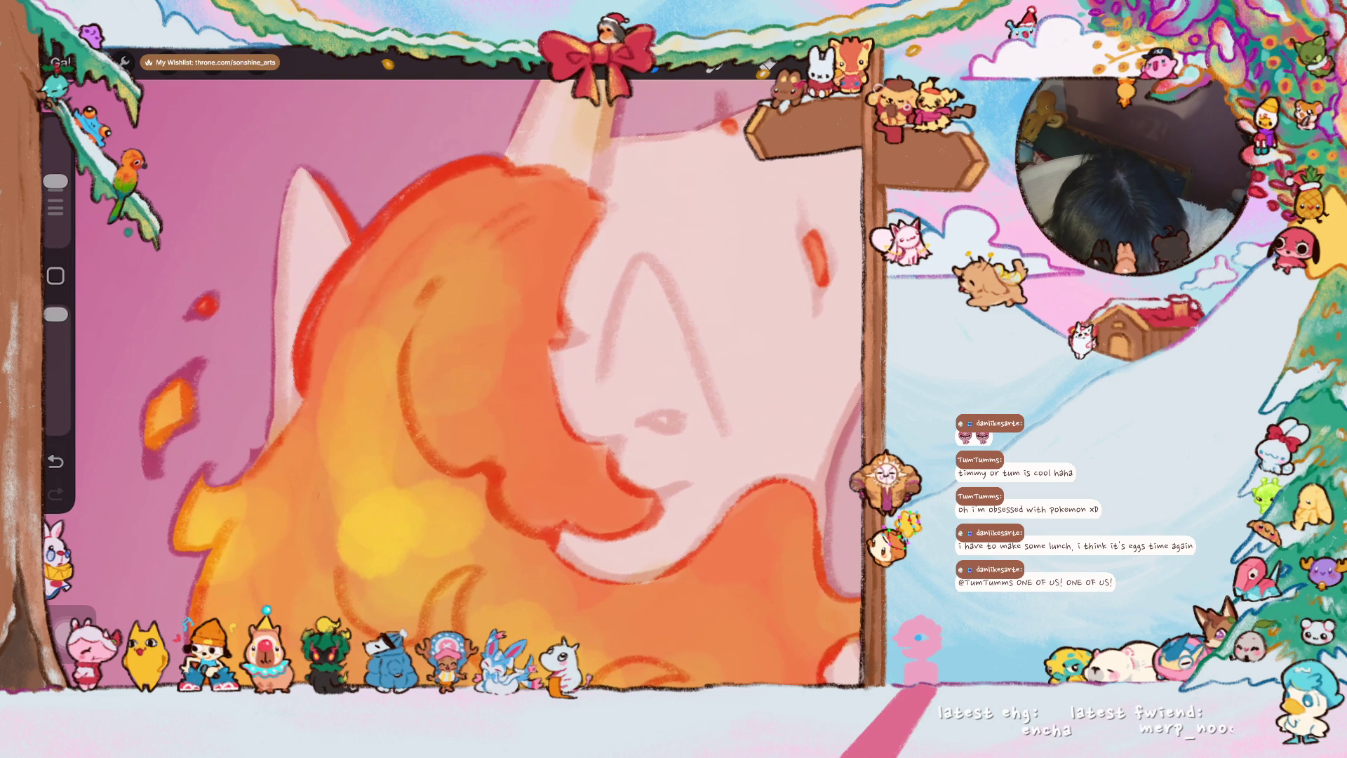
{"action": "scroll", "coordinate": [485, 380], "scroll_direction": "up", "scroll_amount": 2}
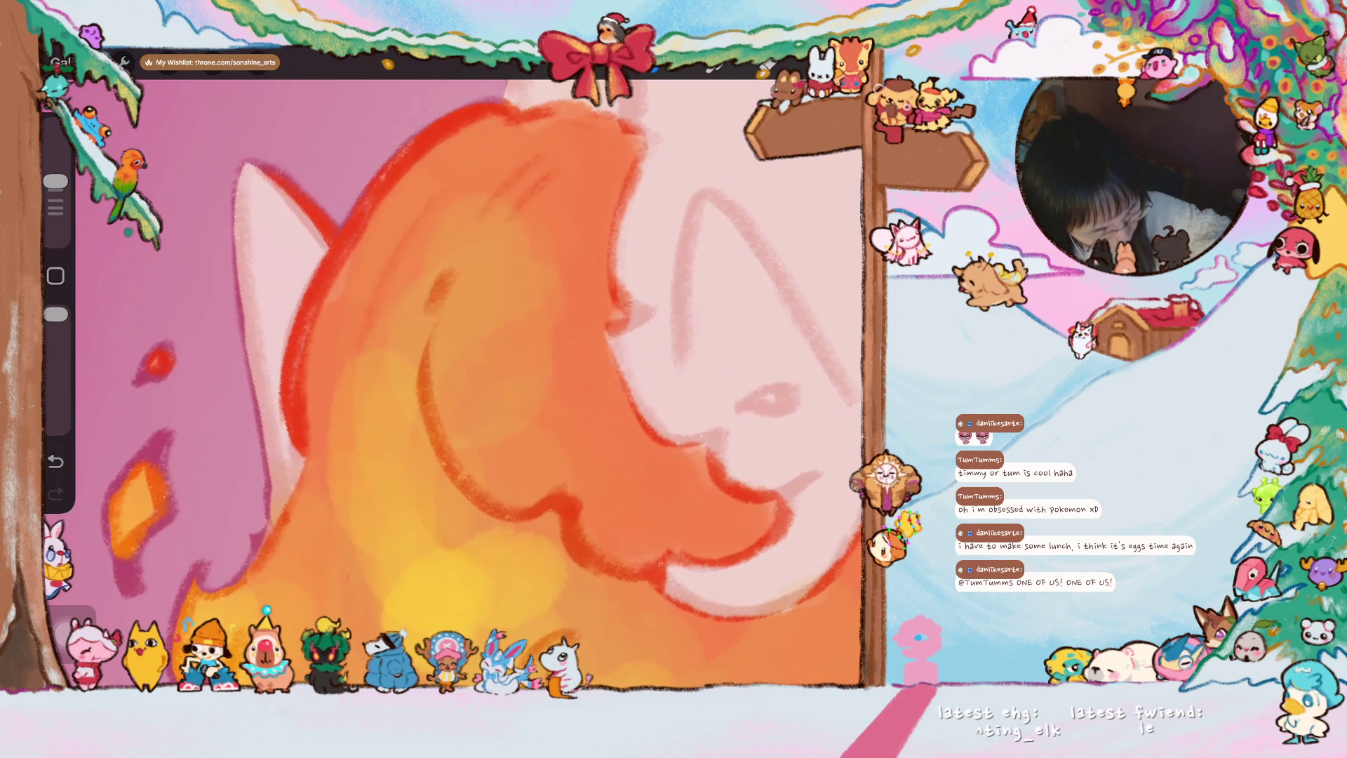
{"action": "mouse_move", "coordinate": [347, 243]}
{"action": "left_mouse_down"}
{"action": "mouse_move", "coordinate": [311, 336]}
{"action": "mouse_move", "coordinate": [299, 448]}
{"action": "left_mouse_up"}
{"action": "left_click_drag", "start_coordinate": [310, 343], "coordinate": [348, 251]}
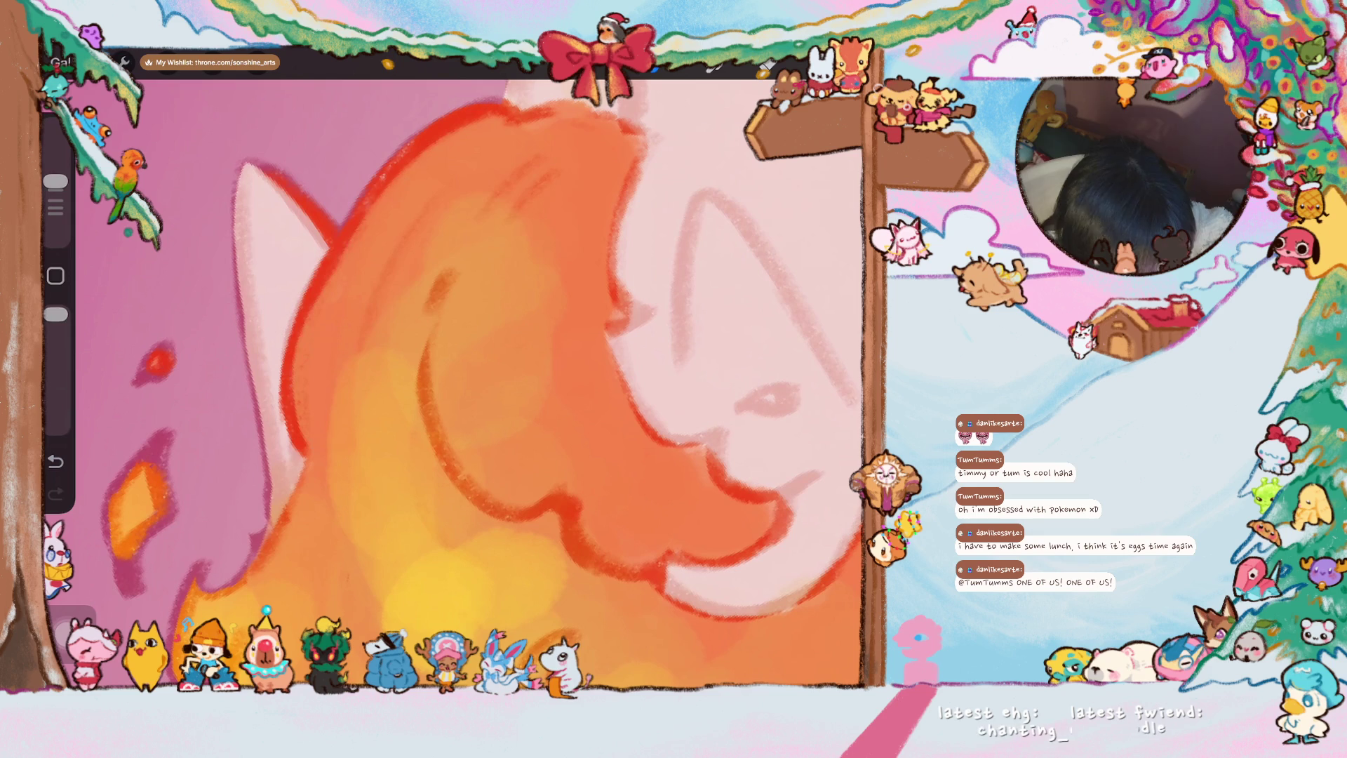
{"action": "scroll", "coordinate": [485, 379], "scroll_direction": "down", "scroll_amount": 2}
{"action": "scroll", "coordinate": [463, 385], "scroll_direction": "down", "scroll_amount": 3}
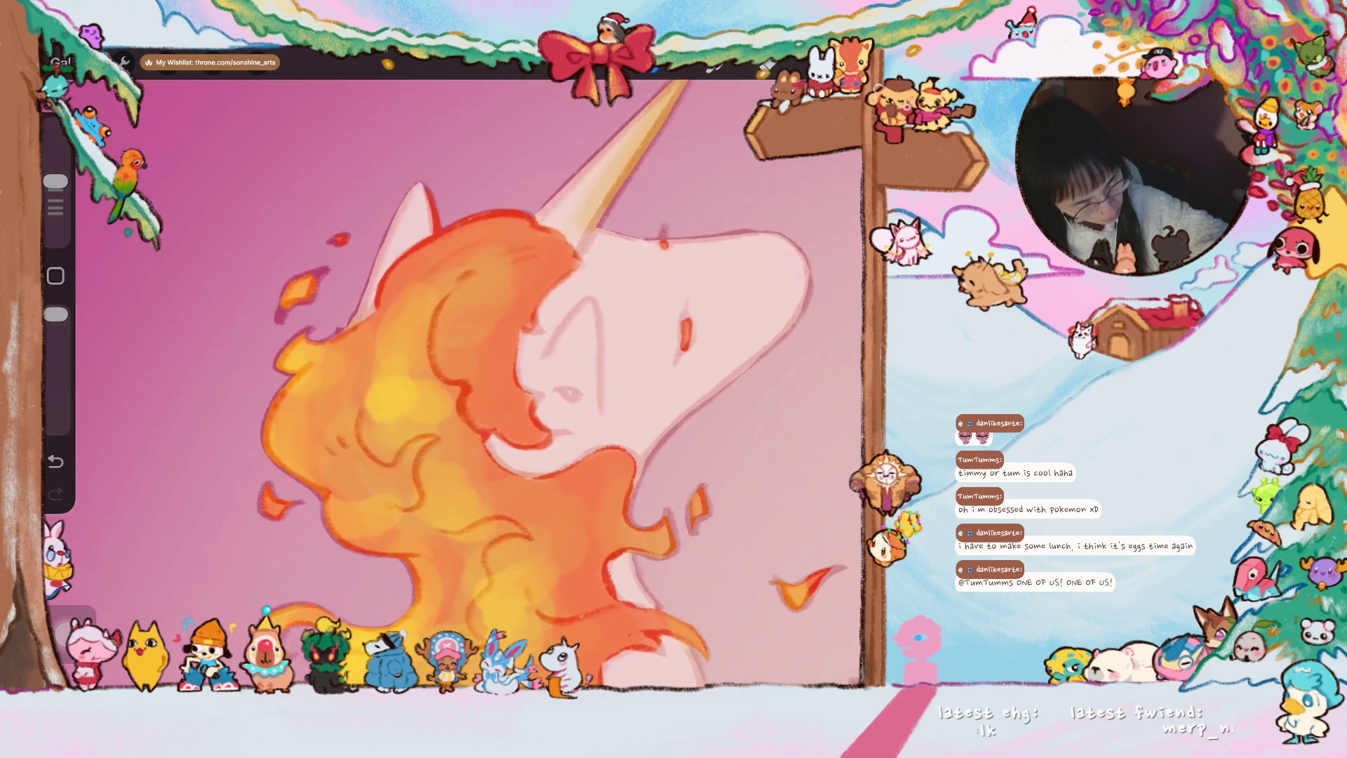
{"action": "scroll", "coordinate": [463, 384], "scroll_direction": "up", "scroll_amount": 3}
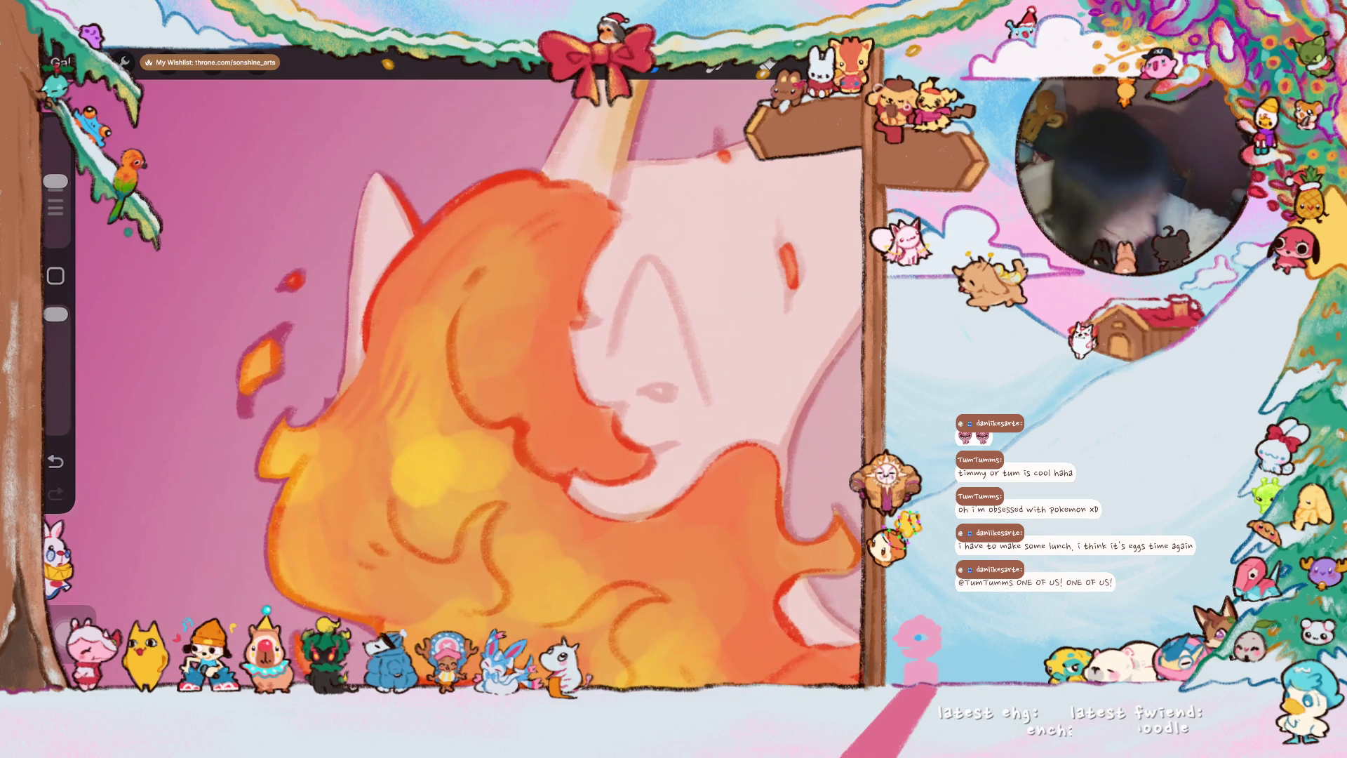
{"action": "scroll", "coordinate": [558, 384], "scroll_direction": "down", "scroll_amount": 2}
{"action": "scroll", "coordinate": [428, 324], "scroll_direction": "up", "scroll_amount": 2}
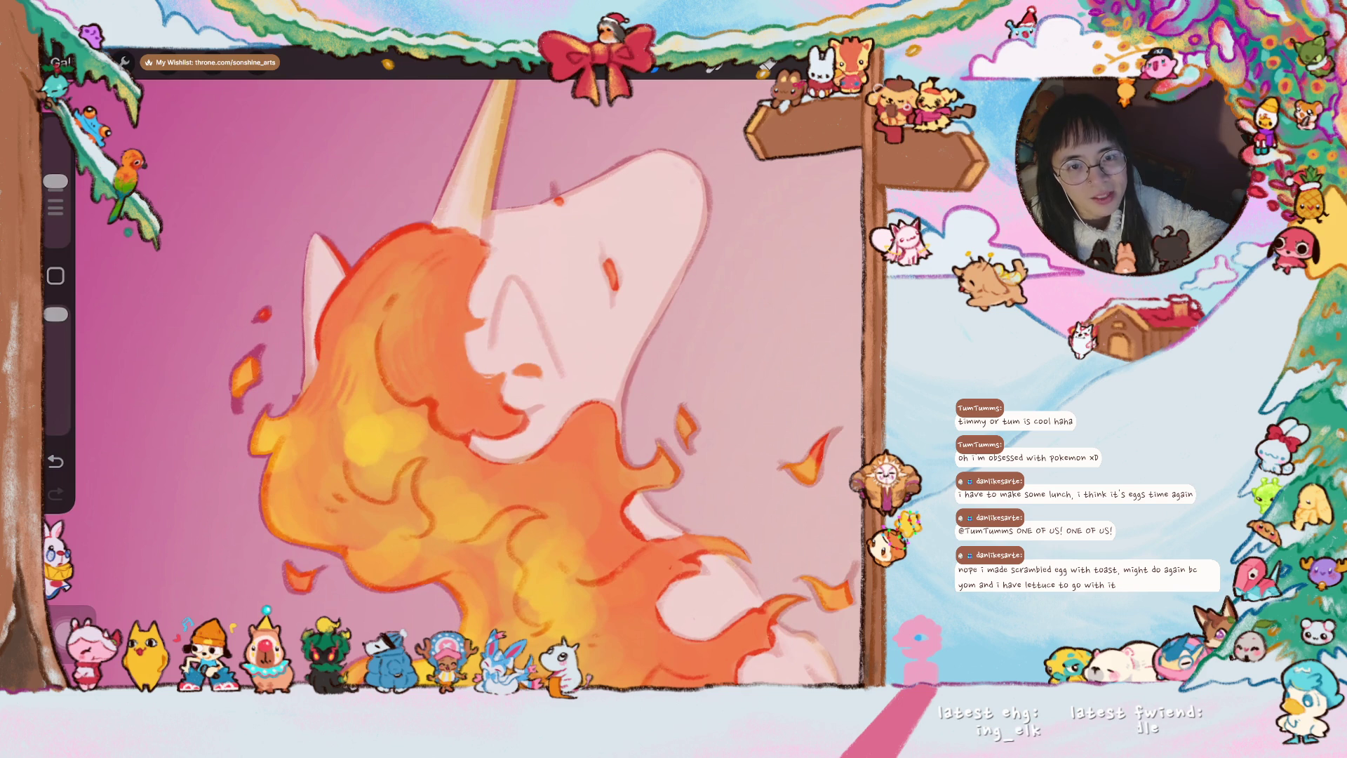
{"action": "scroll", "coordinate": [505, 348], "scroll_direction": "up", "scroll_amount": 5}
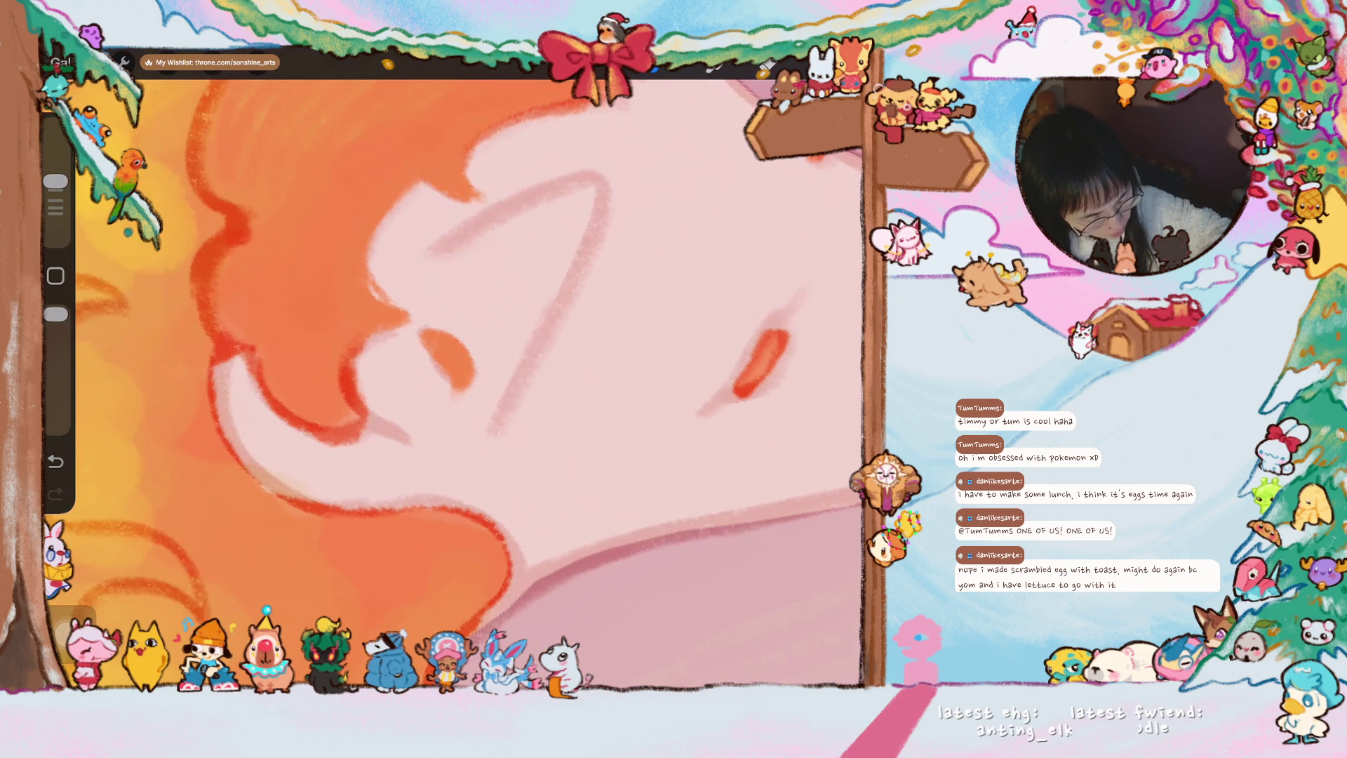
- Thicken the dark mane outline near the muzzle, then return to the artwork gallery
{"action": "mouse_move", "coordinate": [400, 432]}
{"action": "left_mouse_down"}
{"action": "mouse_move", "coordinate": [331, 424]}
{"action": "mouse_move", "coordinate": [437, 452]}
{"action": "left_mouse_up"}
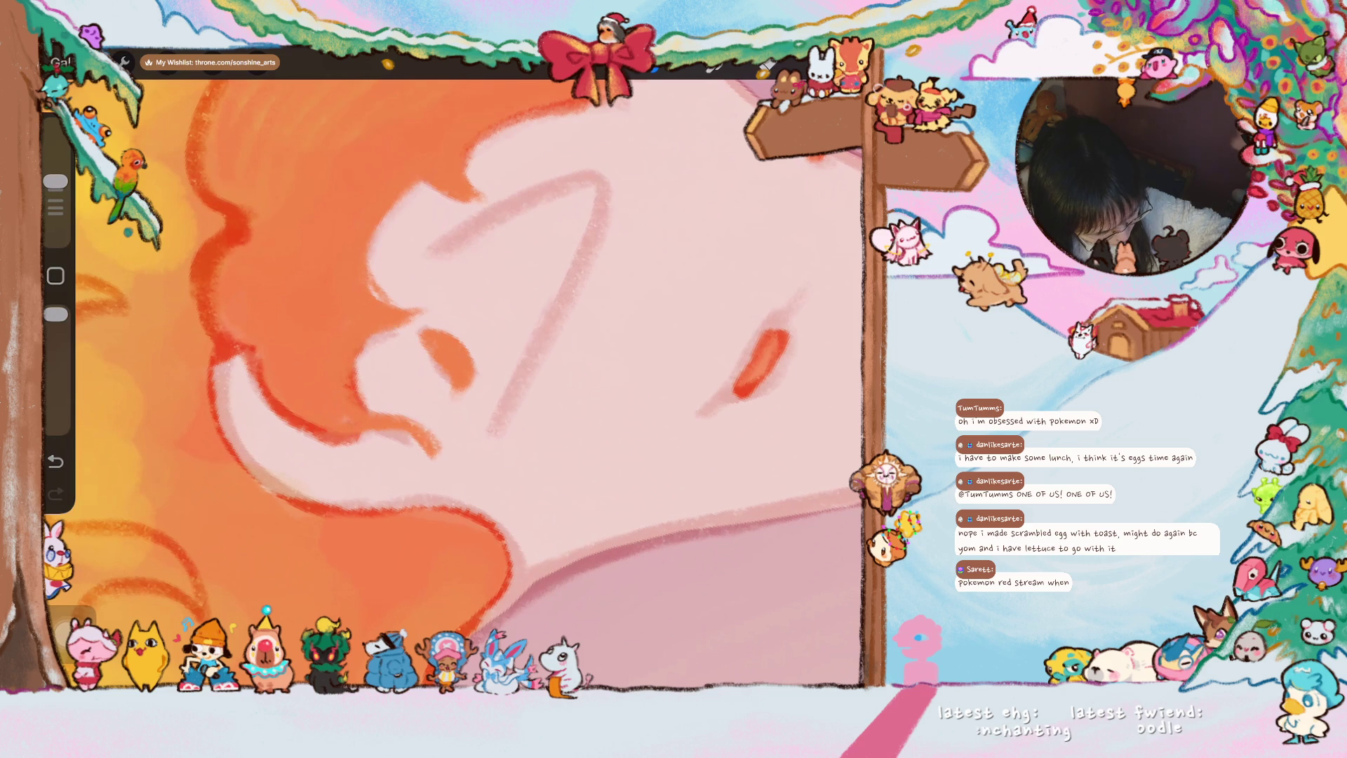
{"action": "left_click_drag", "start_coordinate": [279, 411], "coordinate": [411, 450]}
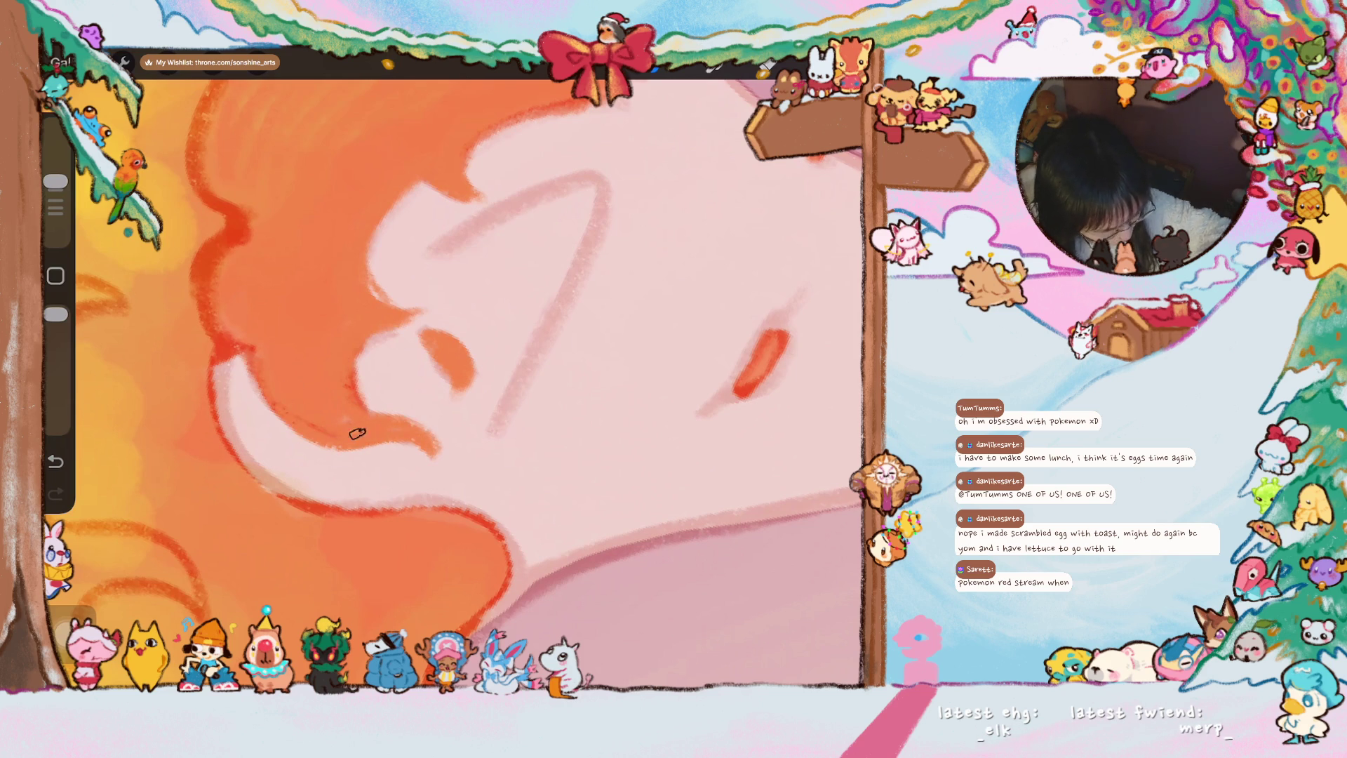
{"action": "scroll", "coordinate": [346, 431], "scroll_direction": "down", "scroll_amount": 5}
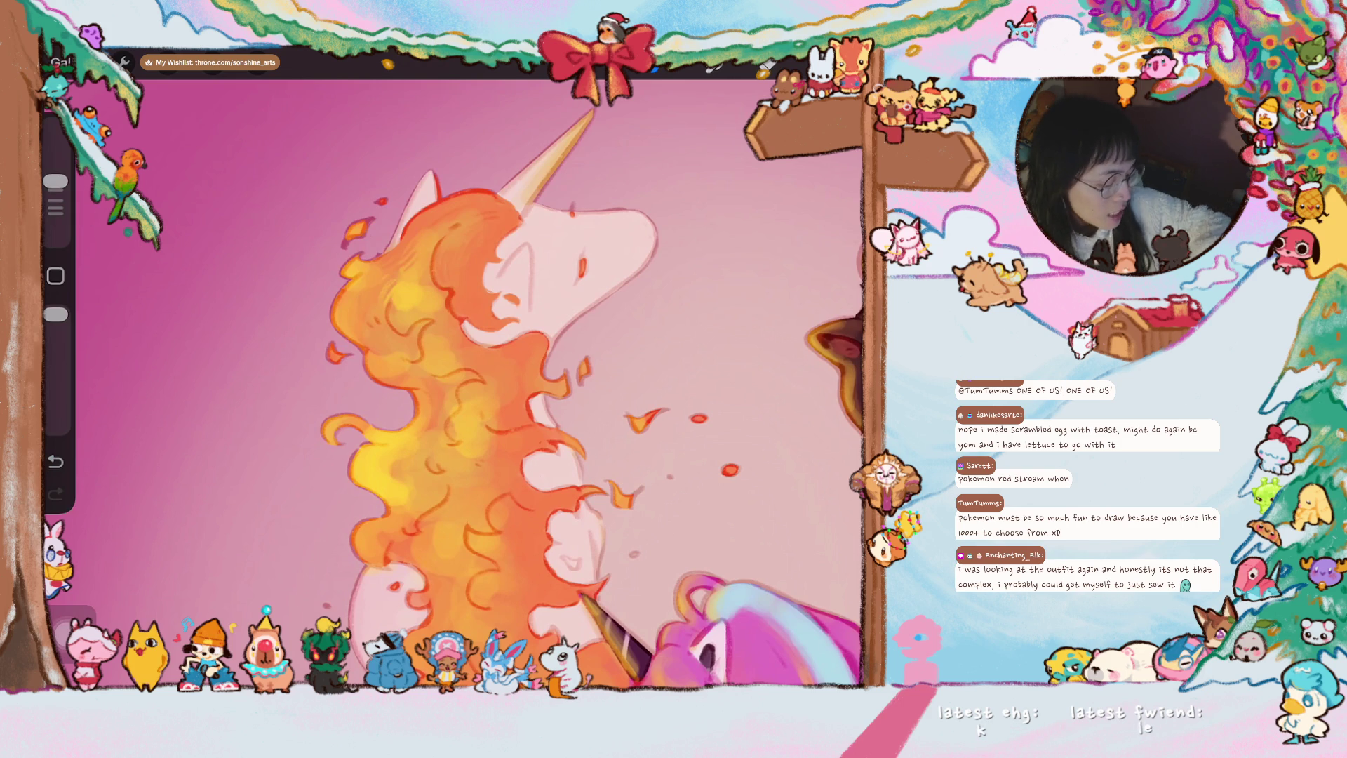
{"action": "scroll", "coordinate": [464, 316], "scroll_direction": "up", "scroll_amount": 5}
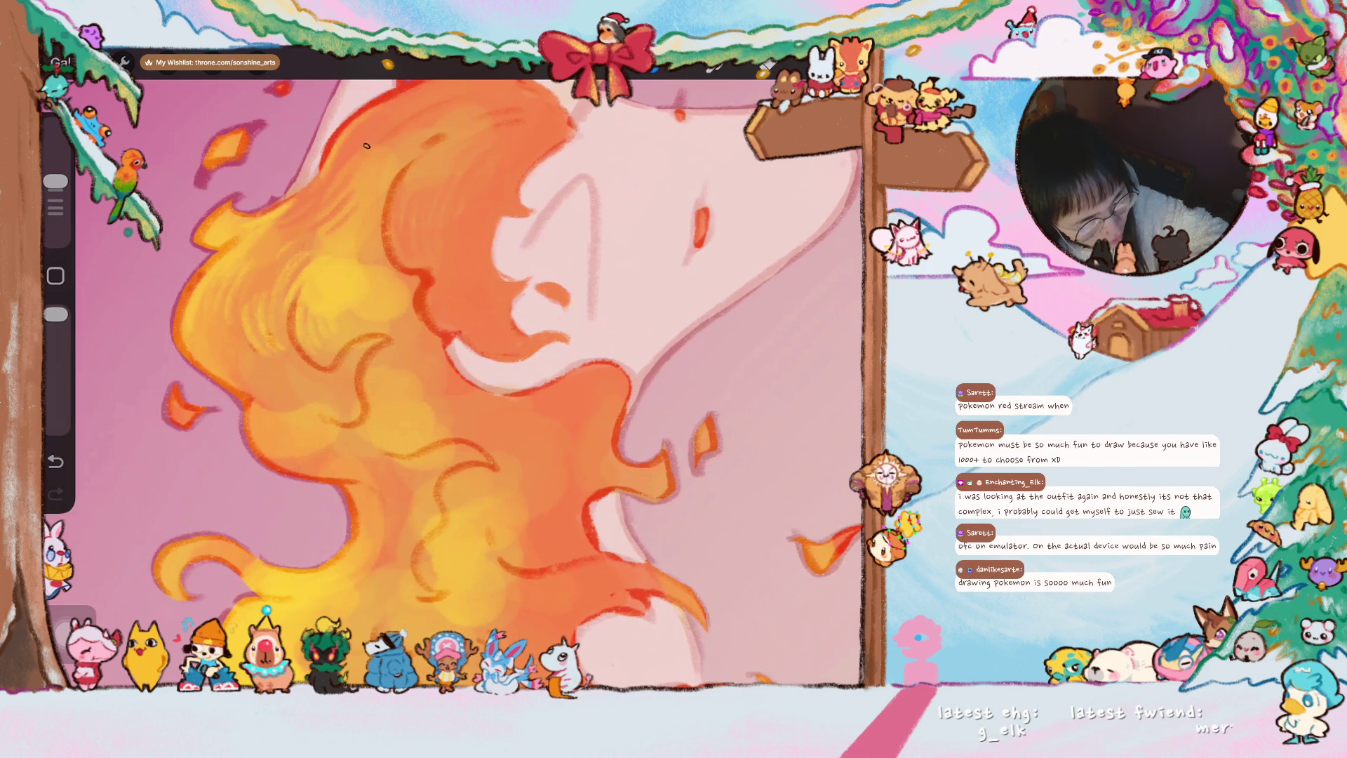
{"action": "scroll", "coordinate": [344, 168], "scroll_direction": "down", "scroll_amount": 5}
{"action": "scroll", "coordinate": [472, 379], "scroll_direction": "down", "scroll_amount": 5}
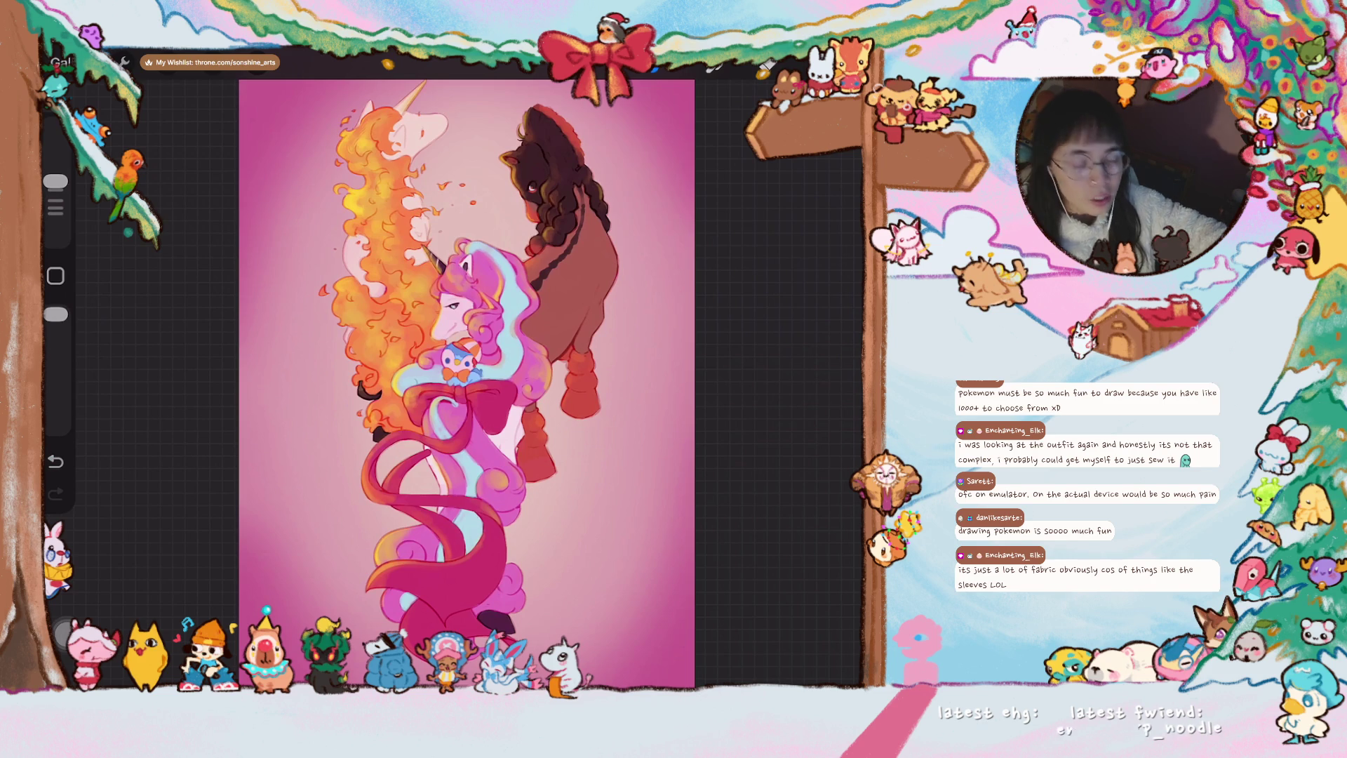
{"action": "scroll", "coordinate": [531, 299], "scroll_direction": "up", "scroll_amount": 5}
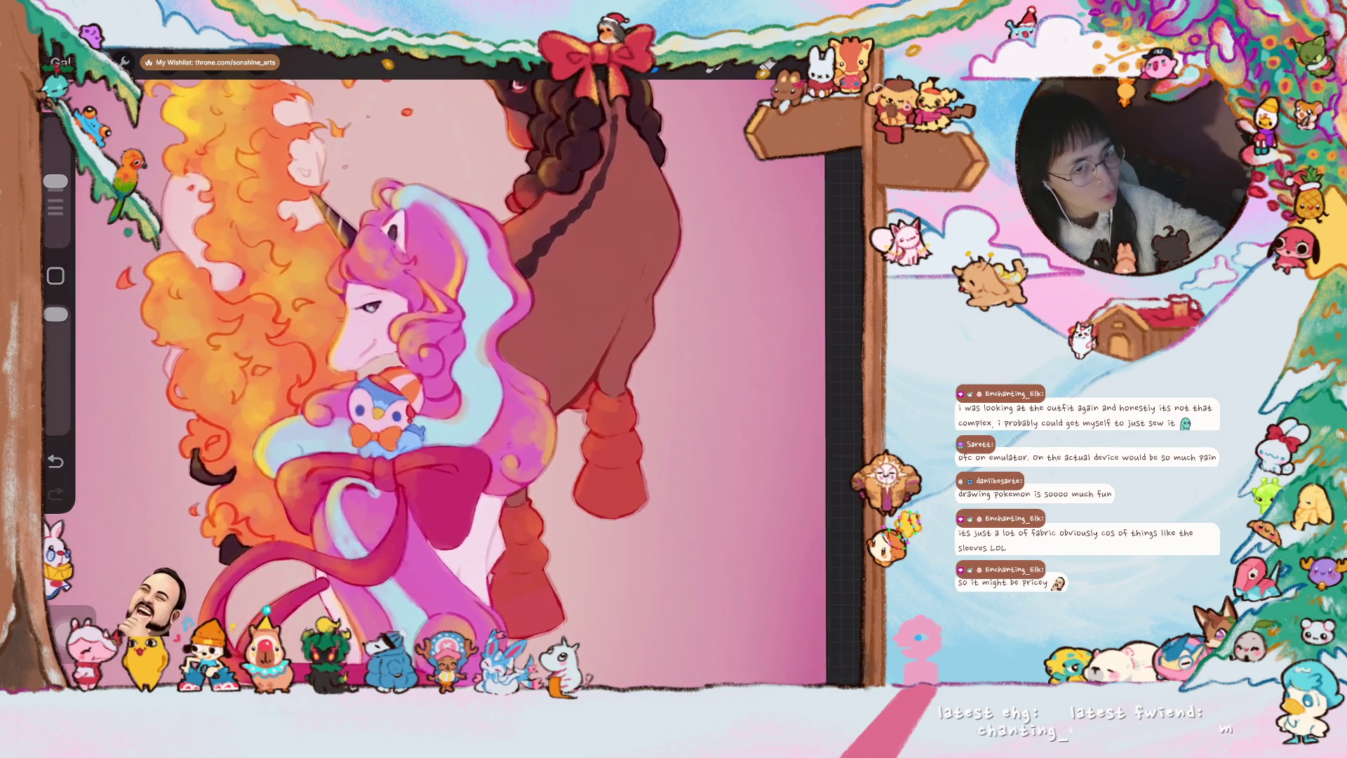
{"action": "scroll", "coordinate": [484, 379], "scroll_direction": "down", "scroll_amount": 5}
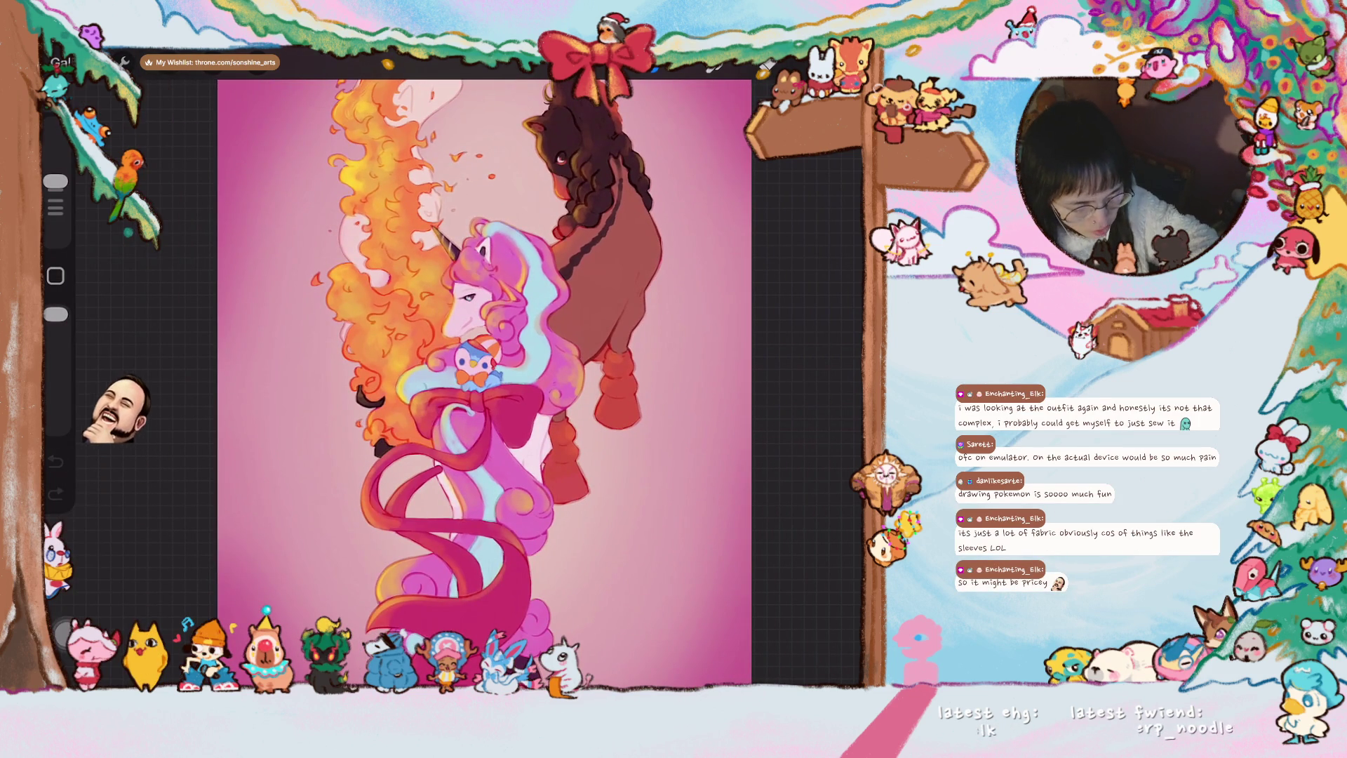
{"action": "left_click", "coordinate": [61, 61]}
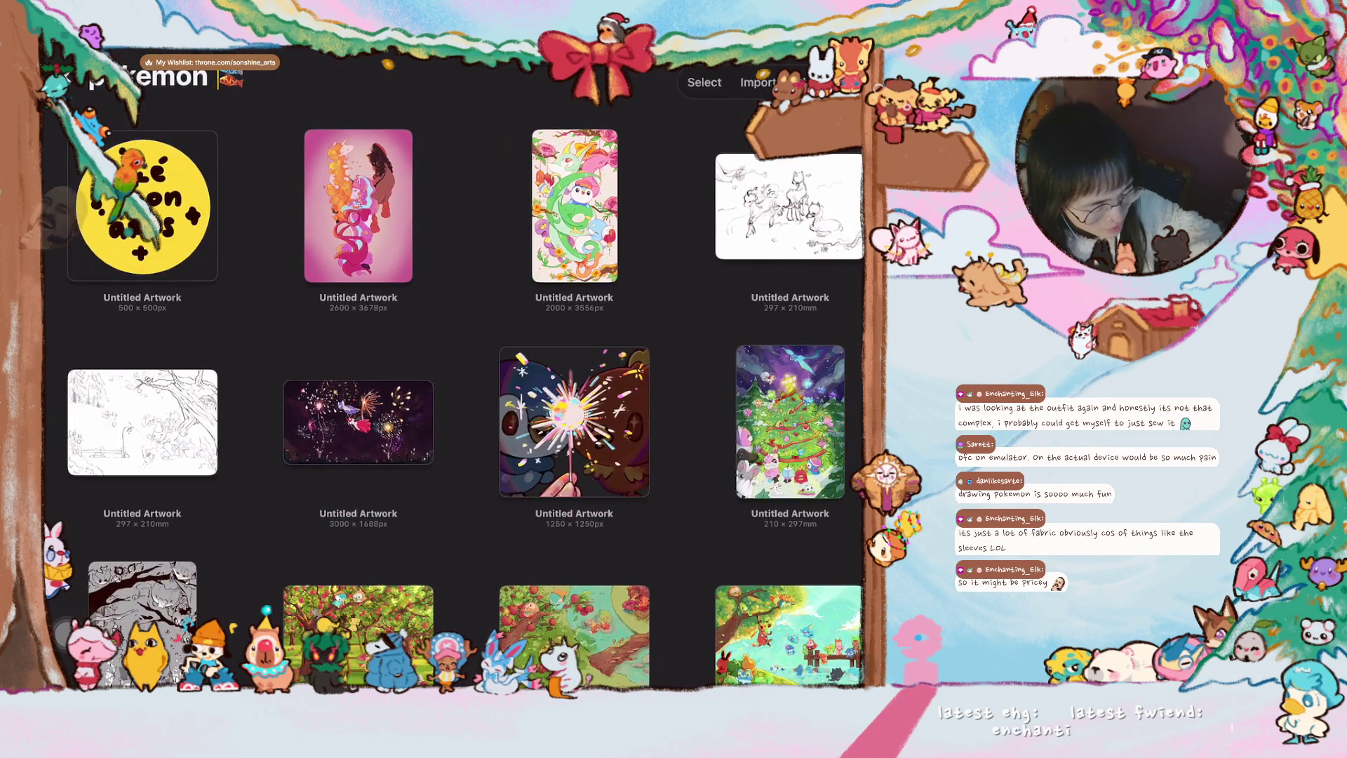
- Preview the pink unicorn artwork and swipe through previews to the winter snowman scene sketch
{"action": "left_click", "coordinate": [359, 205]}
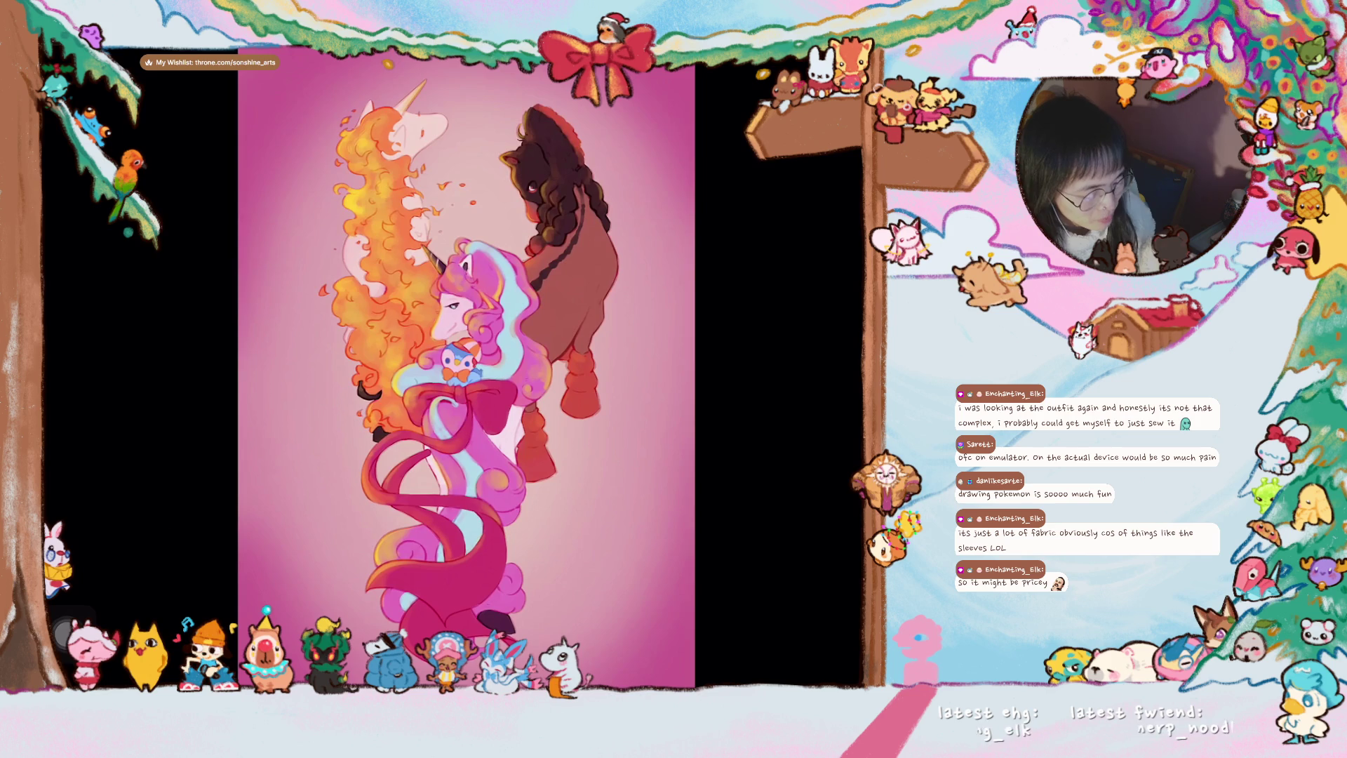
{"action": "left_click_drag", "start_coordinate": [633, 368], "coordinate": [317, 369]}
{"action": "left_click_drag", "start_coordinate": [632, 368], "coordinate": [315, 368]}
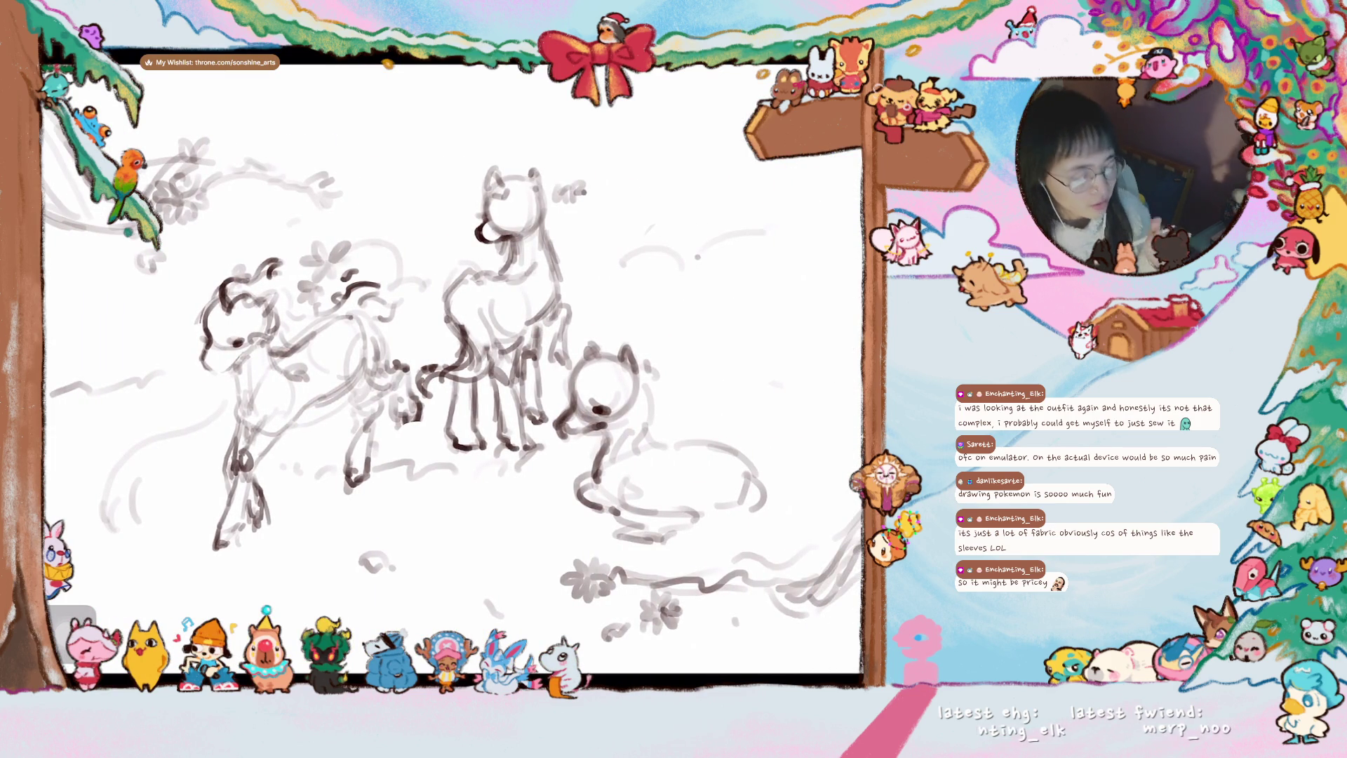
{"action": "key", "text": "Right"}
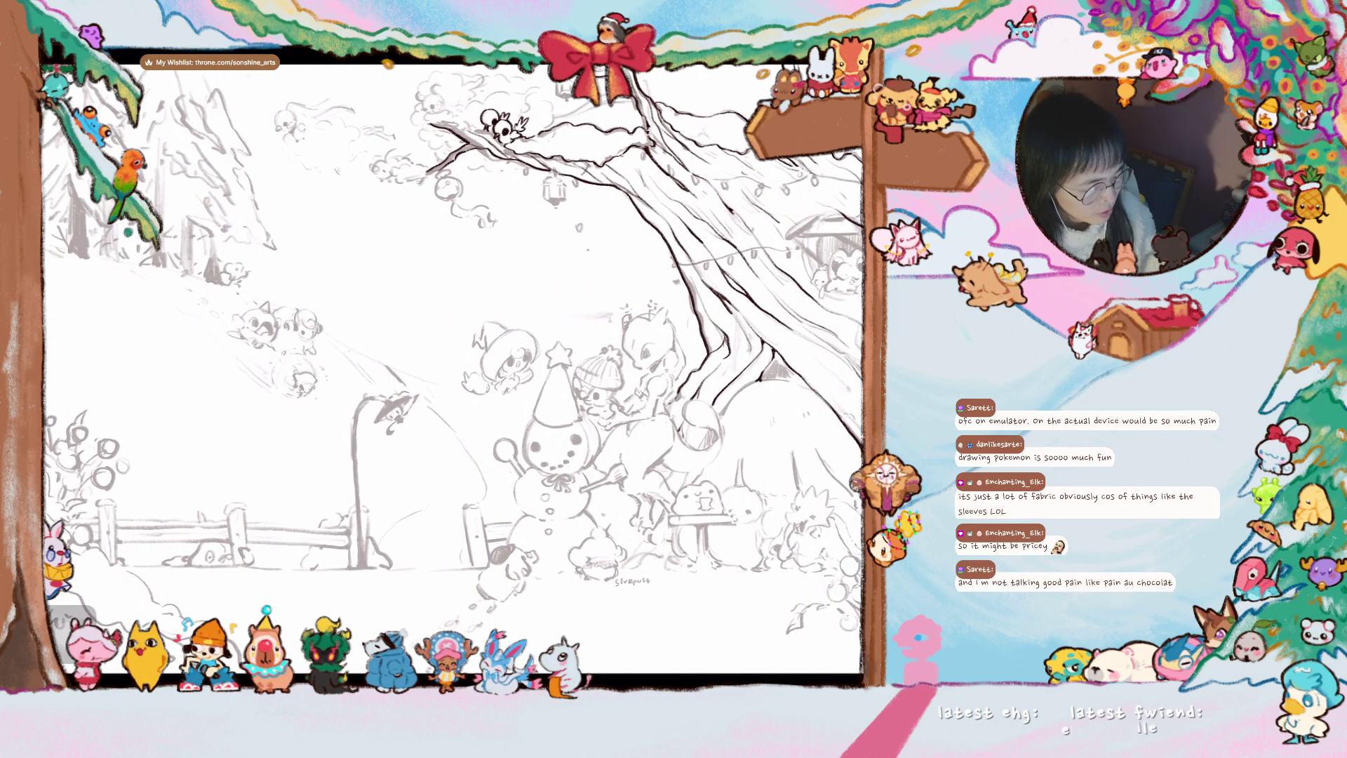
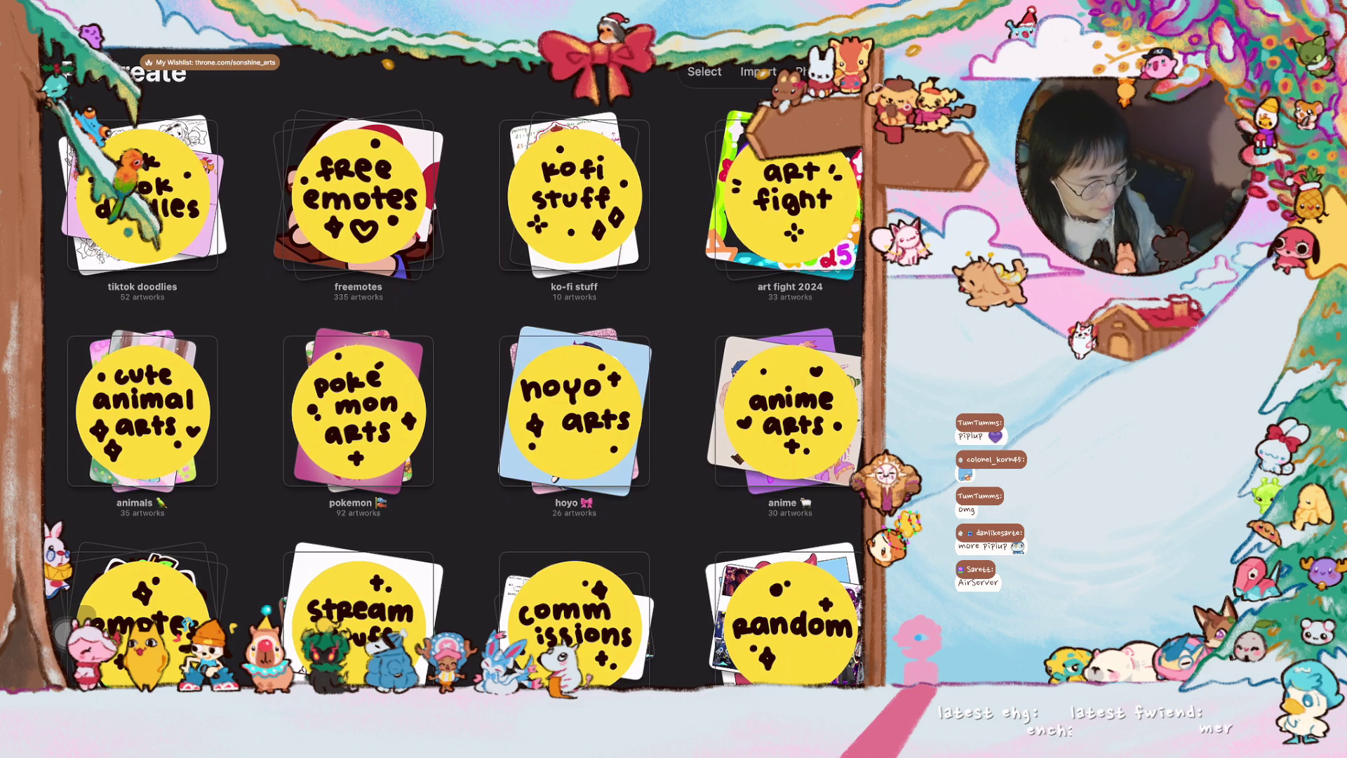
- Open the pink unicorn artwork from the pokemon stack in the Gallery
{"action": "left_click", "coordinate": [358, 411]}
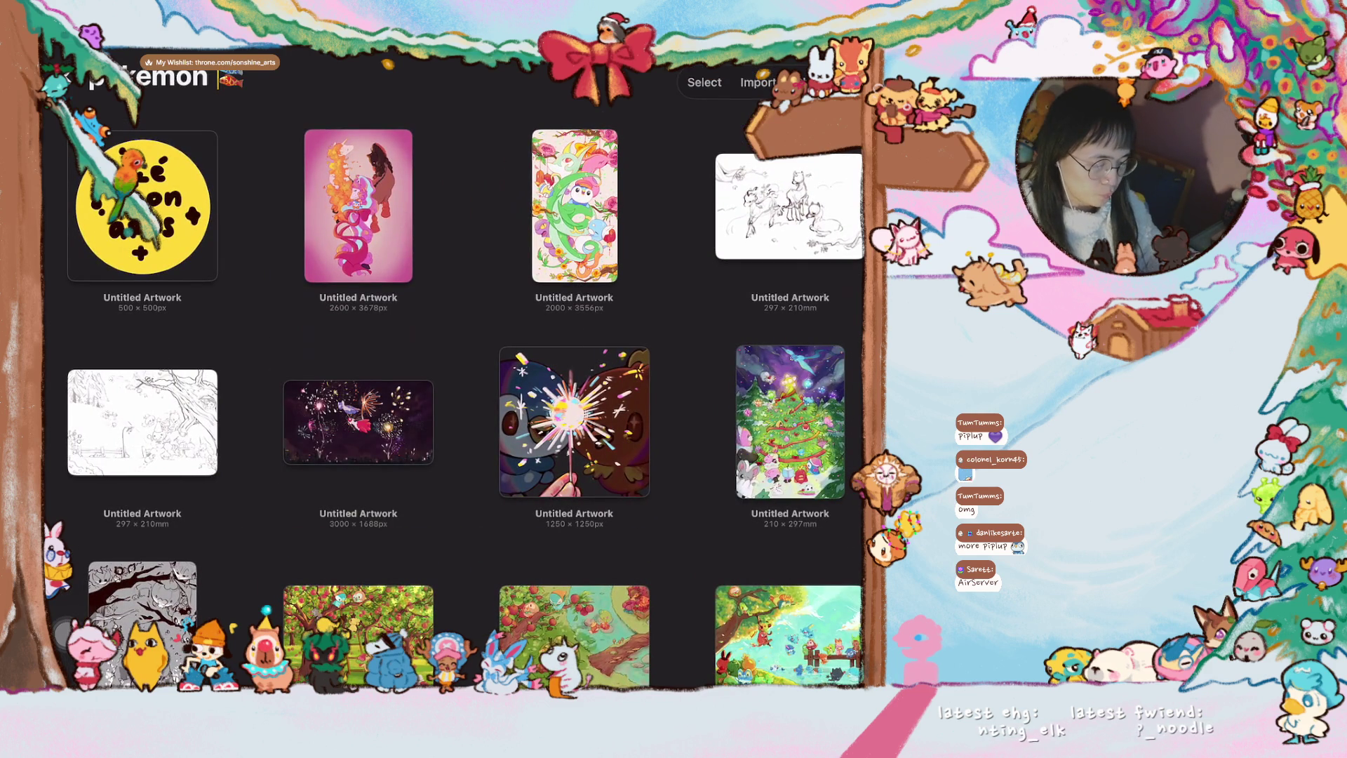
{"action": "left_click", "coordinate": [357, 206]}
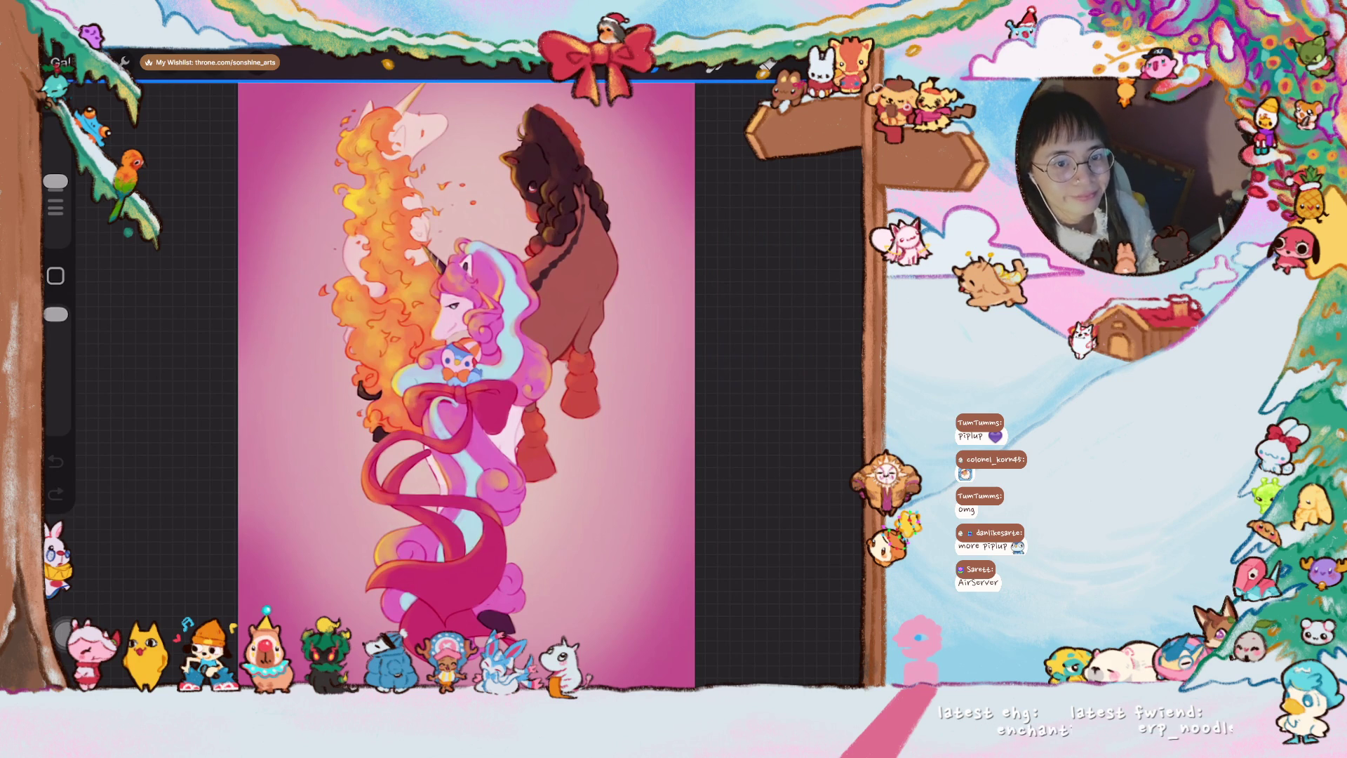
{"action": "scroll", "coordinate": [466, 379], "scroll_direction": "up", "scroll_amount": 2}
{"action": "scroll", "coordinate": [465, 379], "scroll_direction": "up", "scroll_amount": 2}
{"action": "scroll", "coordinate": [465, 379], "scroll_direction": "down", "scroll_amount": 2}
{"action": "scroll", "coordinate": [465, 380], "scroll_direction": "up", "scroll_amount": 3}
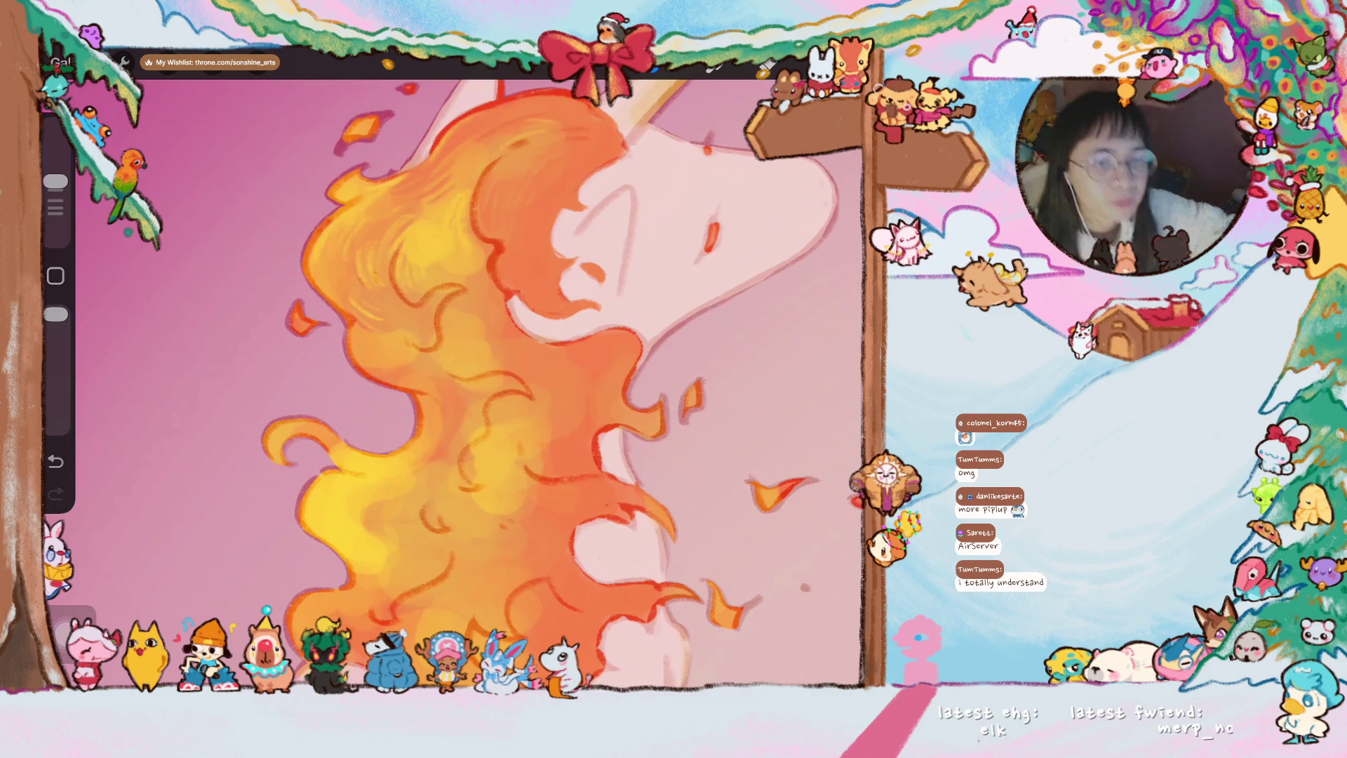
{"action": "scroll", "coordinate": [463, 380], "scroll_direction": "up", "scroll_amount": 3}
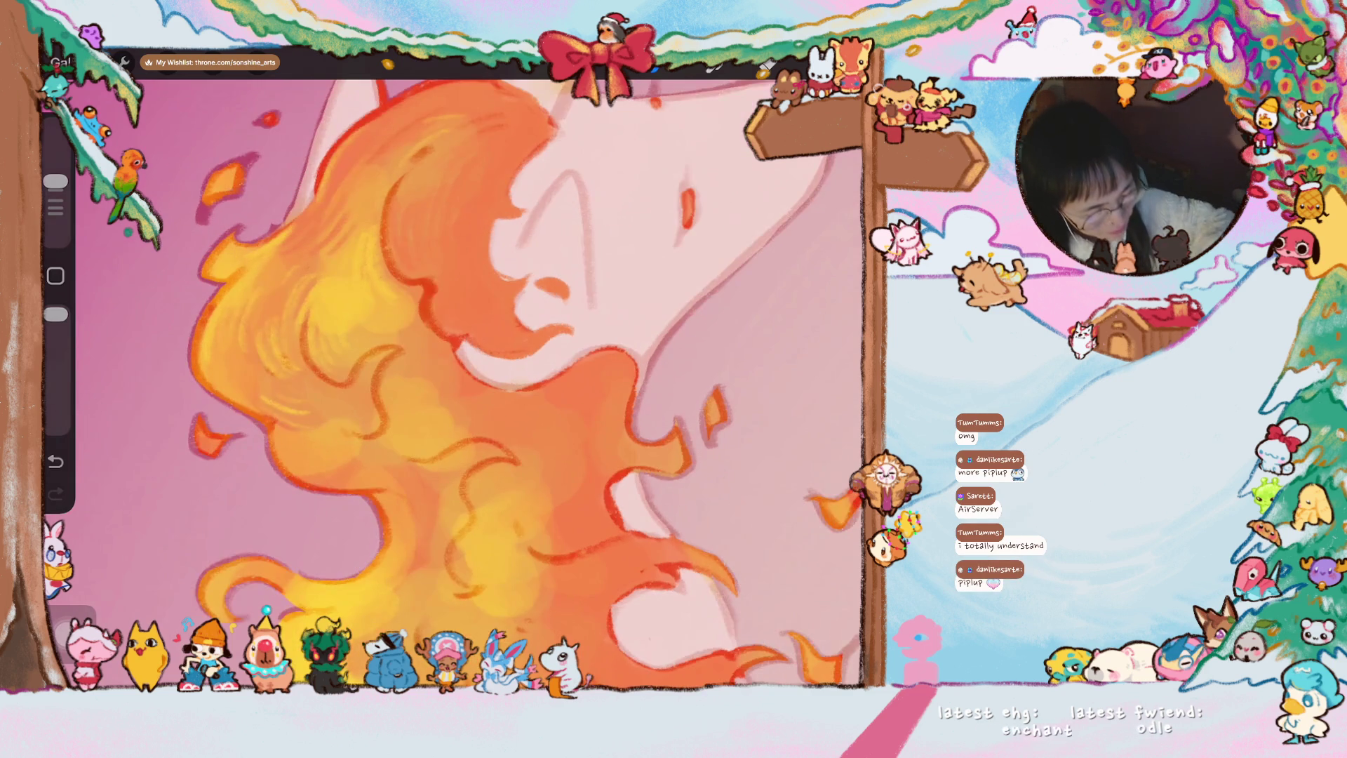
{"action": "scroll", "coordinate": [463, 379], "scroll_direction": "up", "scroll_amount": 2}
- Sample the flame mane colour and shift it to a deeper red in the Colours panel
{"action": "left_click", "coordinate": [419, 229]}
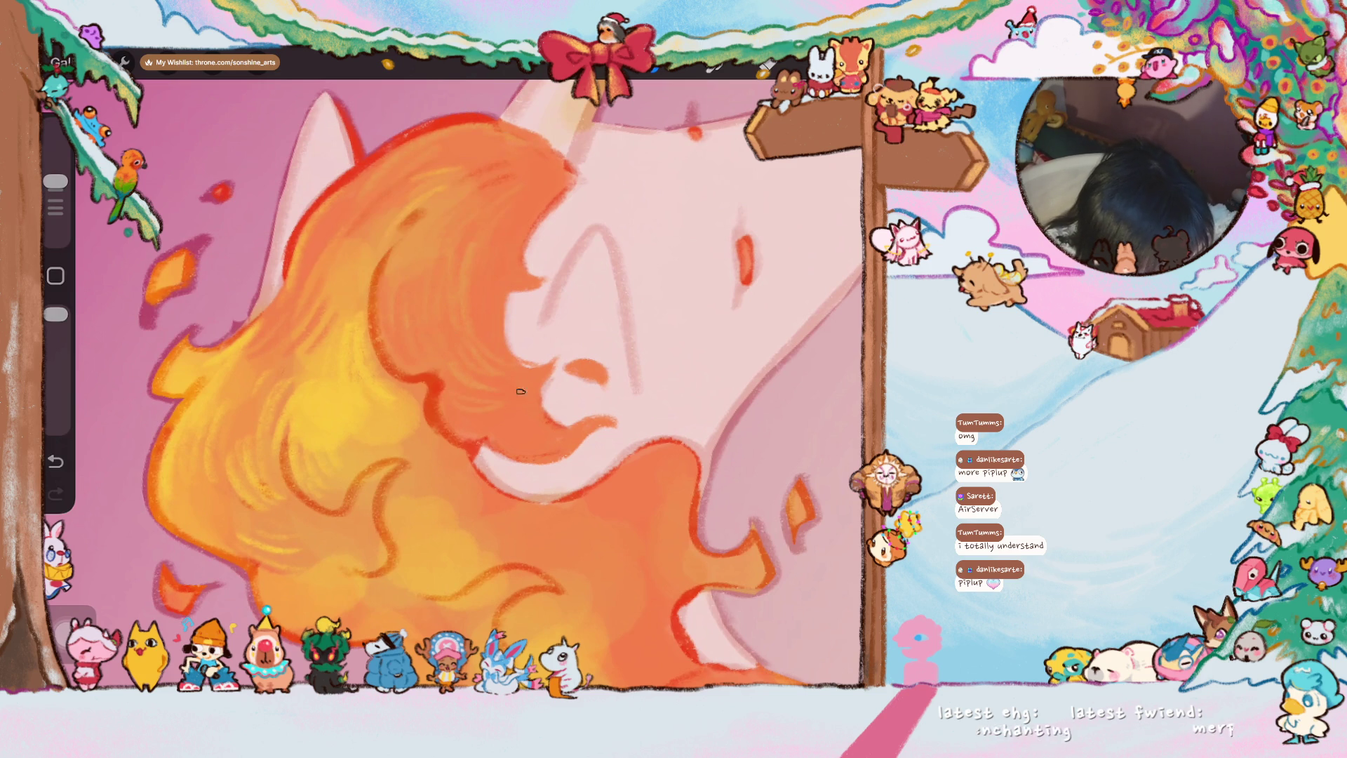
{"action": "left_click_drag", "start_coordinate": [504, 405], "coordinate": [527, 348]}
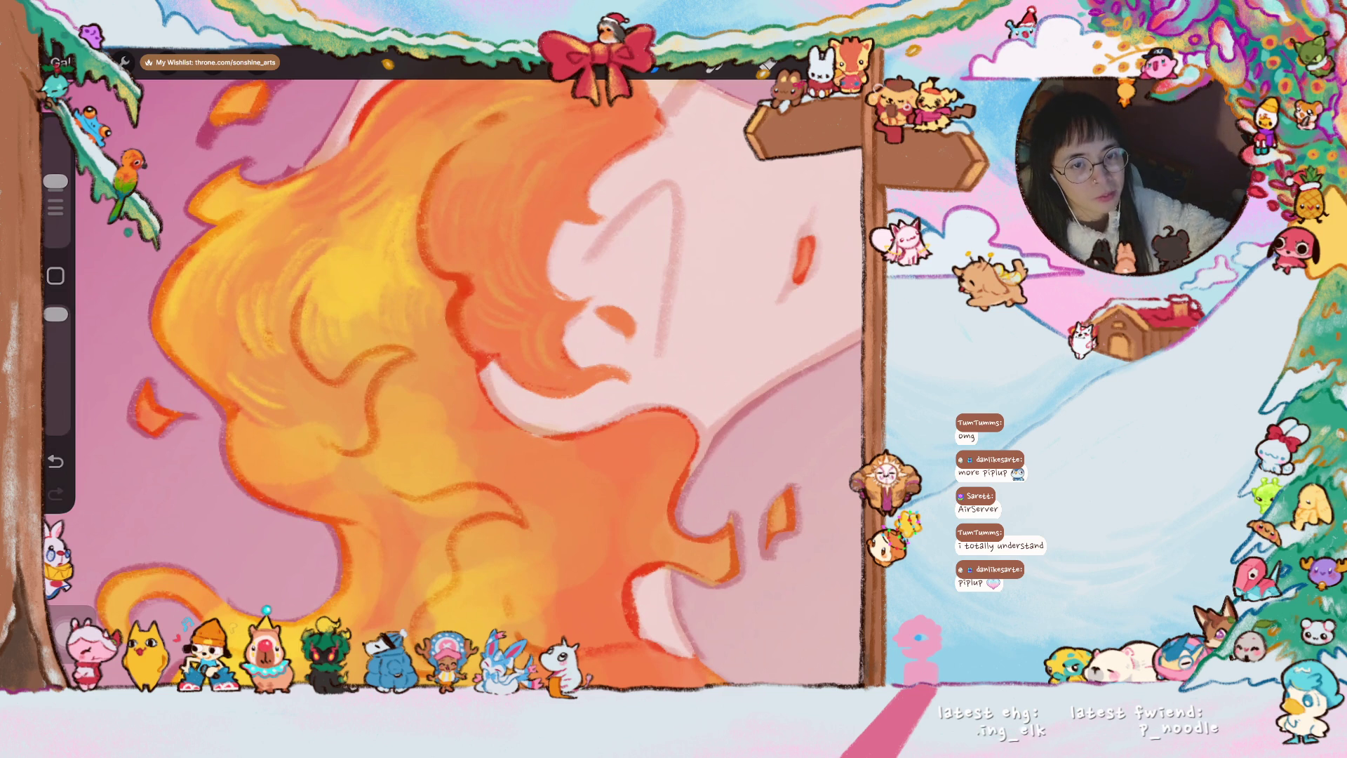
{"action": "left_click_drag", "start_coordinate": [506, 380], "coordinate": [600, 362]}
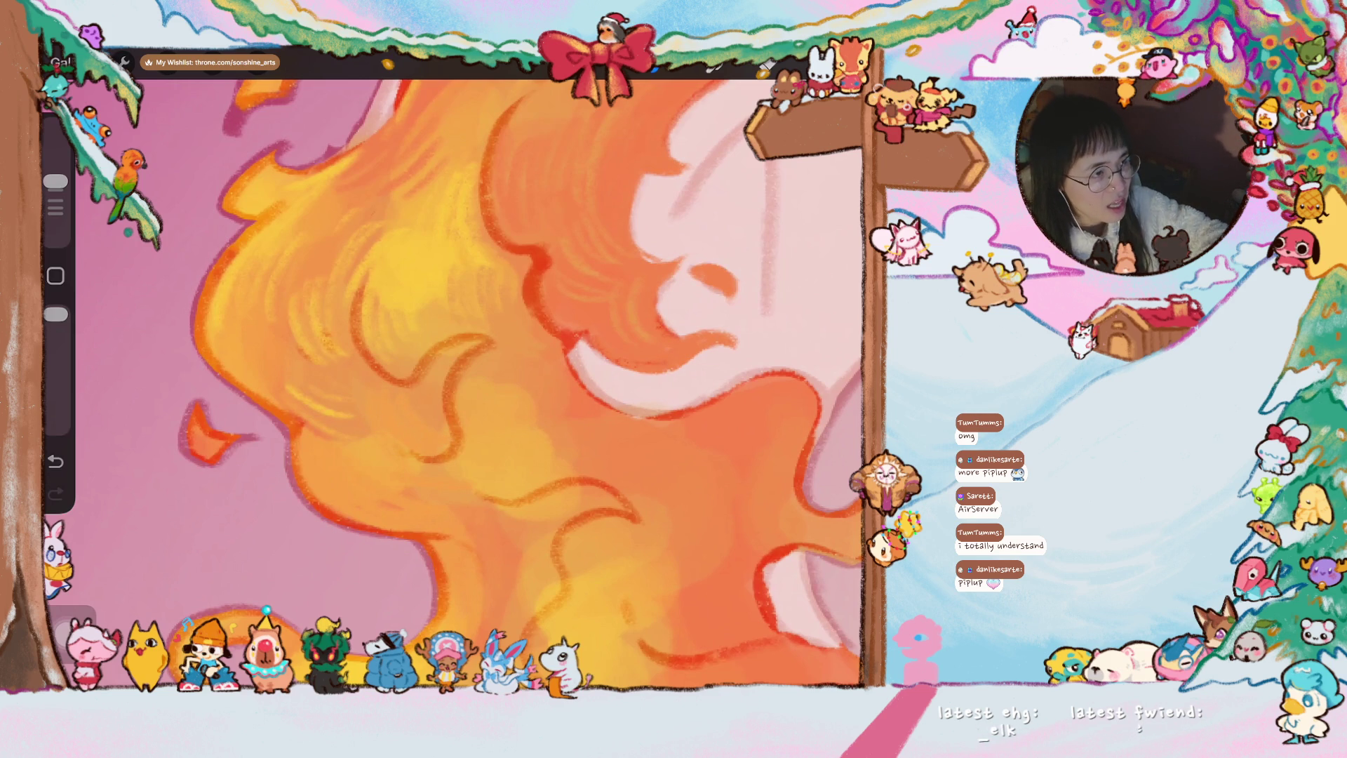
{"action": "scroll", "coordinate": [463, 385], "scroll_direction": "down", "scroll_amount": 2}
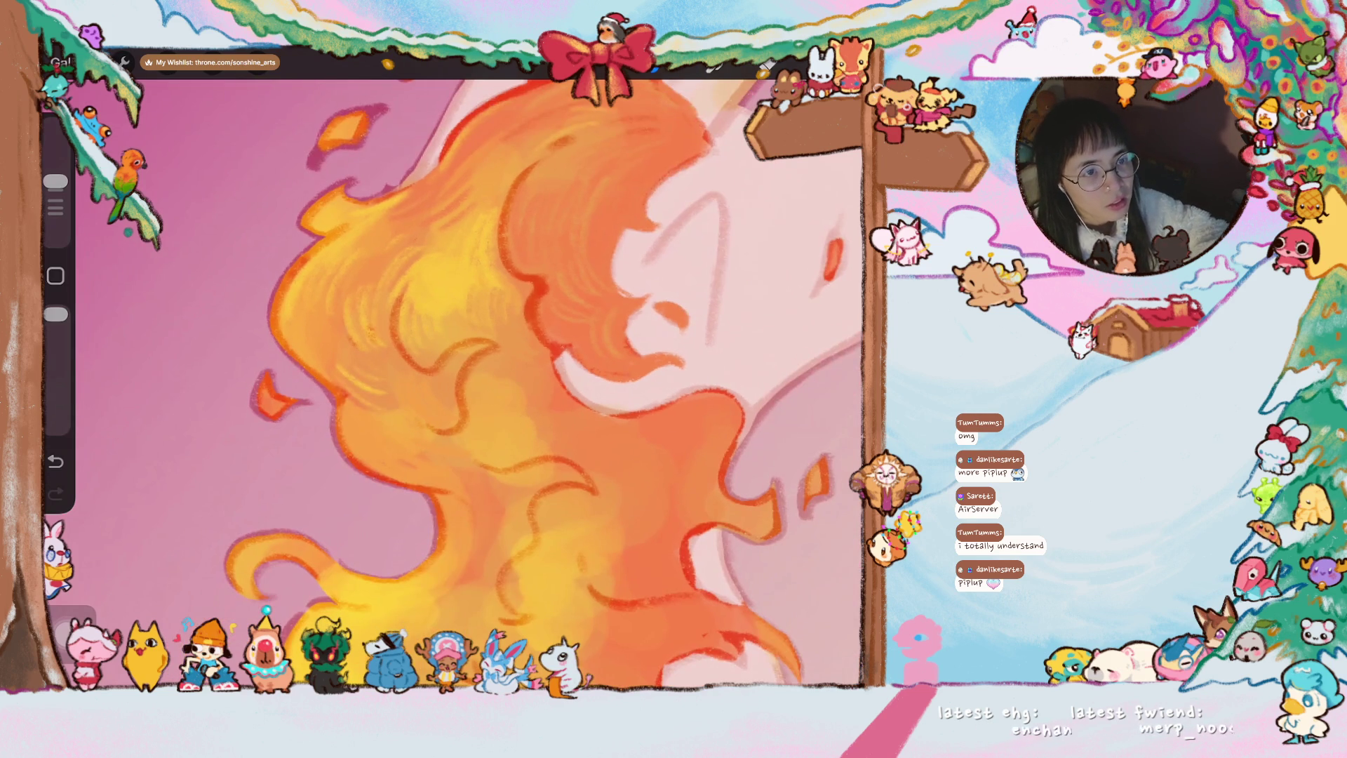
{"action": "scroll", "coordinate": [558, 385], "scroll_direction": "up", "scroll_amount": 2}
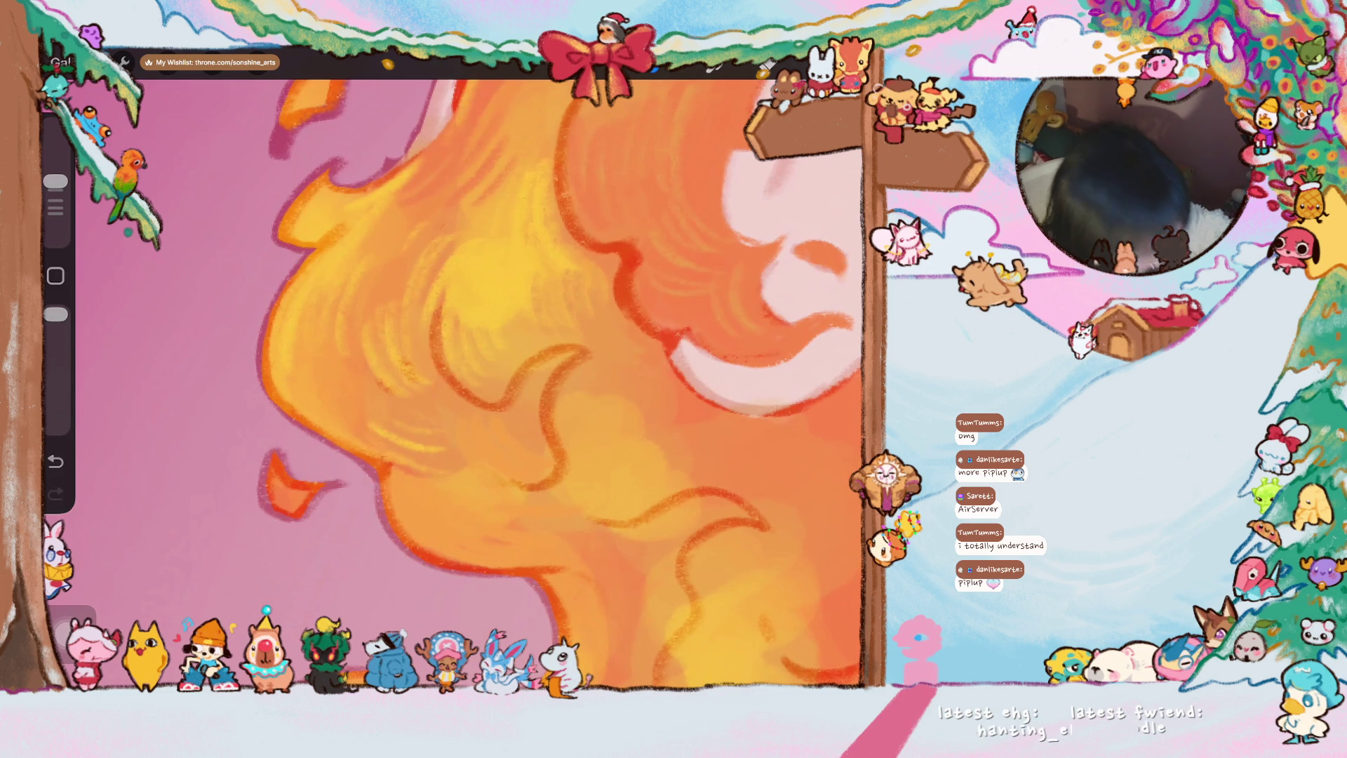
{"action": "scroll", "coordinate": [474, 316], "scroll_direction": "up", "scroll_amount": 1}
{"action": "scroll", "coordinate": [559, 384], "scroll_direction": "down", "scroll_amount": 2}
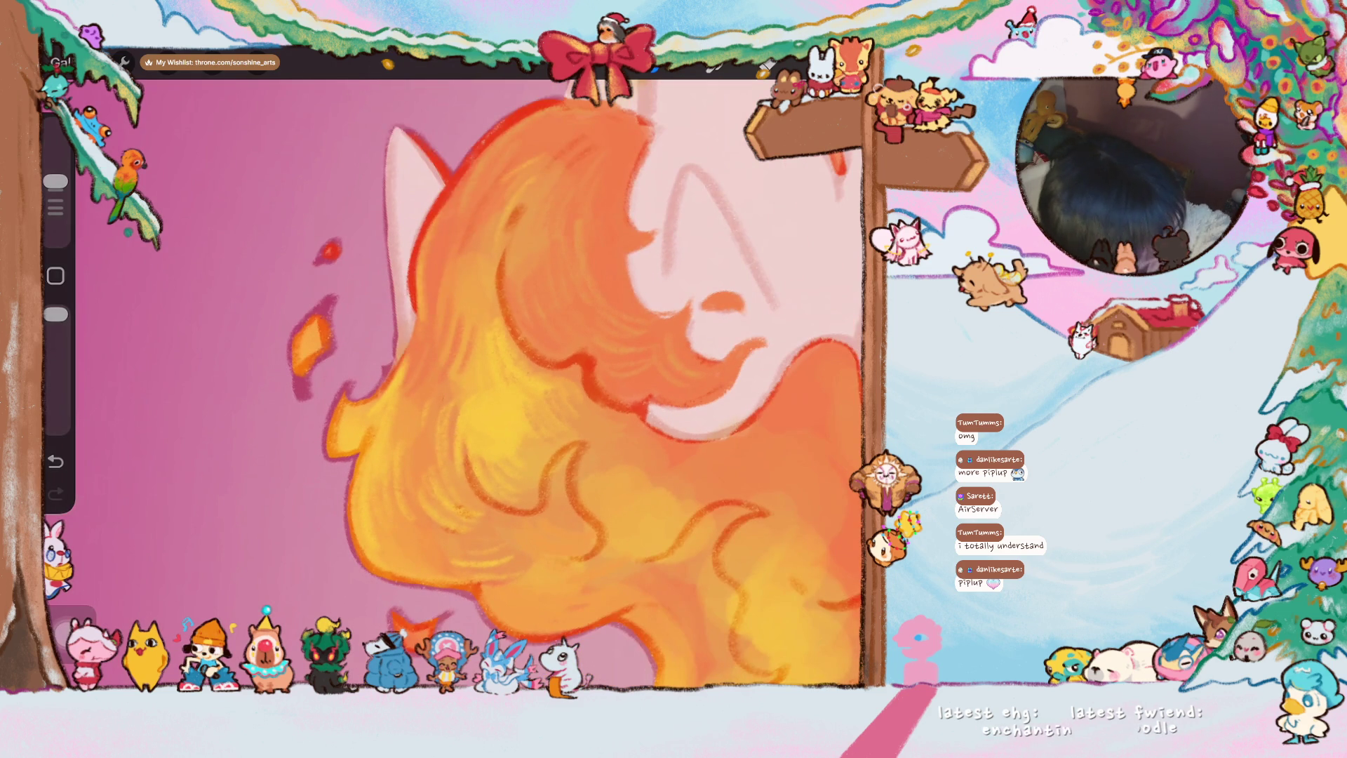
{"action": "left_click", "coordinate": [849, 63]}
{"action": "left_click_drag", "start_coordinate": [642, 379], "coordinate": [631, 380]}
{"action": "mouse_move", "coordinate": [847, 151]}
{"action": "left_mouse_down"}
{"action": "mouse_move", "coordinate": [844, 185]}
{"action": "mouse_move", "coordinate": [837, 173]}
{"action": "left_mouse_up"}
{"action": "left_click", "coordinate": [848, 64]}
- Paint darker red accents on the flame and a red line along the ear edge, then undo the last erase stroke
{"action": "mouse_move", "coordinate": [327, 307]}
{"action": "left_mouse_down"}
{"action": "mouse_move", "coordinate": [294, 343]}
{"action": "mouse_move", "coordinate": [305, 400]}
{"action": "left_mouse_up"}
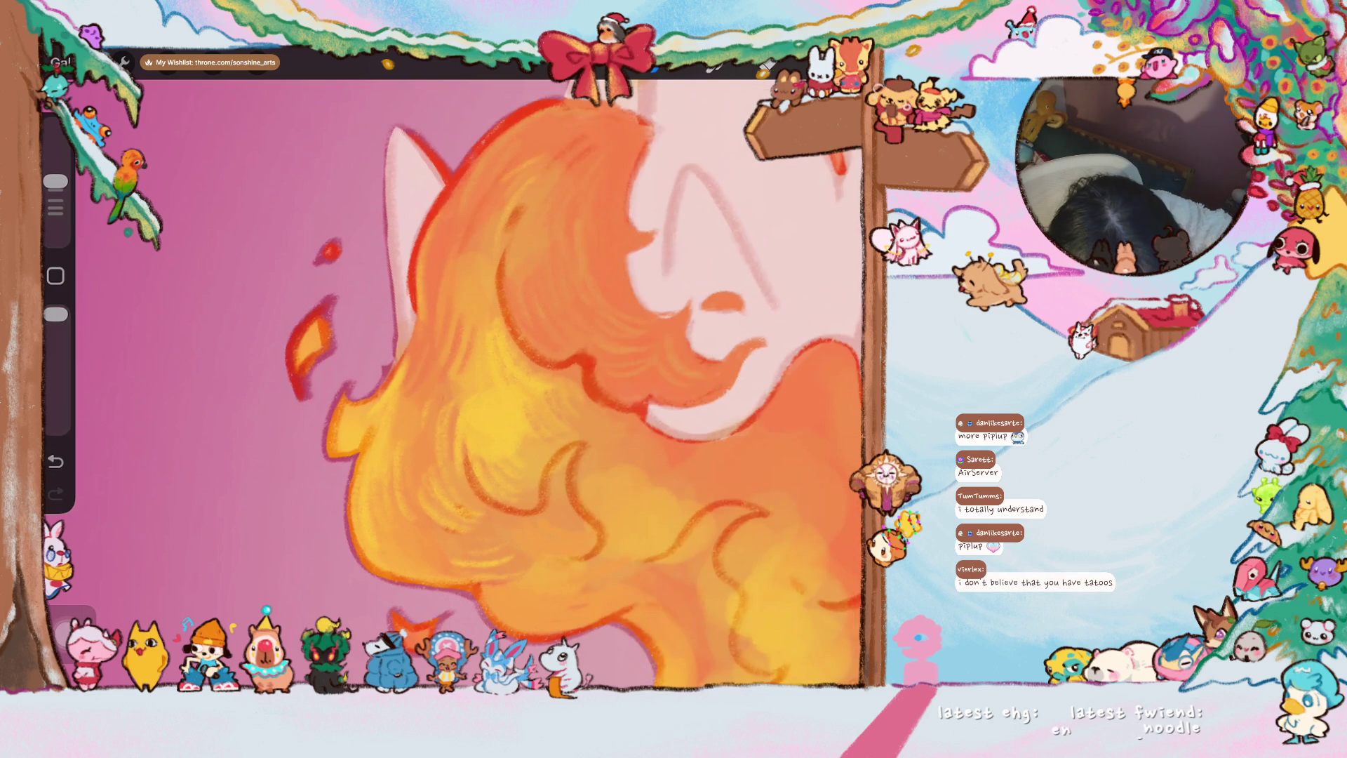
{"action": "left_click_drag", "start_coordinate": [394, 134], "coordinate": [383, 391]}
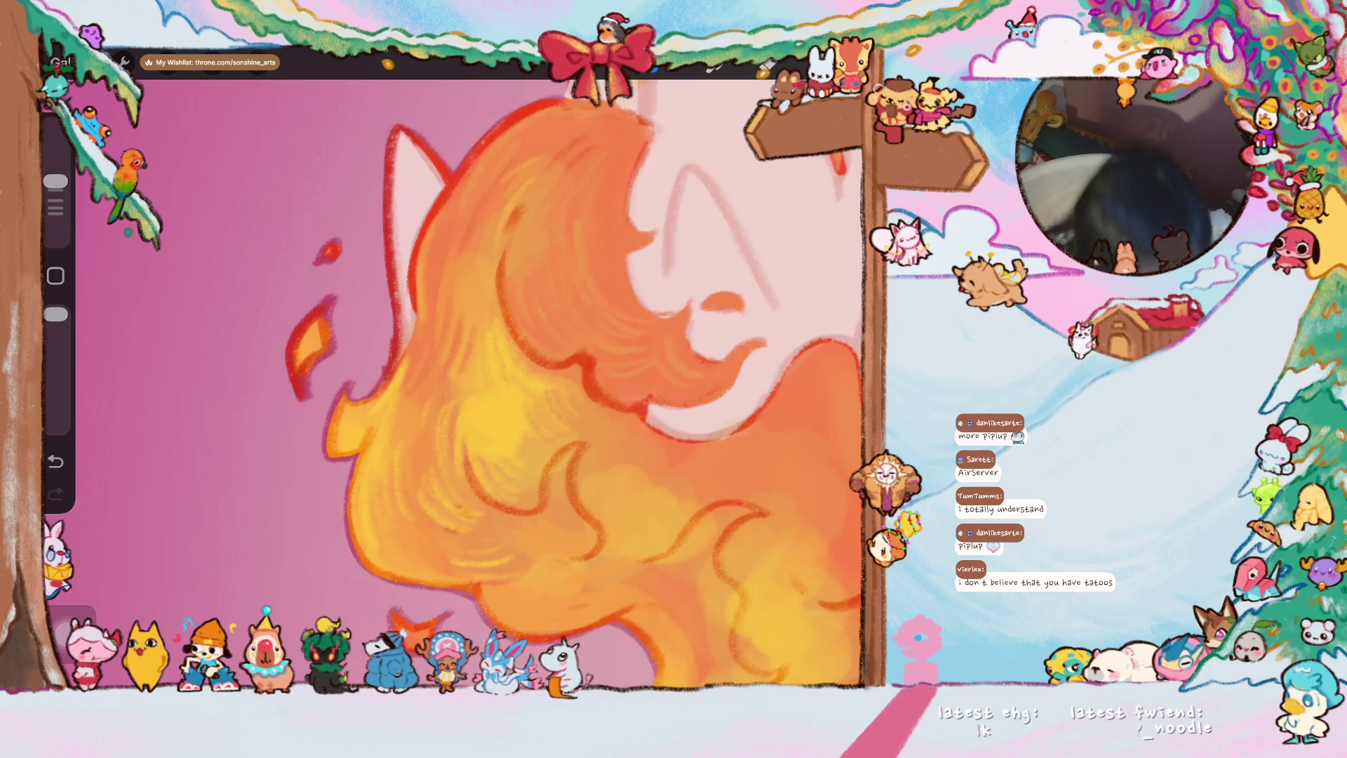
{"action": "scroll", "coordinate": [600, 400], "scroll_direction": "down", "scroll_amount": 2}
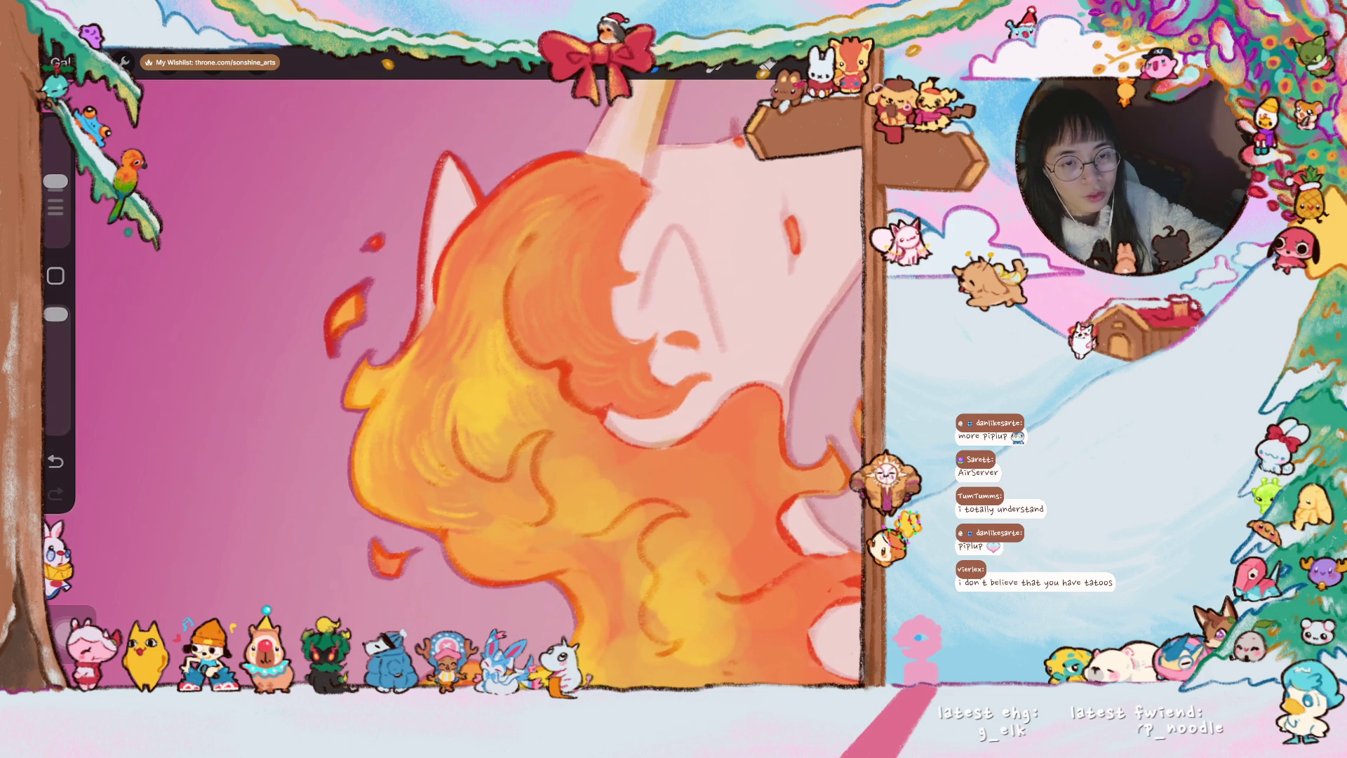
{"action": "scroll", "coordinate": [592, 382], "scroll_direction": "up", "scroll_amount": 2}
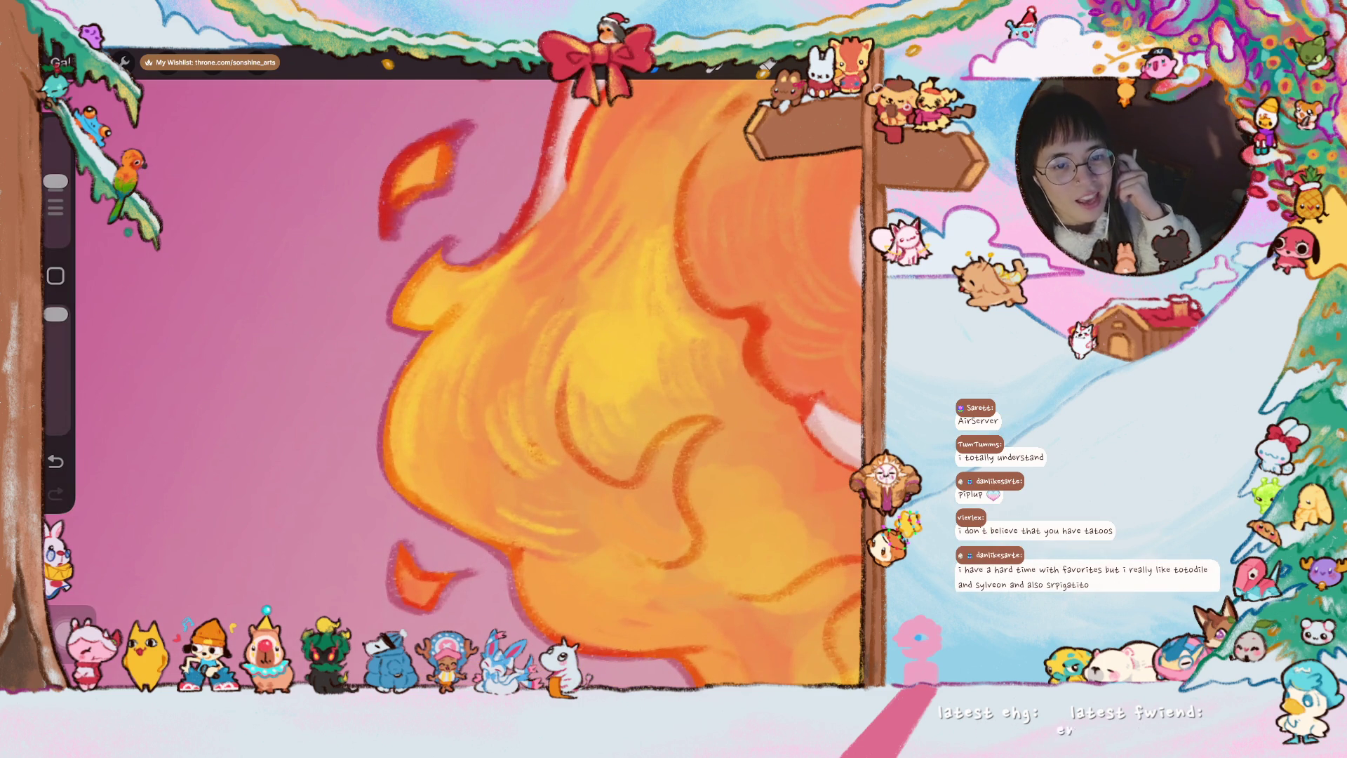
{"action": "scroll", "coordinate": [473, 378], "scroll_direction": "up", "scroll_amount": 1}
{"action": "left_click", "coordinate": [311, 421]}
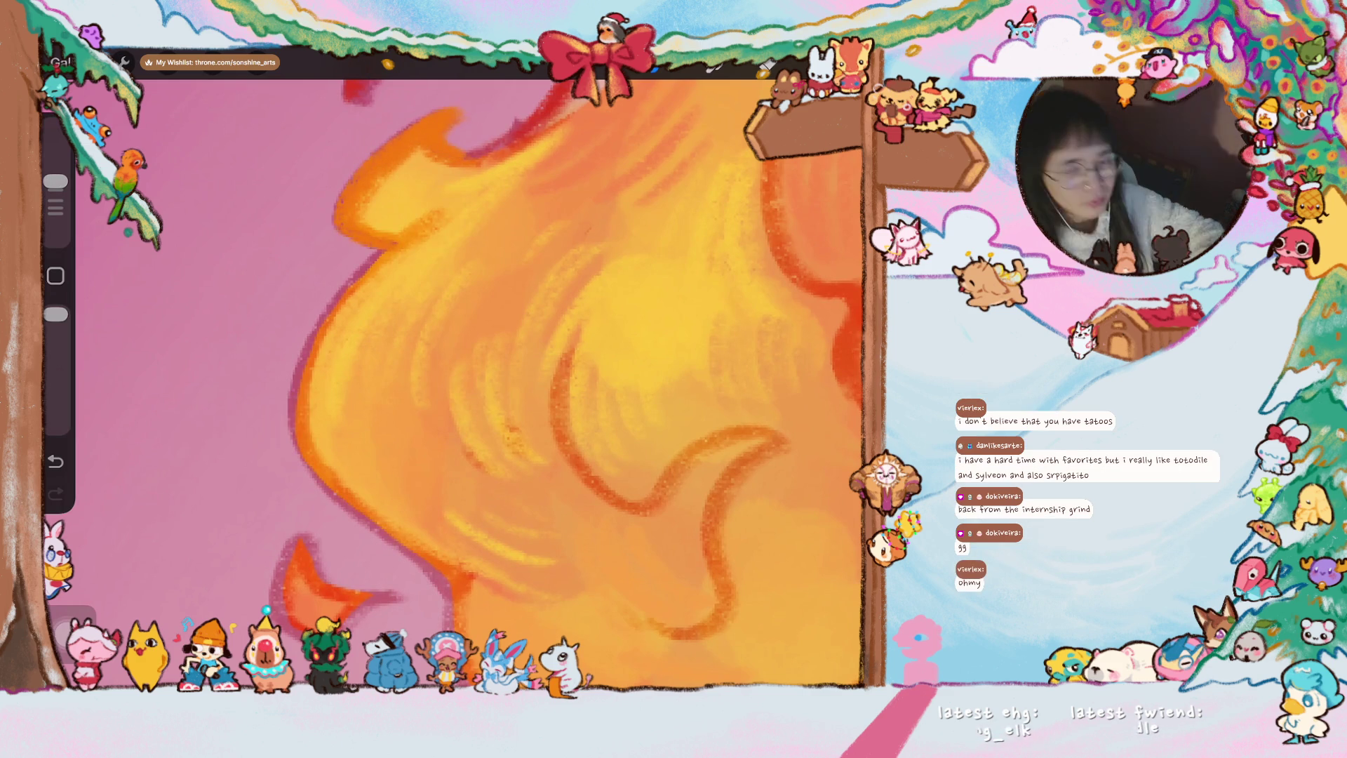
{"action": "scroll", "coordinate": [579, 368], "scroll_direction": "down", "scroll_amount": 1}
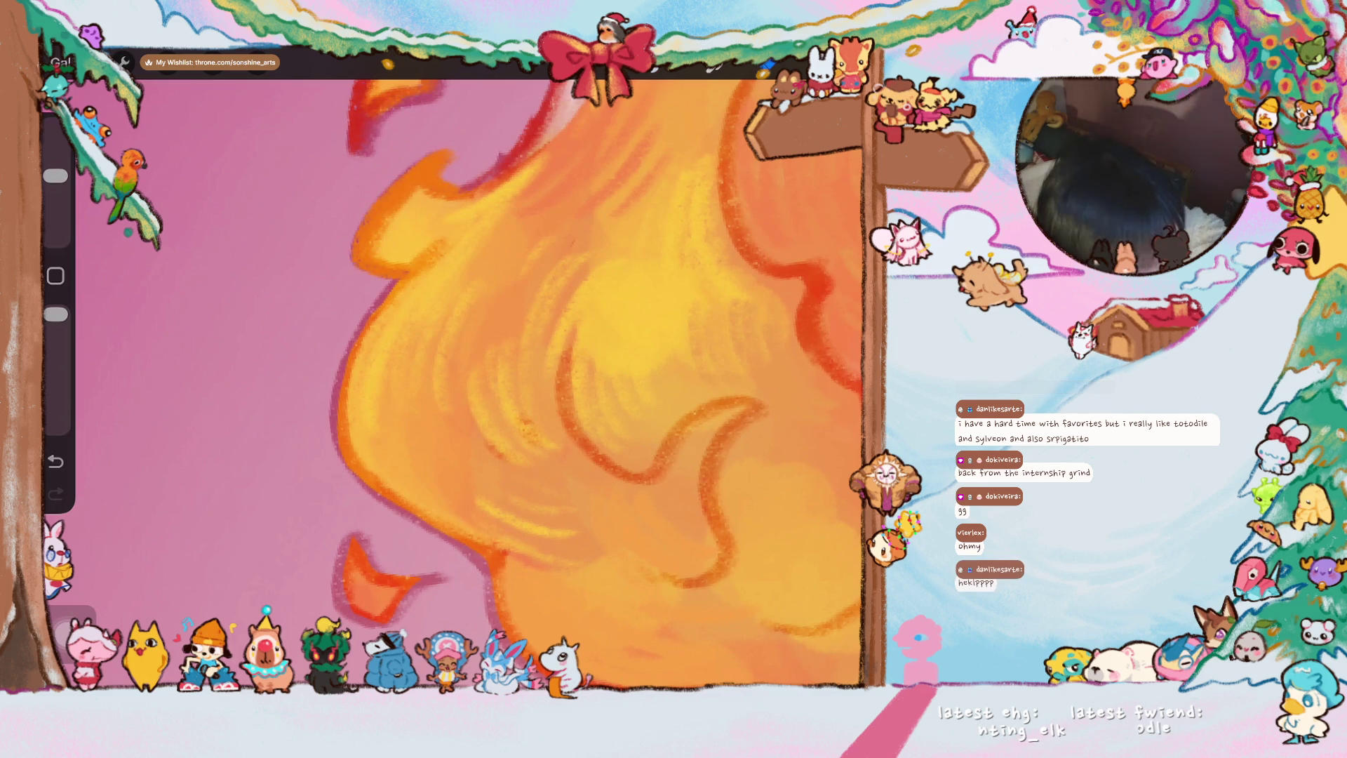
{"action": "key", "text": "ctrl+z"}
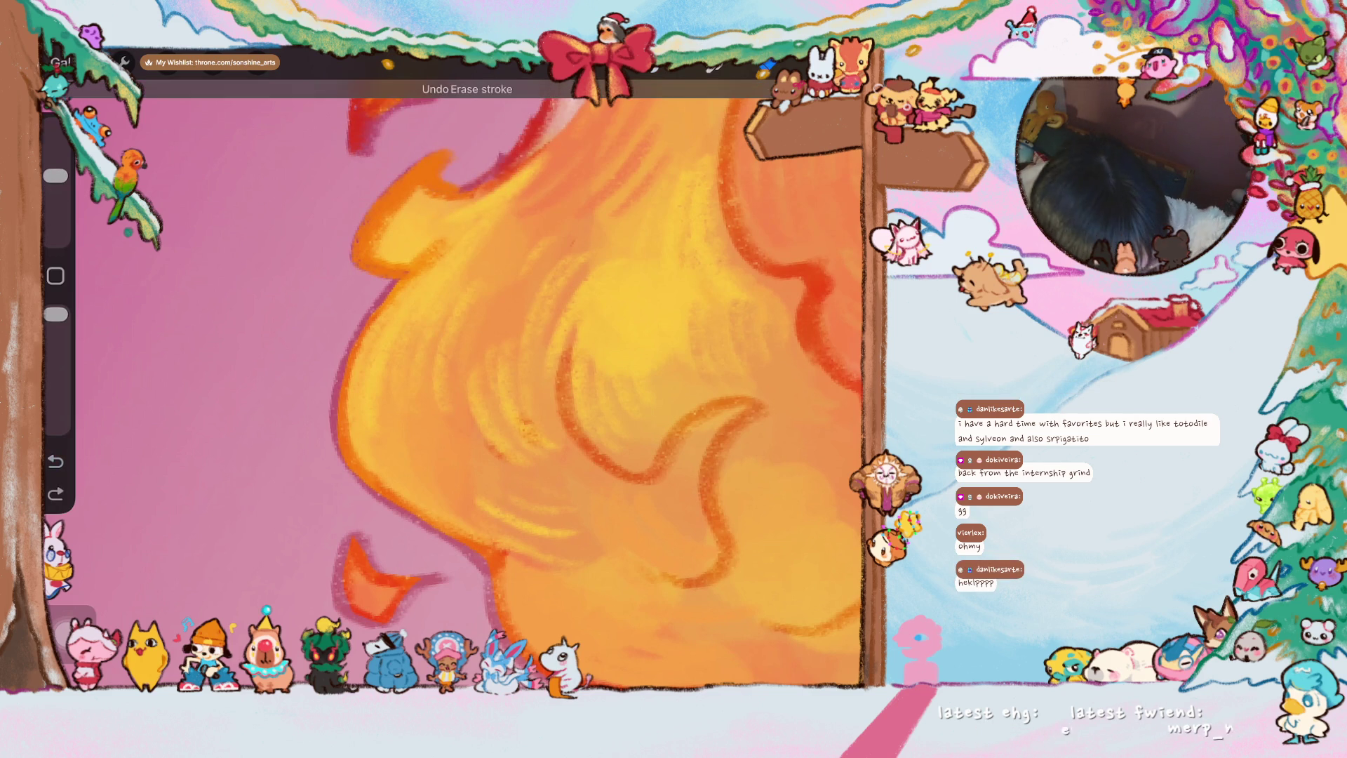
{"action": "scroll", "coordinate": [597, 383], "scroll_direction": "down", "scroll_amount": 3}
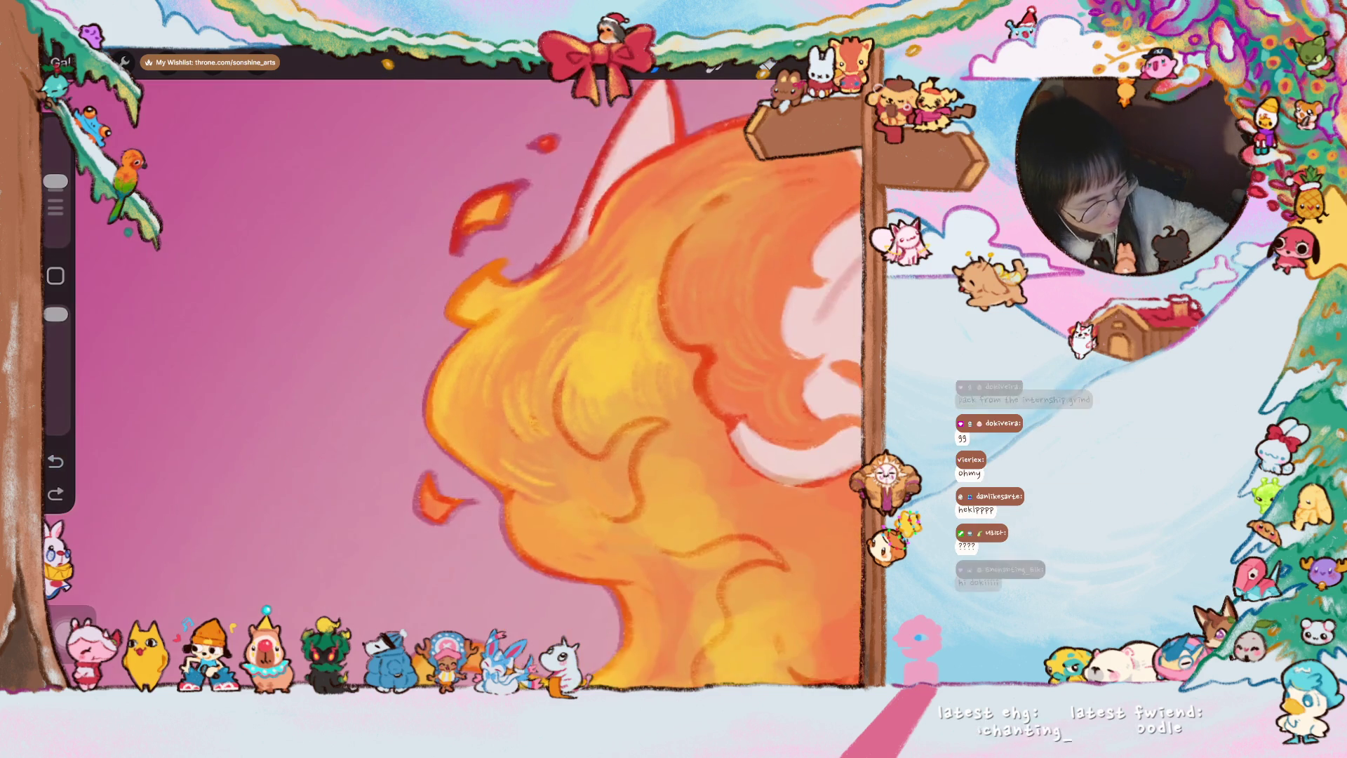
{"action": "scroll", "coordinate": [597, 385], "scroll_direction": "down", "scroll_amount": 2}
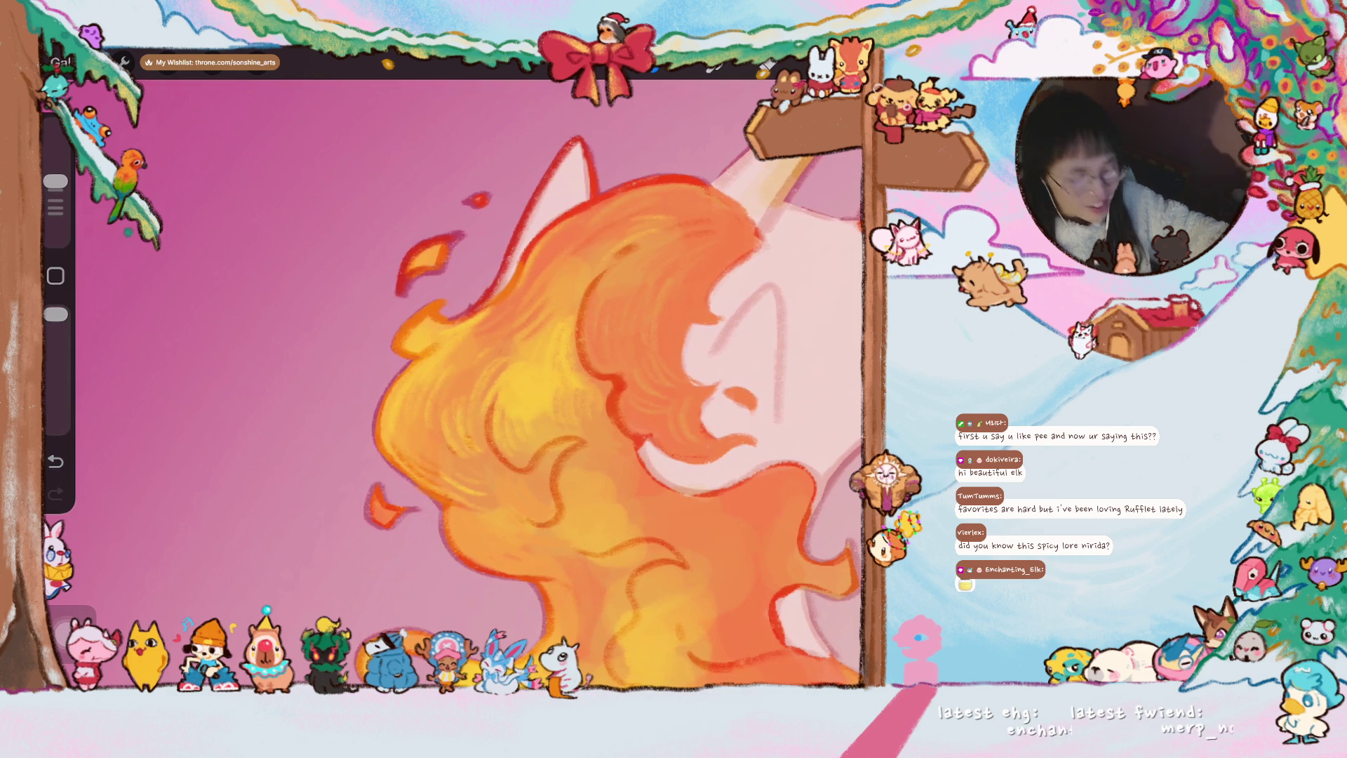
{"action": "scroll", "coordinate": [589, 400], "scroll_direction": "up", "scroll_amount": 3}
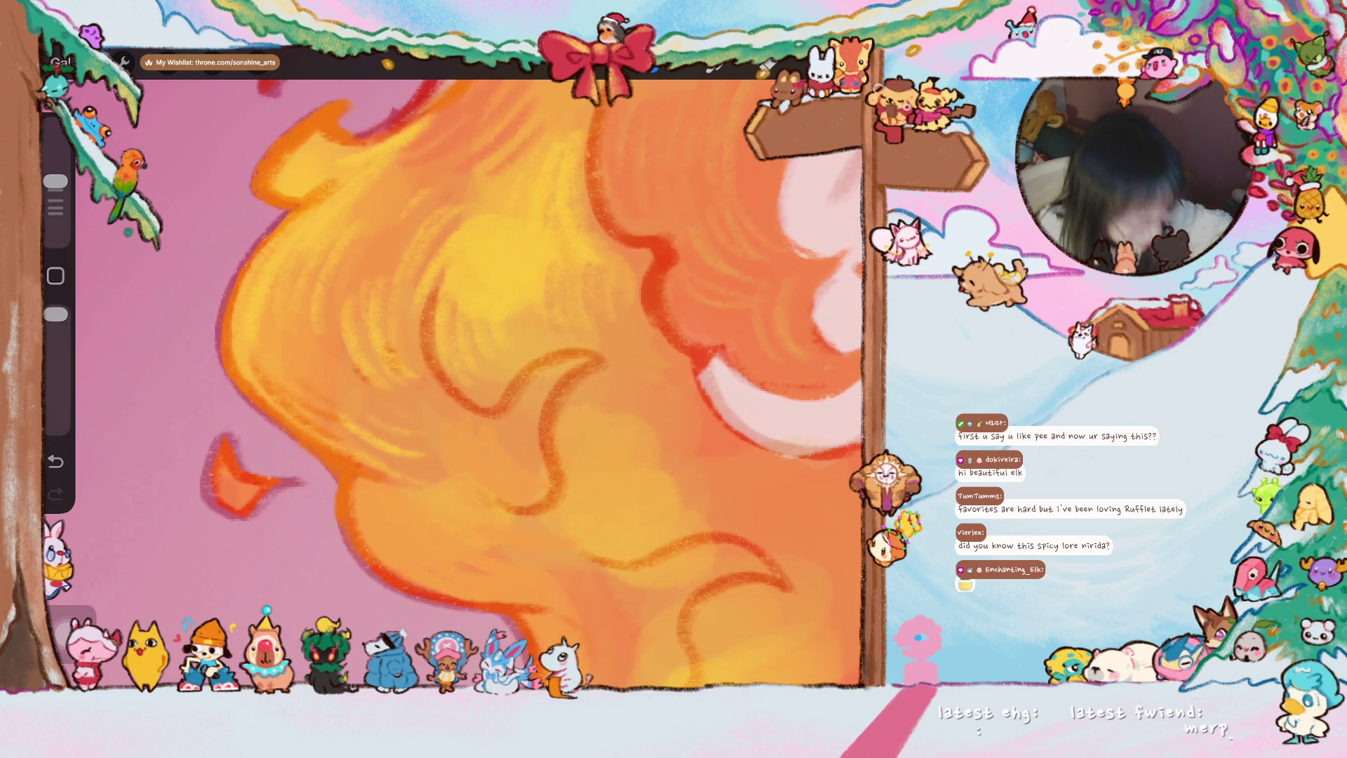
- Add light yellow highlights along the hair curls and brighten the small orange flame flicker
{"action": "left_click_drag", "start_coordinate": [363, 513], "coordinate": [416, 387]}
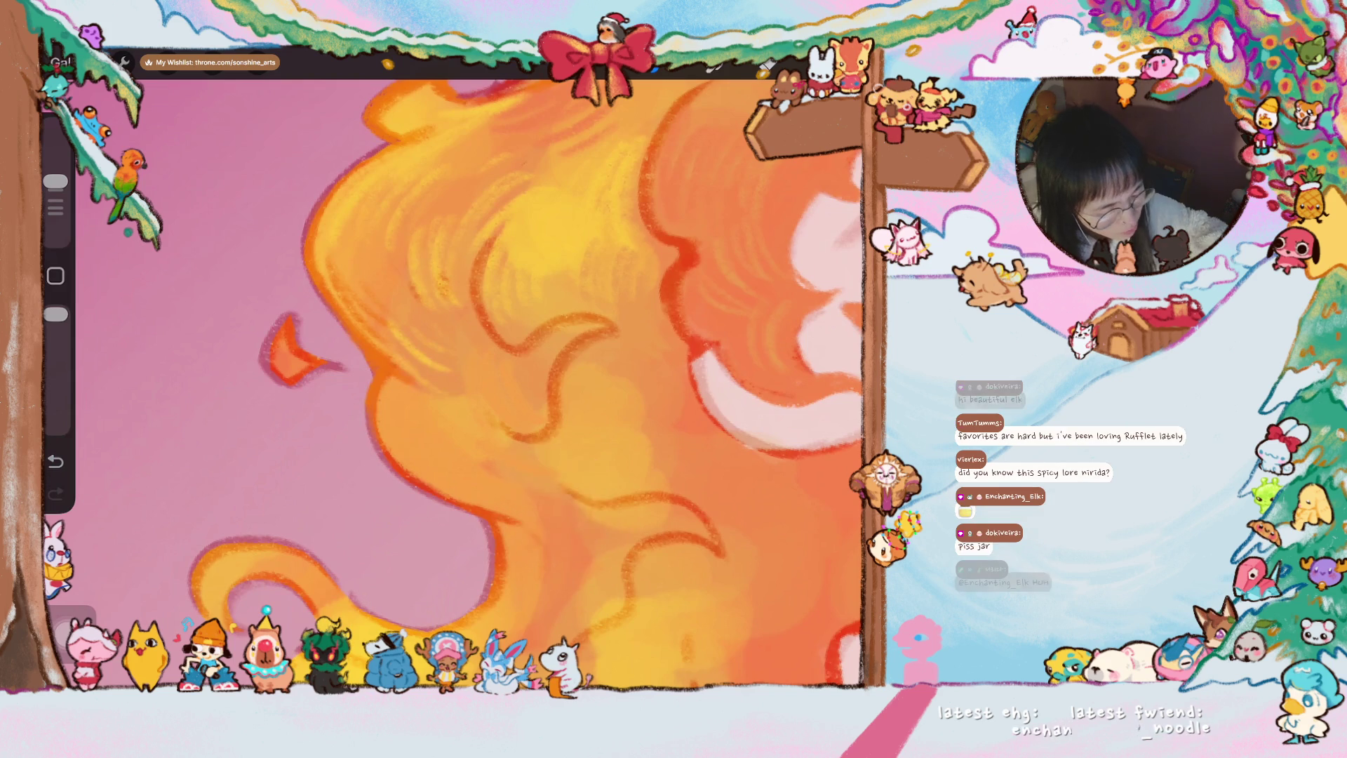
{"action": "left_click_drag", "start_coordinate": [545, 496], "coordinate": [587, 448]}
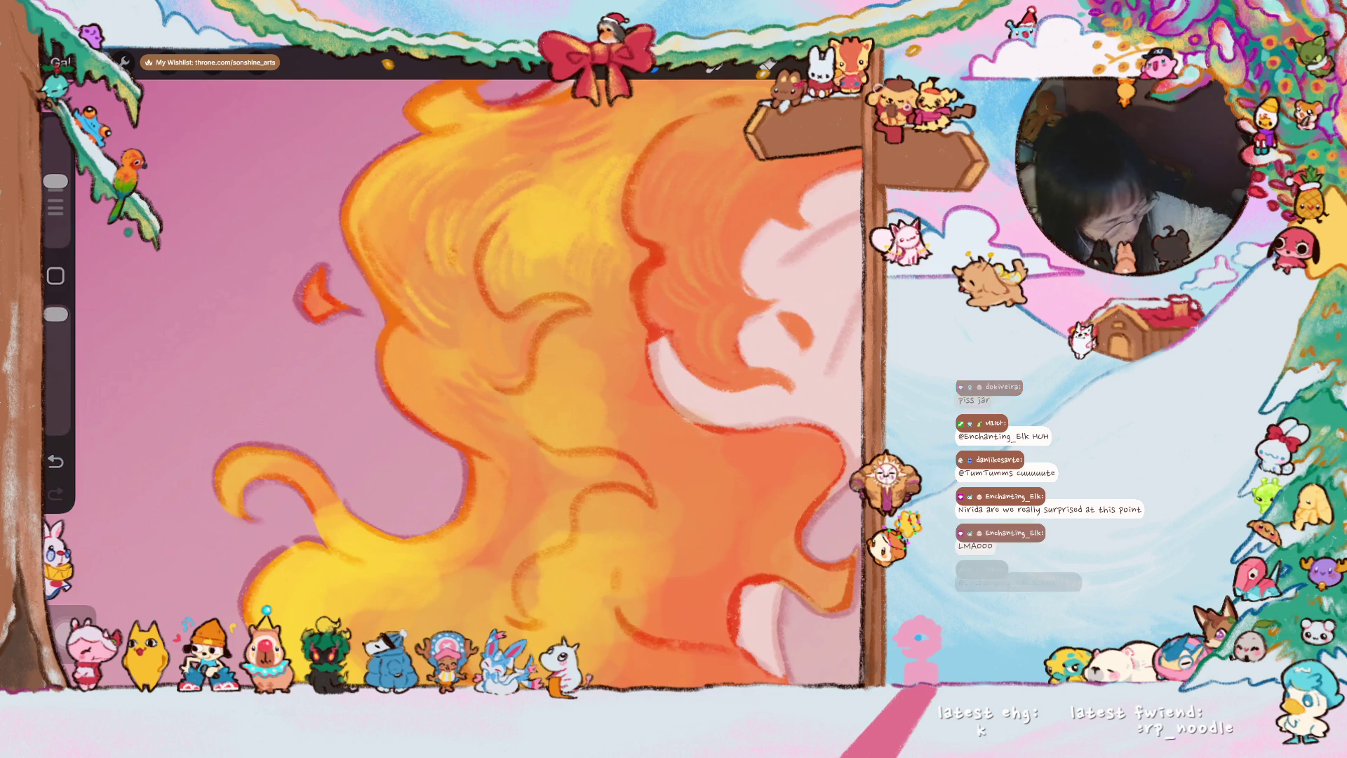
{"action": "scroll", "coordinate": [476, 358], "scroll_direction": "up", "scroll_amount": 2}
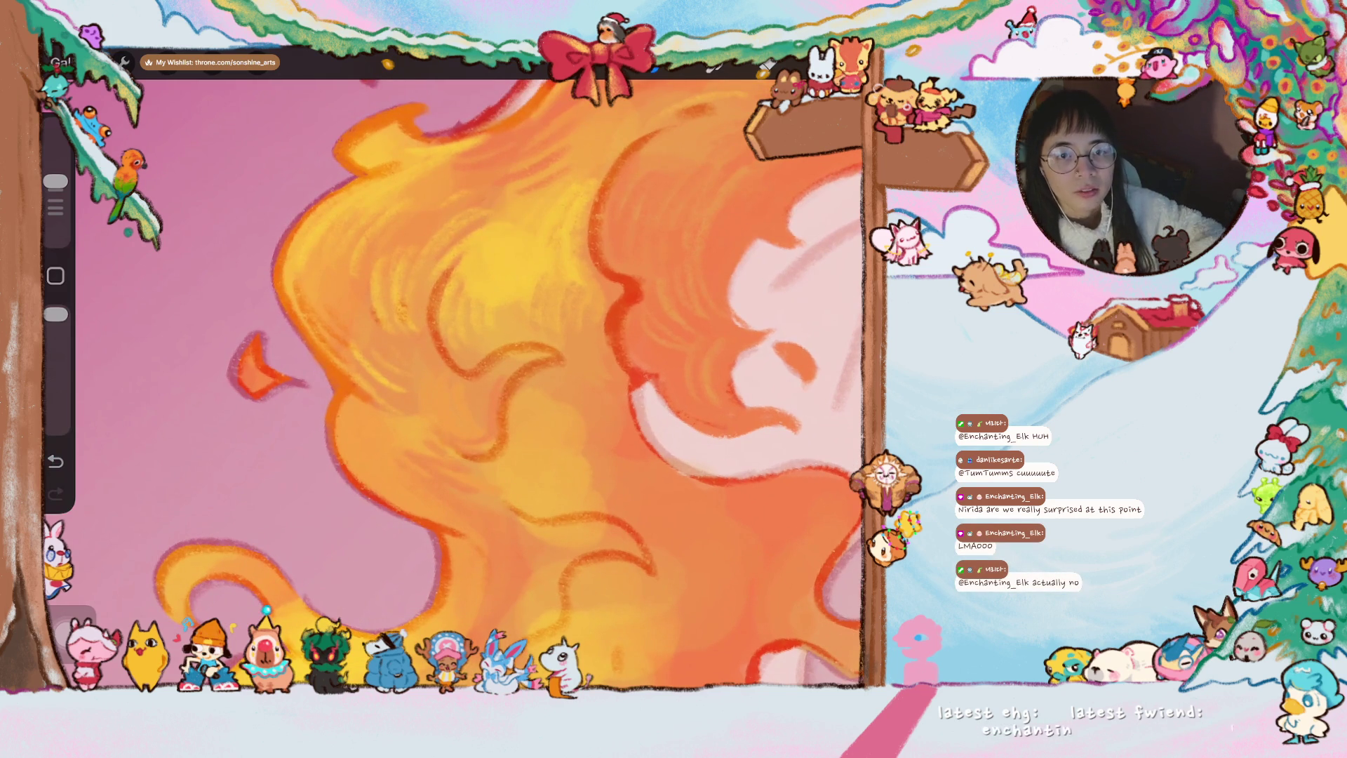
{"action": "left_click_drag", "start_coordinate": [632, 422], "coordinate": [590, 358]}
{"action": "mouse_move", "coordinate": [474, 368]}
{"action": "left_mouse_down"}
{"action": "mouse_move", "coordinate": [447, 316]}
{"action": "mouse_move", "coordinate": [485, 311]}
{"action": "left_mouse_up"}
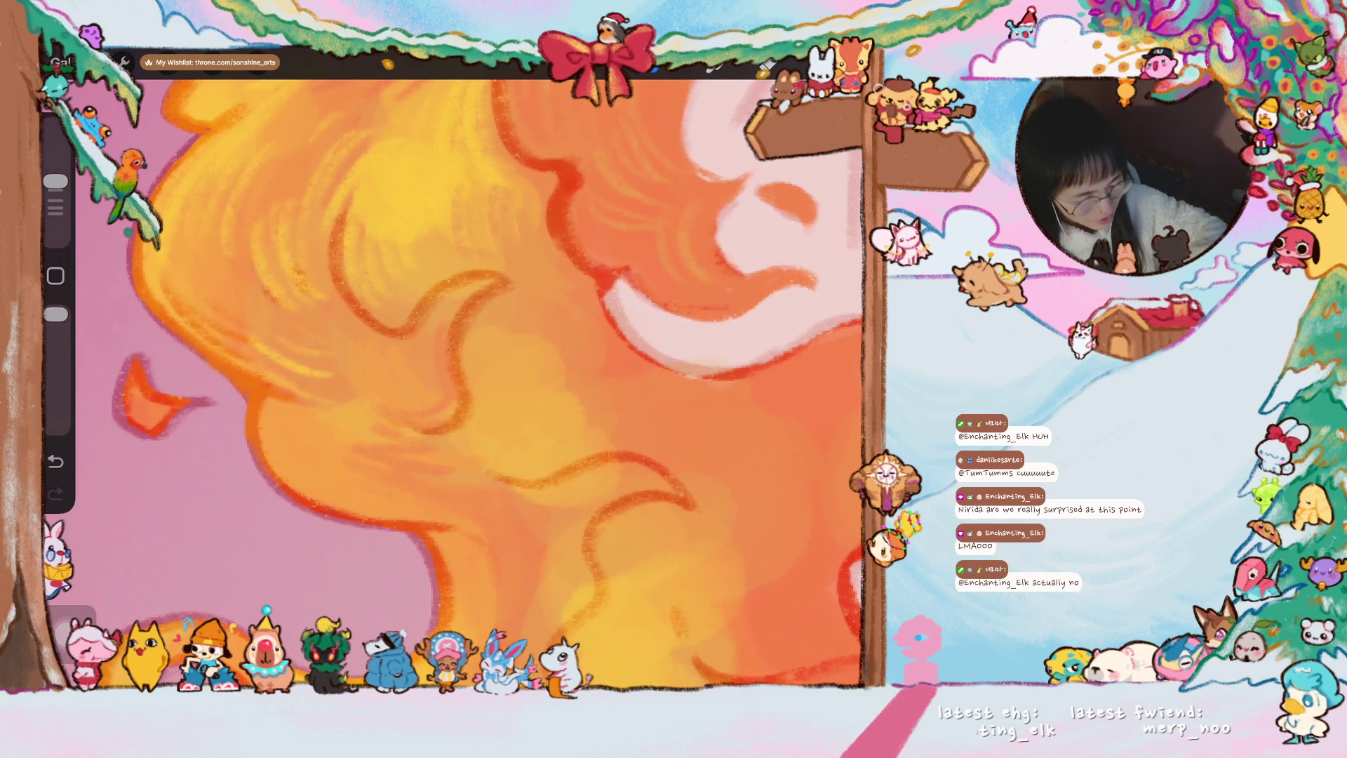
{"action": "left_click_drag", "start_coordinate": [444, 374], "coordinate": [480, 289]}
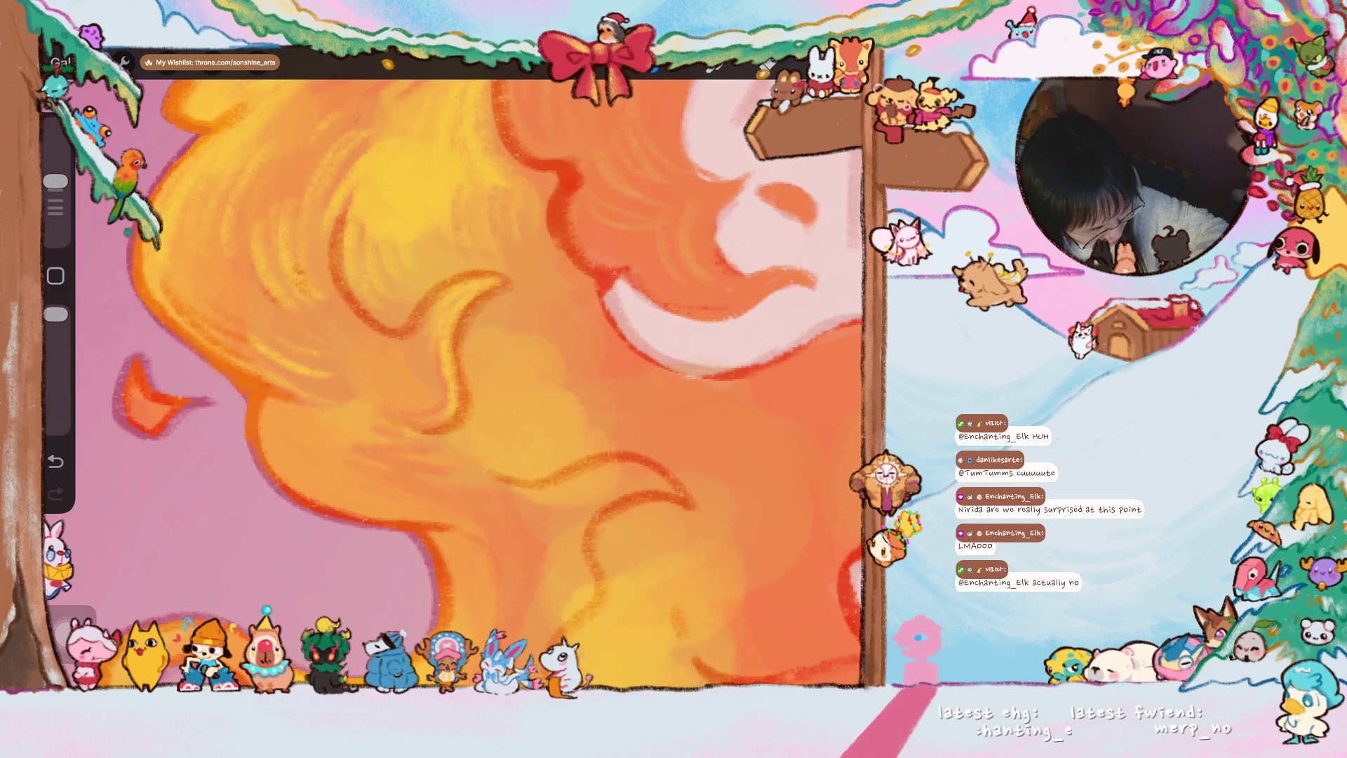
{"action": "left_click_drag", "start_coordinate": [434, 306], "coordinate": [416, 366]}
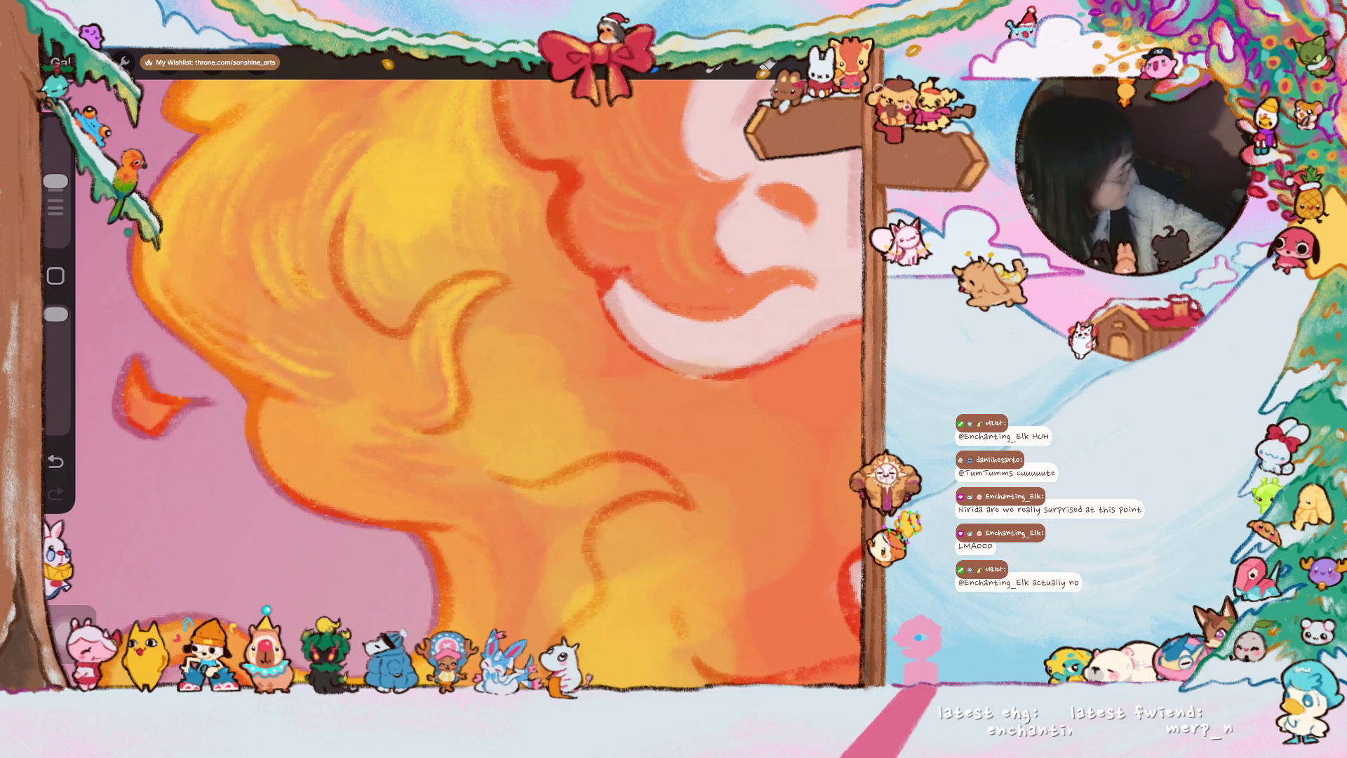
{"action": "scroll", "coordinate": [495, 384], "scroll_direction": "down", "scroll_amount": 2}
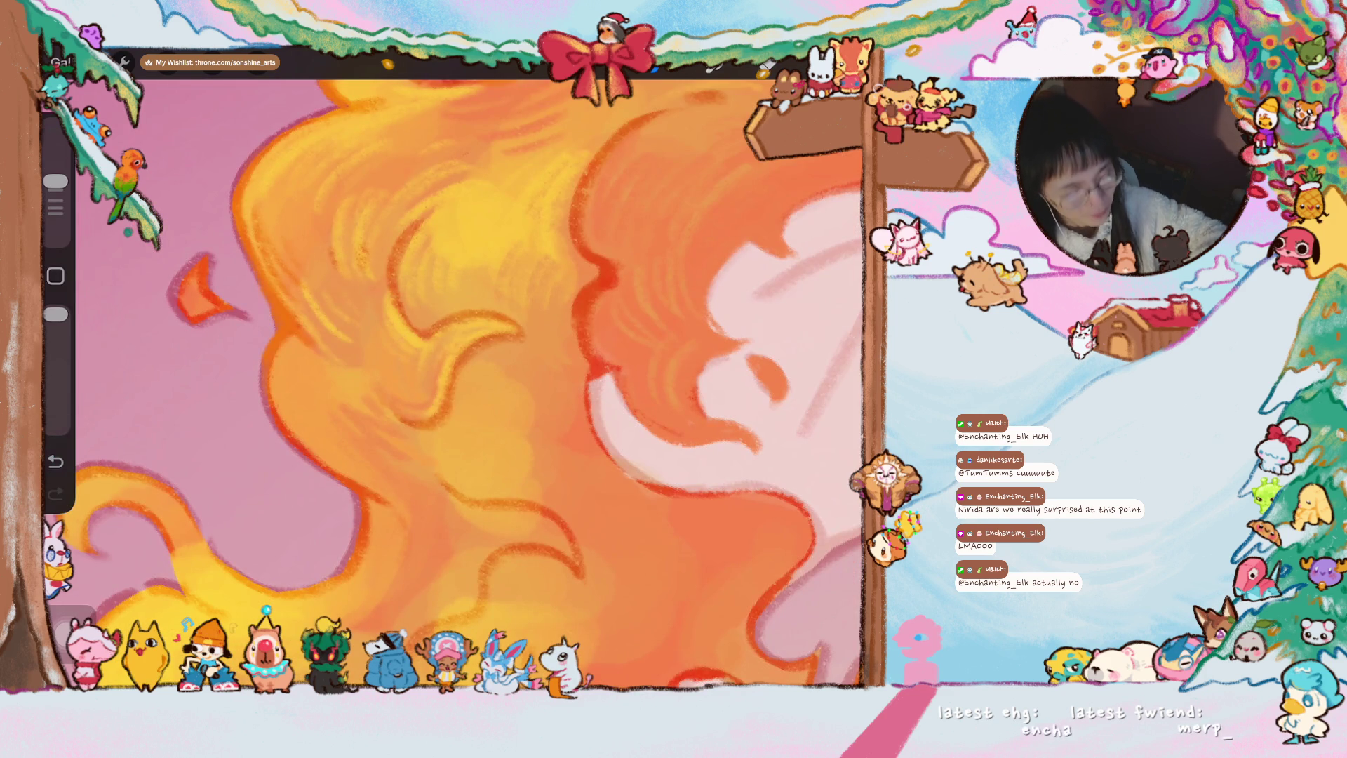
{"action": "scroll", "coordinate": [463, 385], "scroll_direction": "down", "scroll_amount": 3}
{"action": "scroll", "coordinate": [463, 384], "scroll_direction": "down", "scroll_amount": 1}
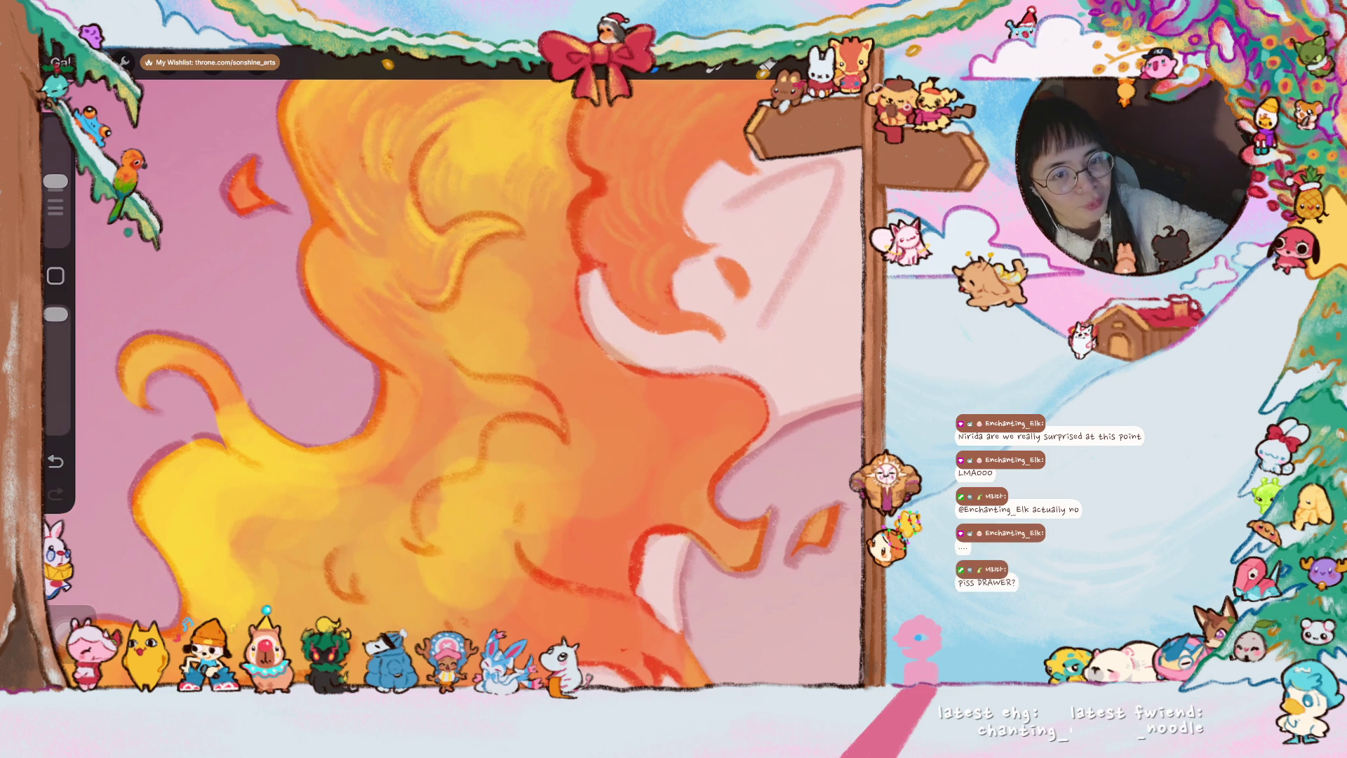
{"action": "scroll", "coordinate": [330, 326], "scroll_direction": "up", "scroll_amount": 2}
{"action": "scroll", "coordinate": [330, 325], "scroll_direction": "up", "scroll_amount": 2}
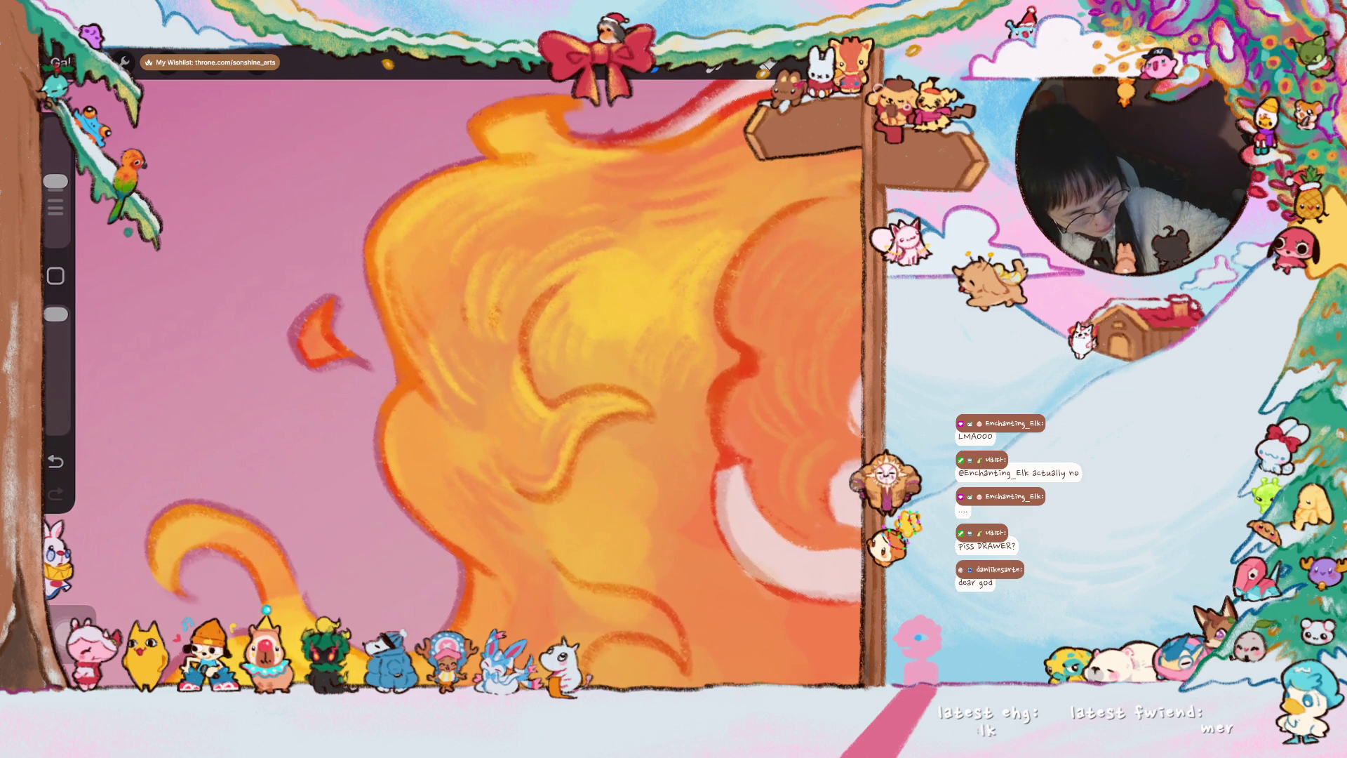
{"action": "left_click_drag", "start_coordinate": [299, 351], "coordinate": [310, 316]}
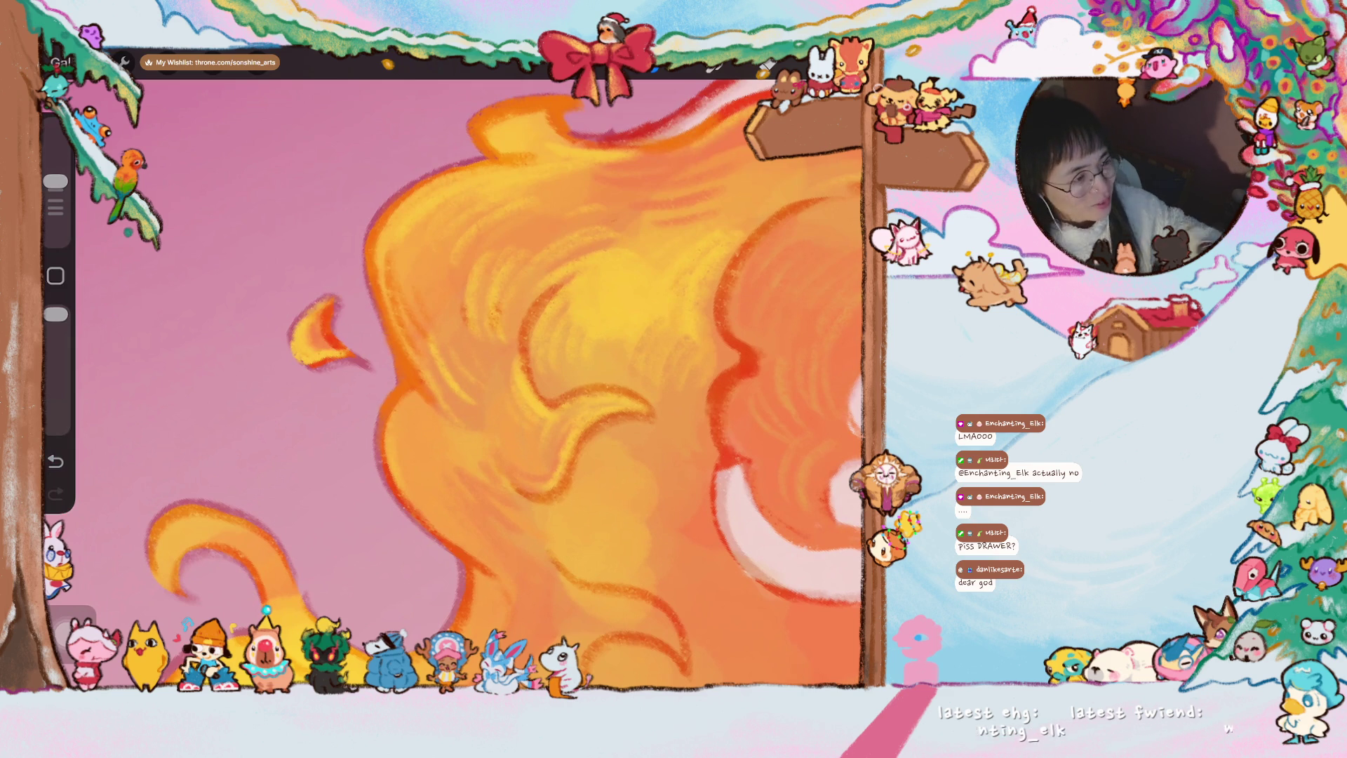
{"action": "scroll", "coordinate": [504, 384], "scroll_direction": "right", "scroll_amount": 3}
{"action": "scroll", "coordinate": [542, 381], "scroll_direction": "down", "scroll_amount": 3}
{"action": "scroll", "coordinate": [541, 382], "scroll_direction": "up", "scroll_amount": 3}
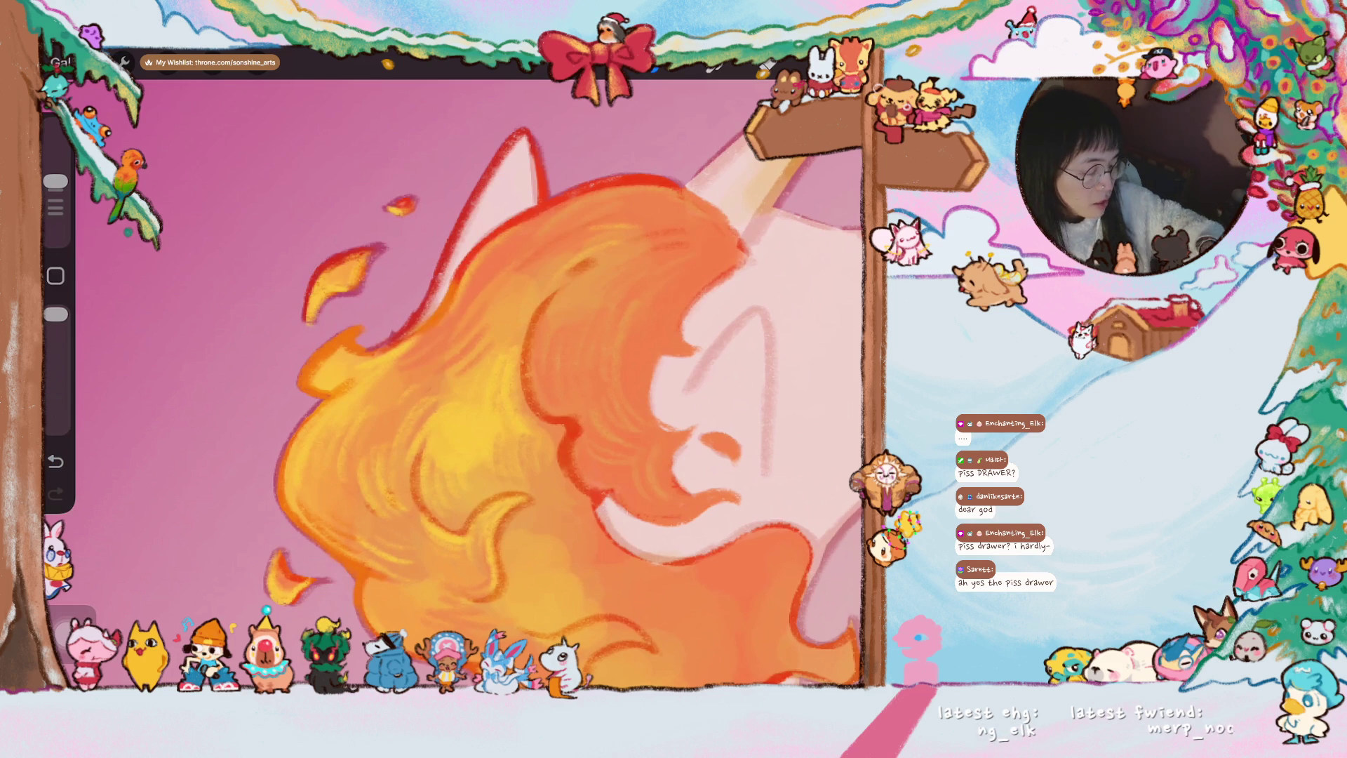
{"action": "scroll", "coordinate": [539, 384], "scroll_direction": "down", "scroll_amount": 2}
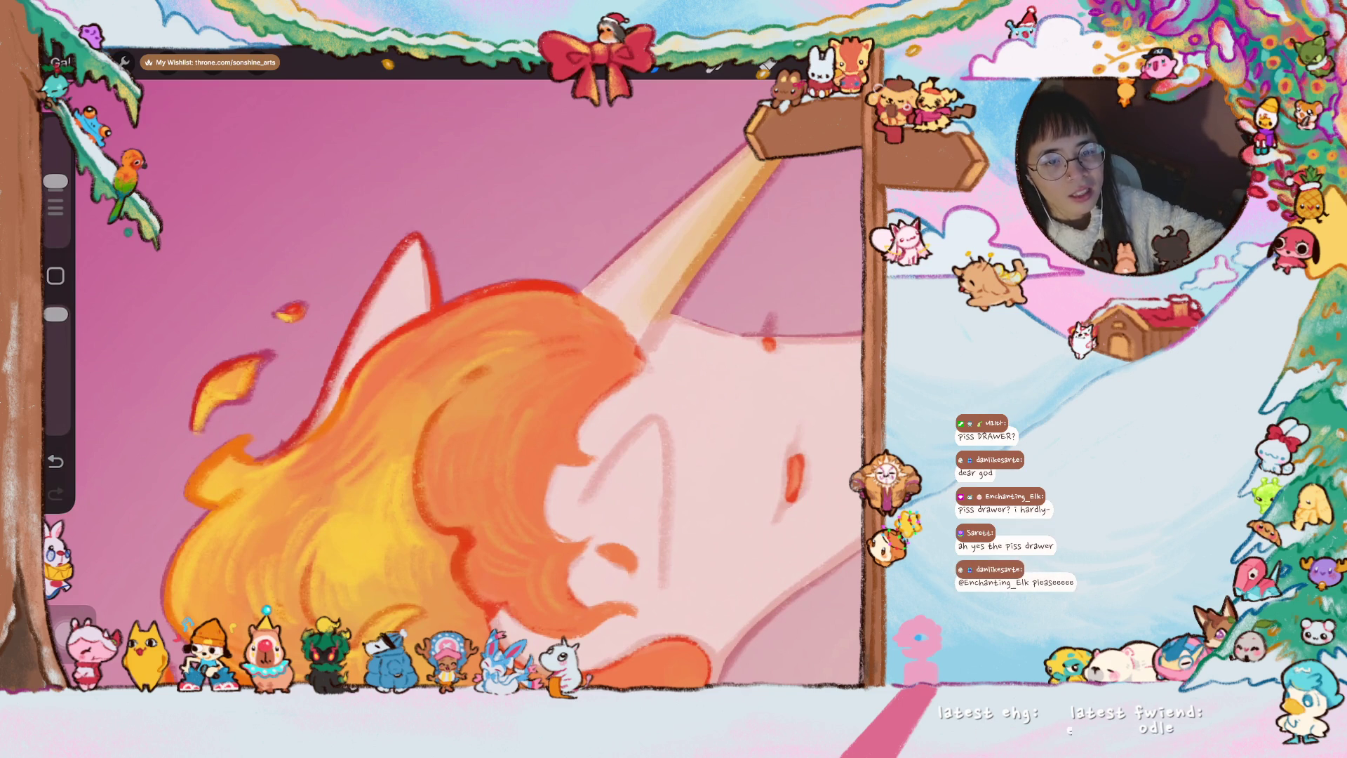
{"action": "scroll", "coordinate": [515, 383], "scroll_direction": "up", "scroll_amount": 2}
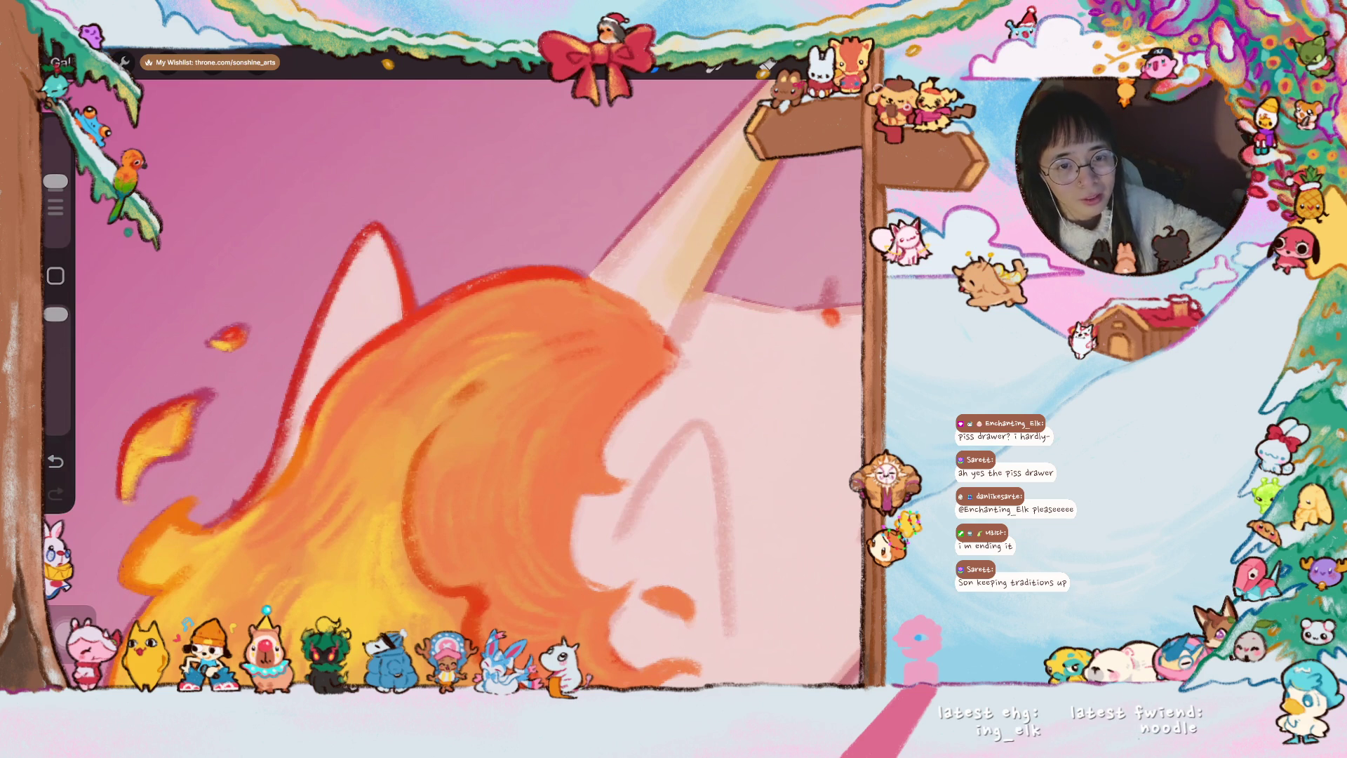
{"action": "scroll", "coordinate": [453, 385], "scroll_direction": "down", "scroll_amount": 2}
{"action": "scroll", "coordinate": [505, 390], "scroll_direction": "down", "scroll_amount": 2}
- Sample the horn colour and shade the horn tip darker orange
{"action": "left_click", "coordinate": [583, 300]}
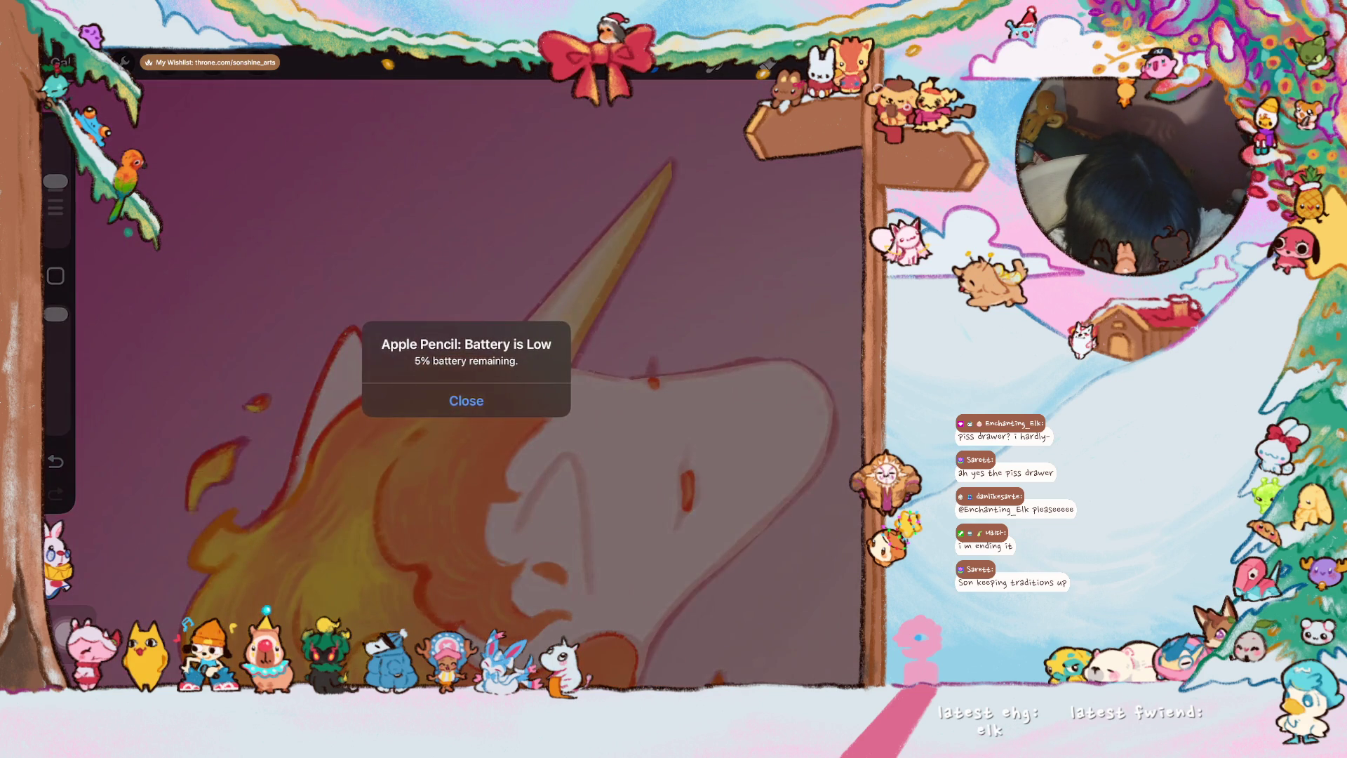
{"action": "left_click", "coordinate": [466, 397]}
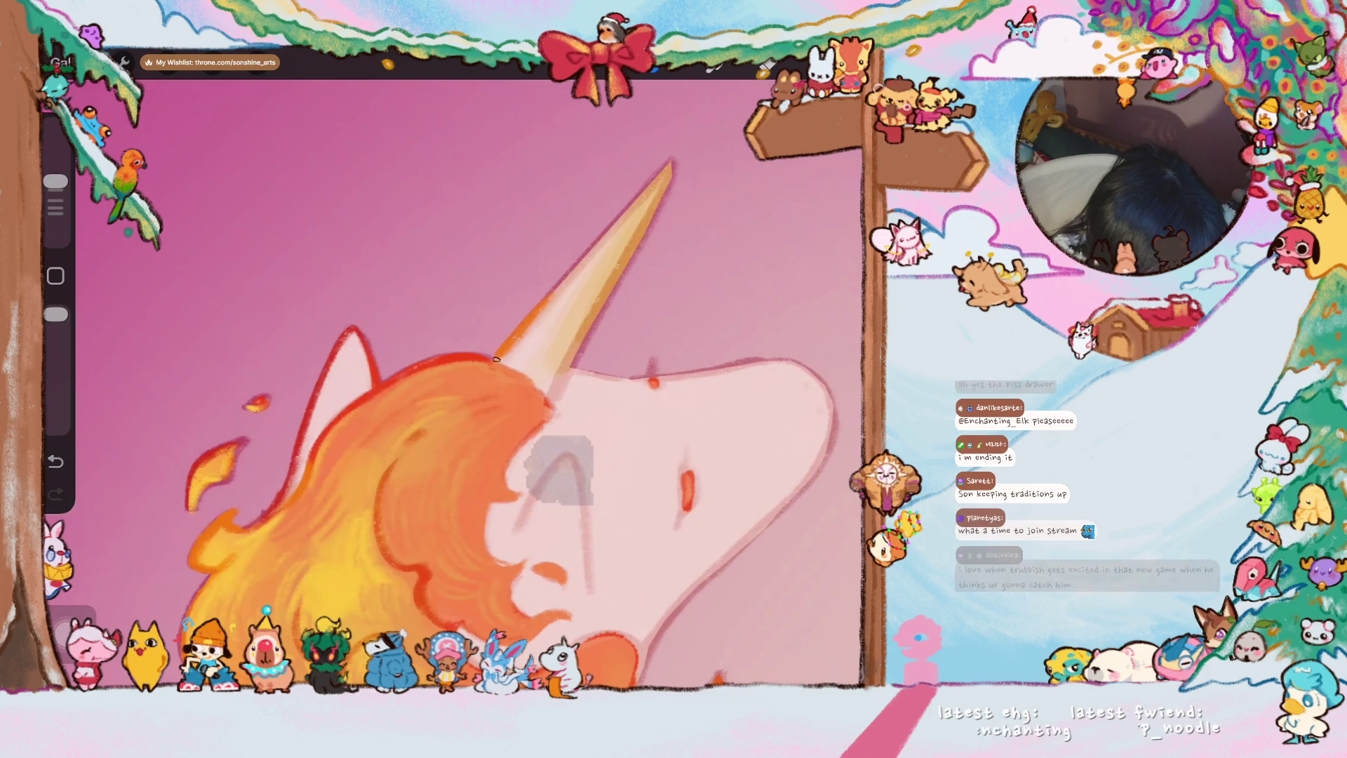
{"action": "left_click_drag", "start_coordinate": [598, 251], "coordinate": [627, 212]}
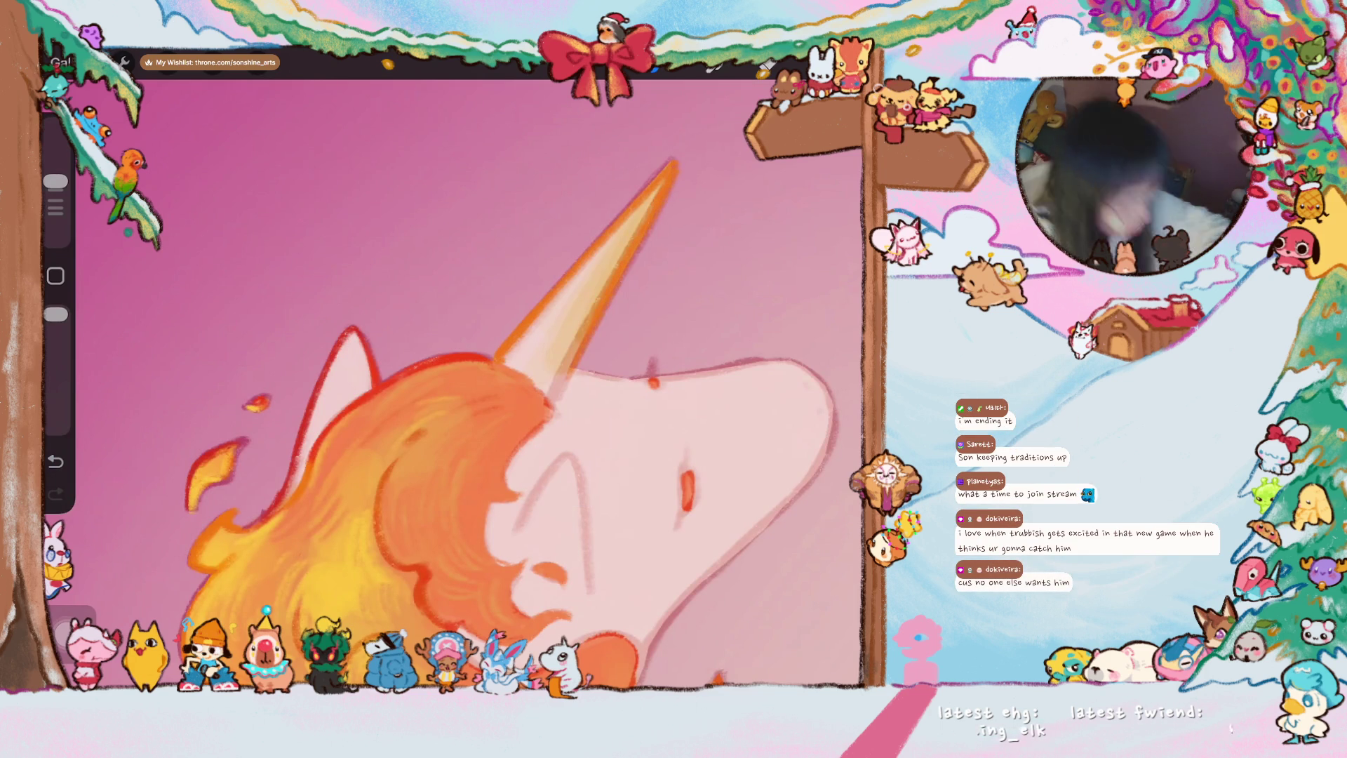
{"action": "left_click_drag", "start_coordinate": [453, 421], "coordinate": [526, 348]}
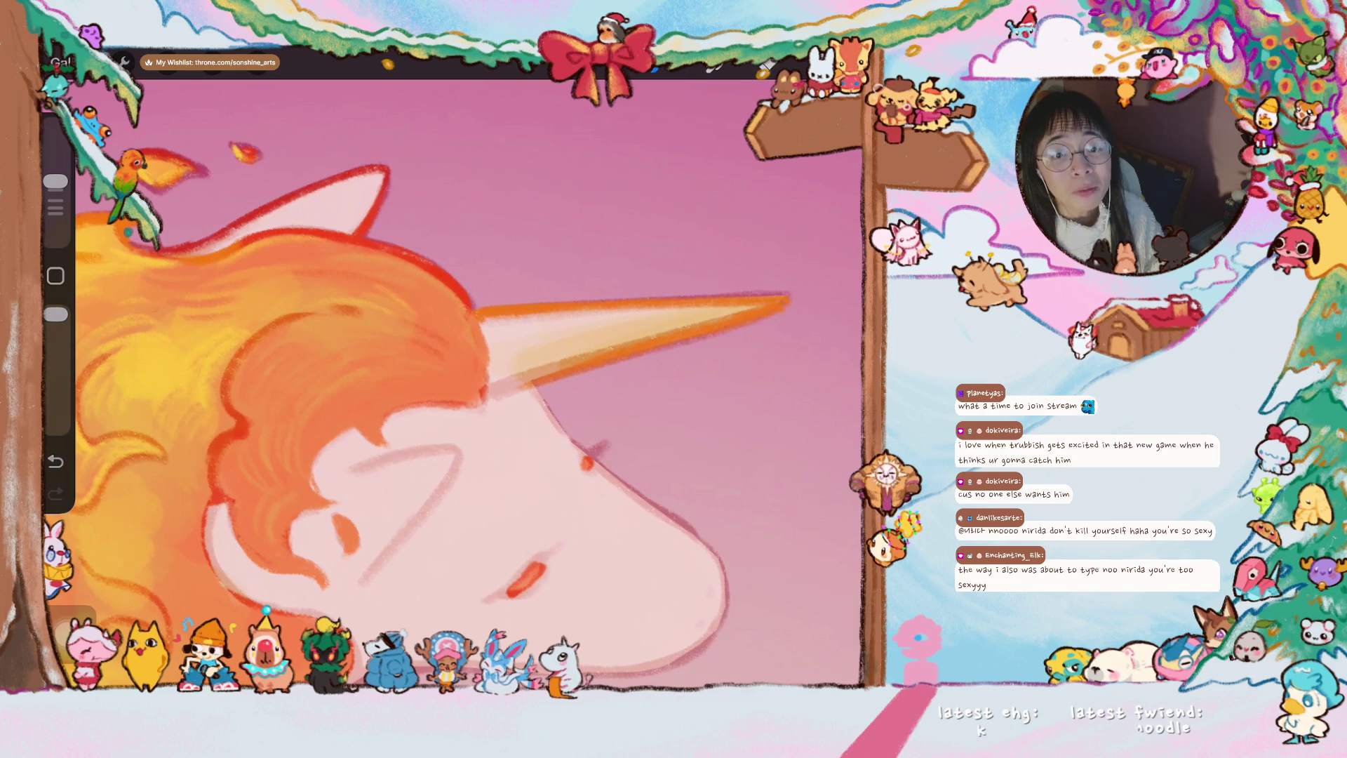
{"action": "scroll", "coordinate": [453, 383], "scroll_direction": "up", "scroll_amount": 3}
{"action": "scroll", "coordinate": [454, 384], "scroll_direction": "up", "scroll_amount": 2}
{"action": "scroll", "coordinate": [555, 383], "scroll_direction": "down", "scroll_amount": 1}
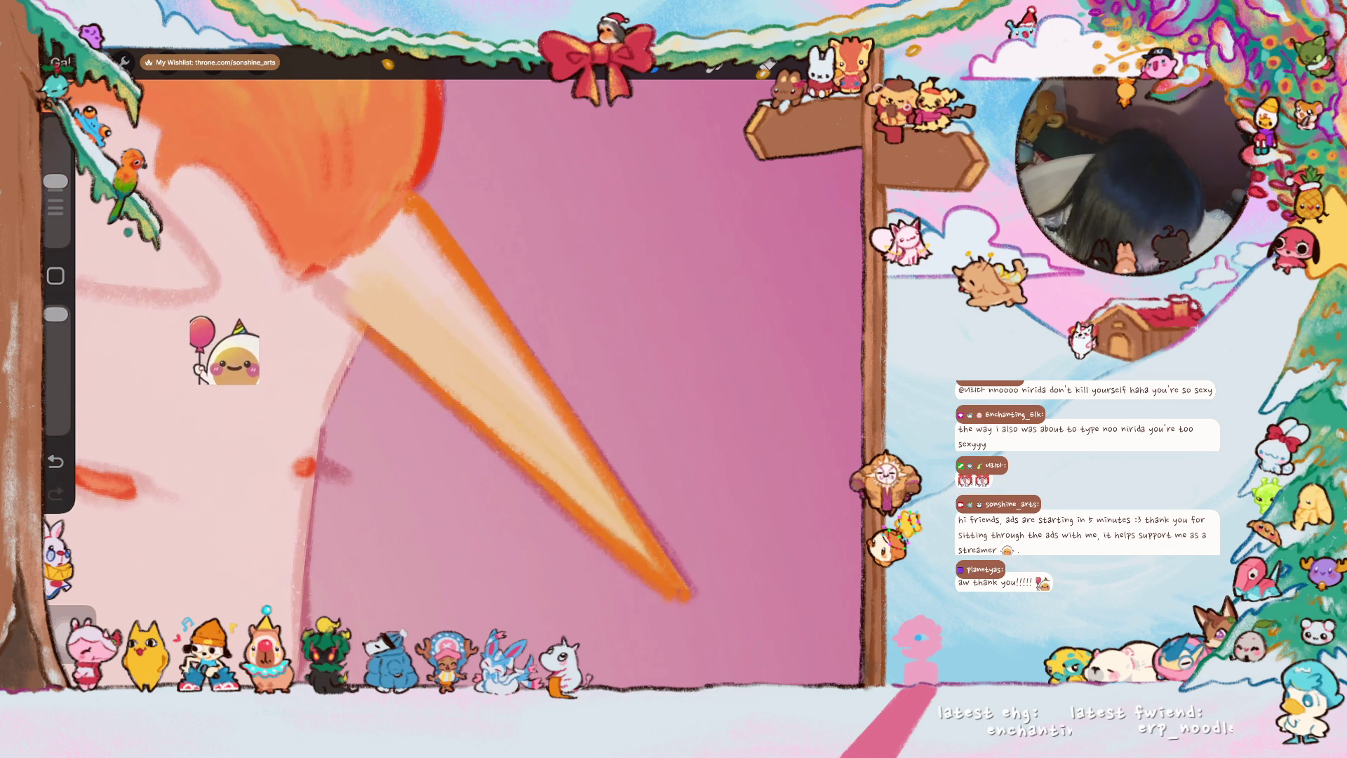
{"action": "scroll", "coordinate": [455, 378], "scroll_direction": "down", "scroll_amount": 3}
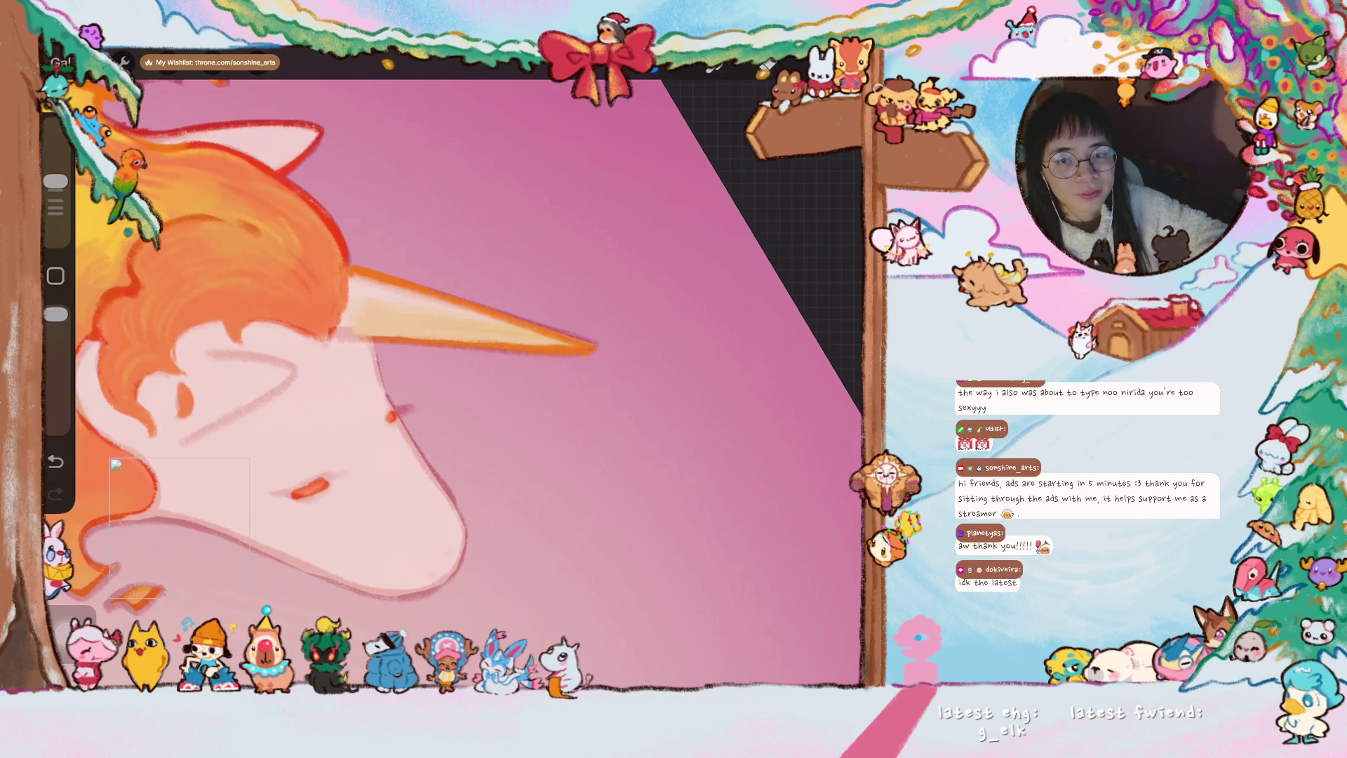
{"action": "scroll", "coordinate": [116, 466], "scroll_direction": "up", "scroll_amount": 3}
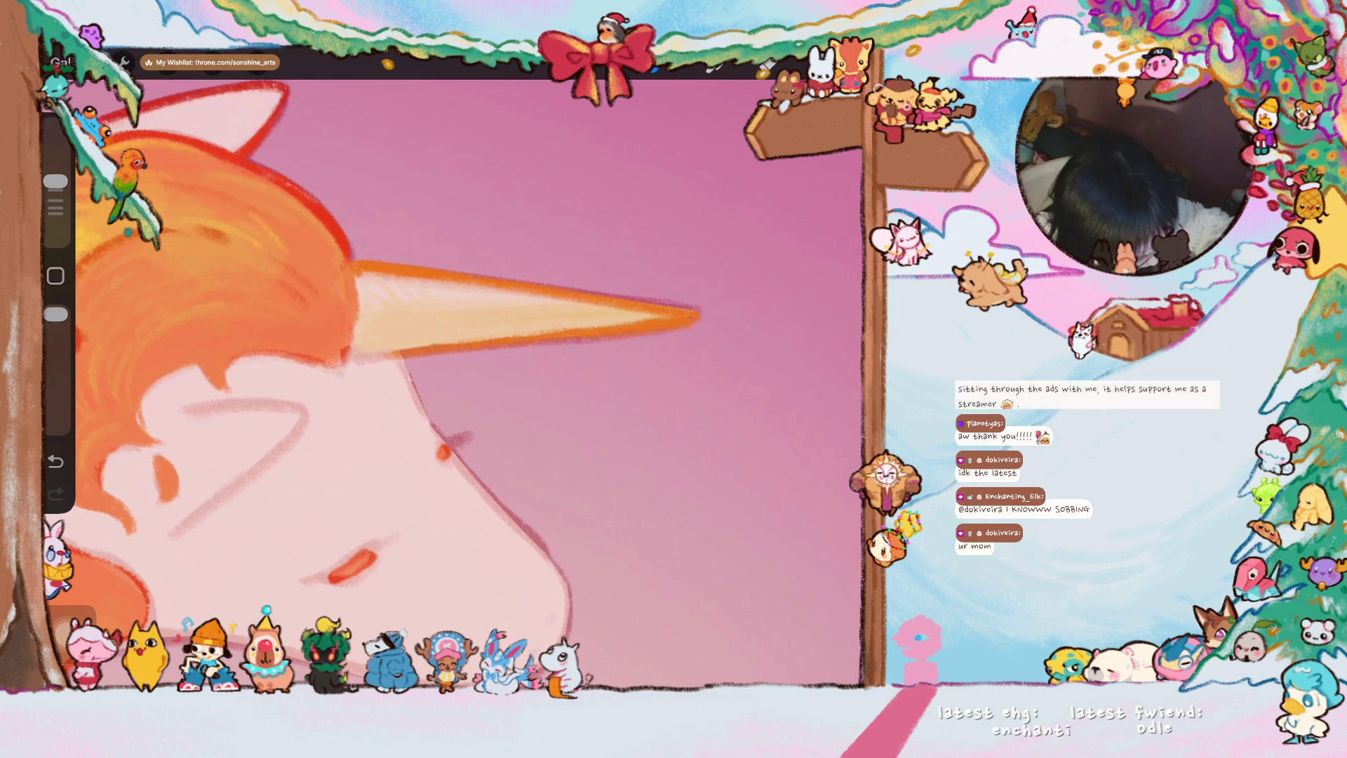
{"action": "scroll", "coordinate": [453, 379], "scroll_direction": "down", "scroll_amount": 2}
{"action": "scroll", "coordinate": [453, 380], "scroll_direction": "down", "scroll_amount": 2}
- Sample a mane colour and draw a red outline along the chin and down the jaw
{"action": "left_click_drag", "start_coordinate": [412, 286], "coordinate": [422, 240]}
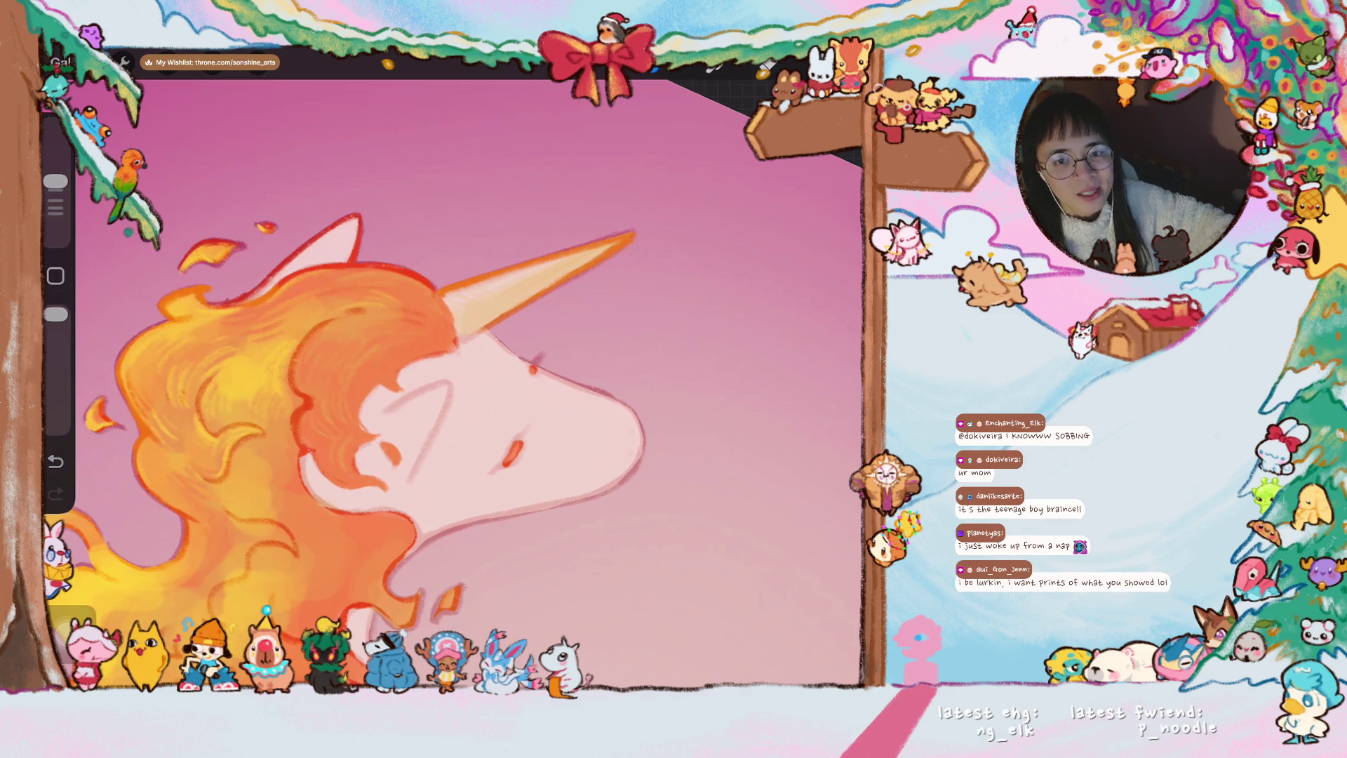
{"action": "scroll", "coordinate": [453, 379], "scroll_direction": "up", "scroll_amount": 3}
{"action": "scroll", "coordinate": [453, 379], "scroll_direction": "up", "scroll_amount": 2}
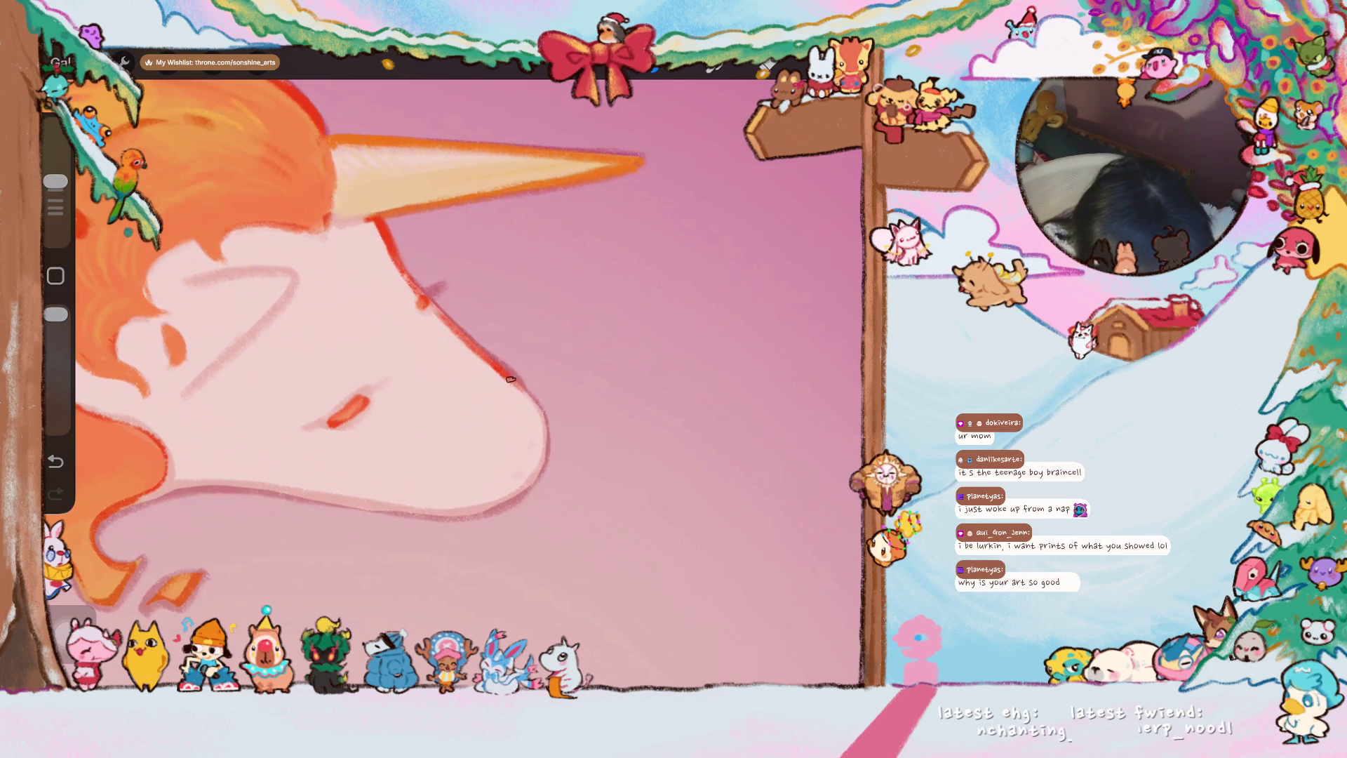
{"action": "left_click_drag", "start_coordinate": [499, 369], "coordinate": [550, 419]}
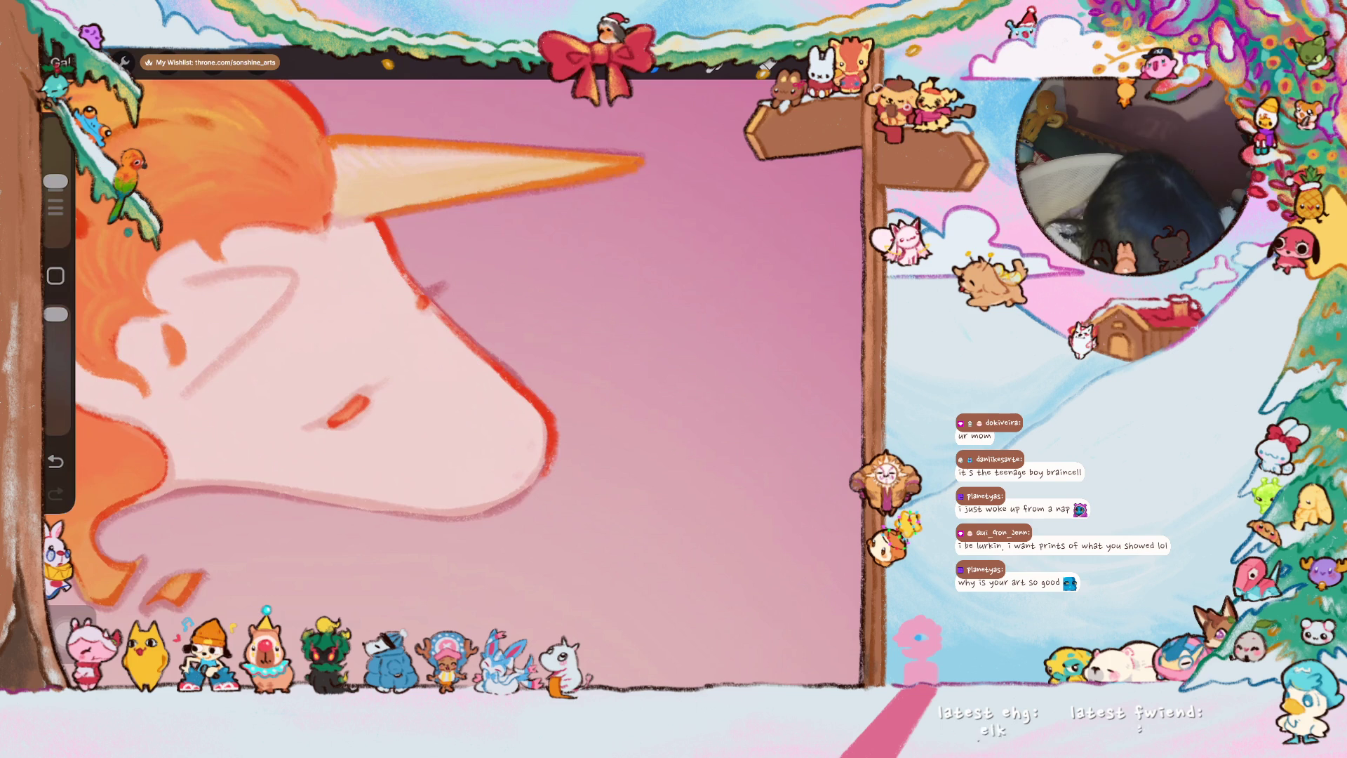
{"action": "scroll", "coordinate": [455, 376], "scroll_direction": "down", "scroll_amount": 5}
{"action": "scroll", "coordinate": [455, 376], "scroll_direction": "up", "scroll_amount": 5}
{"action": "scroll", "coordinate": [455, 375], "scroll_direction": "up", "scroll_amount": 2}
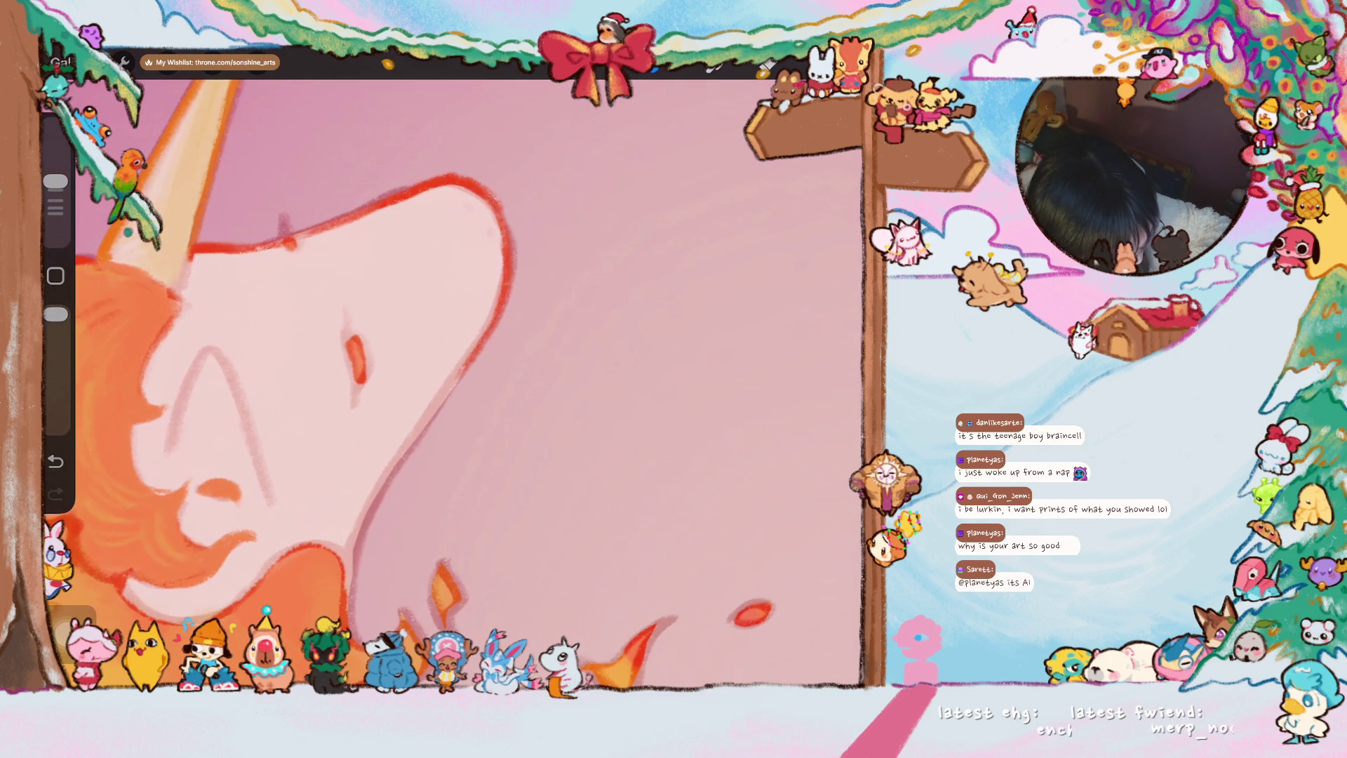
{"action": "mouse_move", "coordinate": [494, 315]}
{"action": "left_mouse_down"}
{"action": "mouse_move", "coordinate": [347, 545]}
{"action": "mouse_move", "coordinate": [347, 644]}
{"action": "left_mouse_up"}
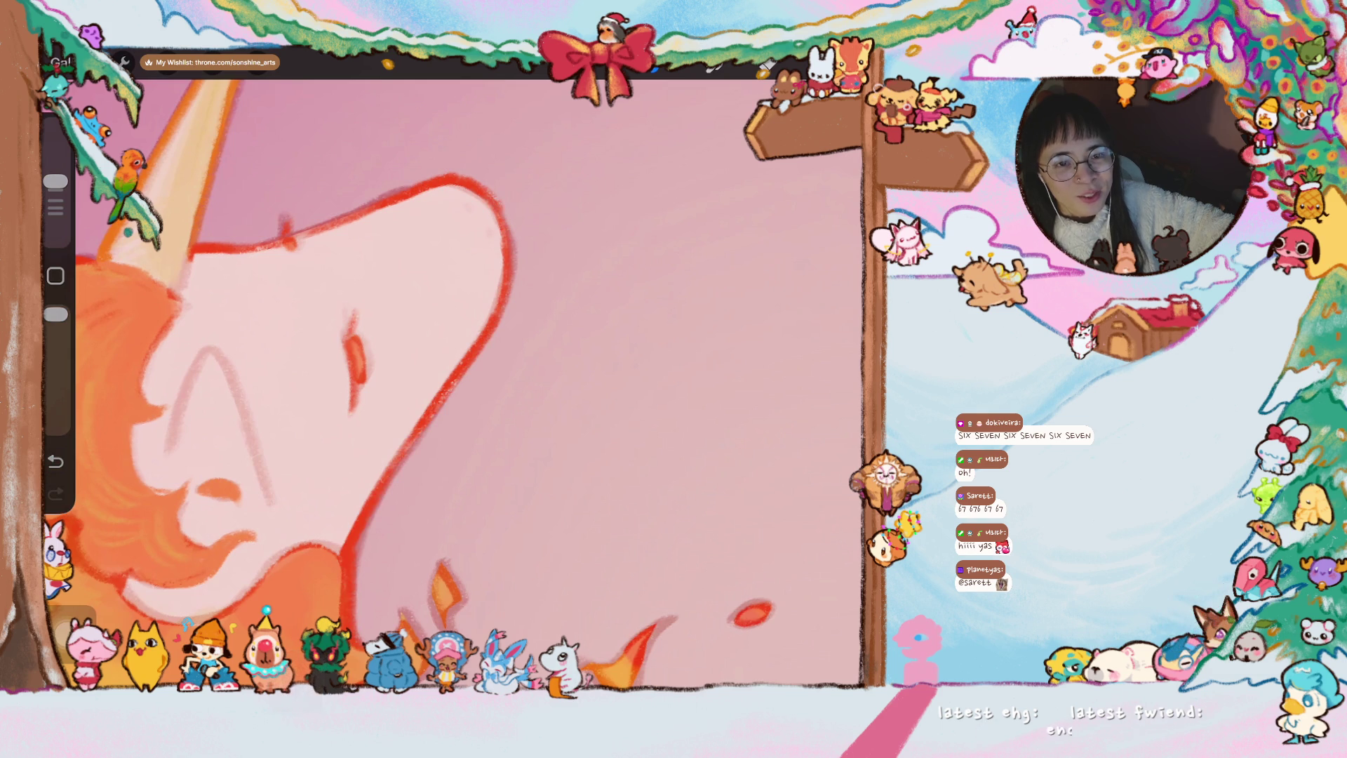
{"action": "scroll", "coordinate": [305, 379], "scroll_direction": "down", "scroll_amount": 2}
{"action": "scroll", "coordinate": [306, 380], "scroll_direction": "down", "scroll_amount": 2}
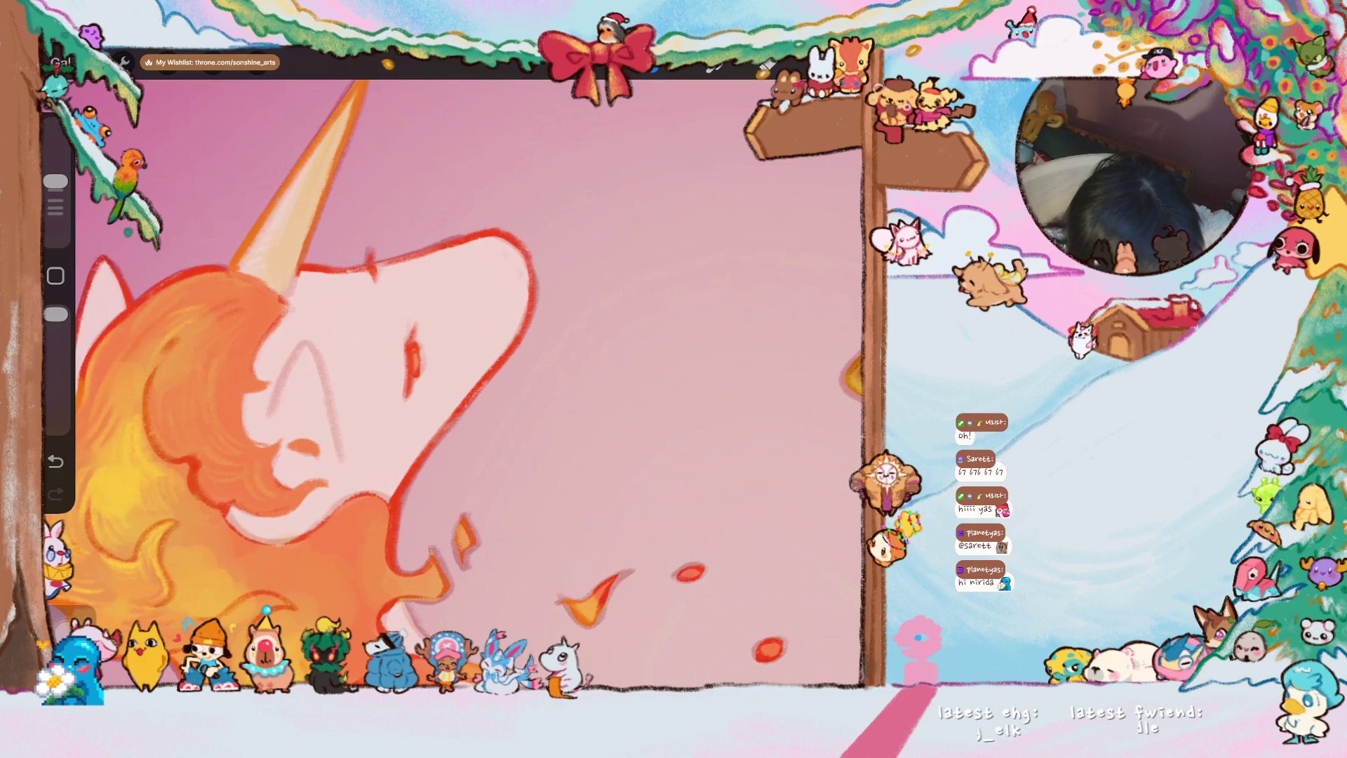
- Sketch line strokes shaping the unicorn's closed eye and the lines around it
{"action": "left_click_drag", "start_coordinate": [287, 362], "coordinate": [270, 418]}
{"action": "mouse_move", "coordinate": [292, 363]}
{"action": "left_mouse_down"}
{"action": "mouse_move", "coordinate": [322, 366]}
{"action": "mouse_move", "coordinate": [337, 453]}
{"action": "left_mouse_up"}
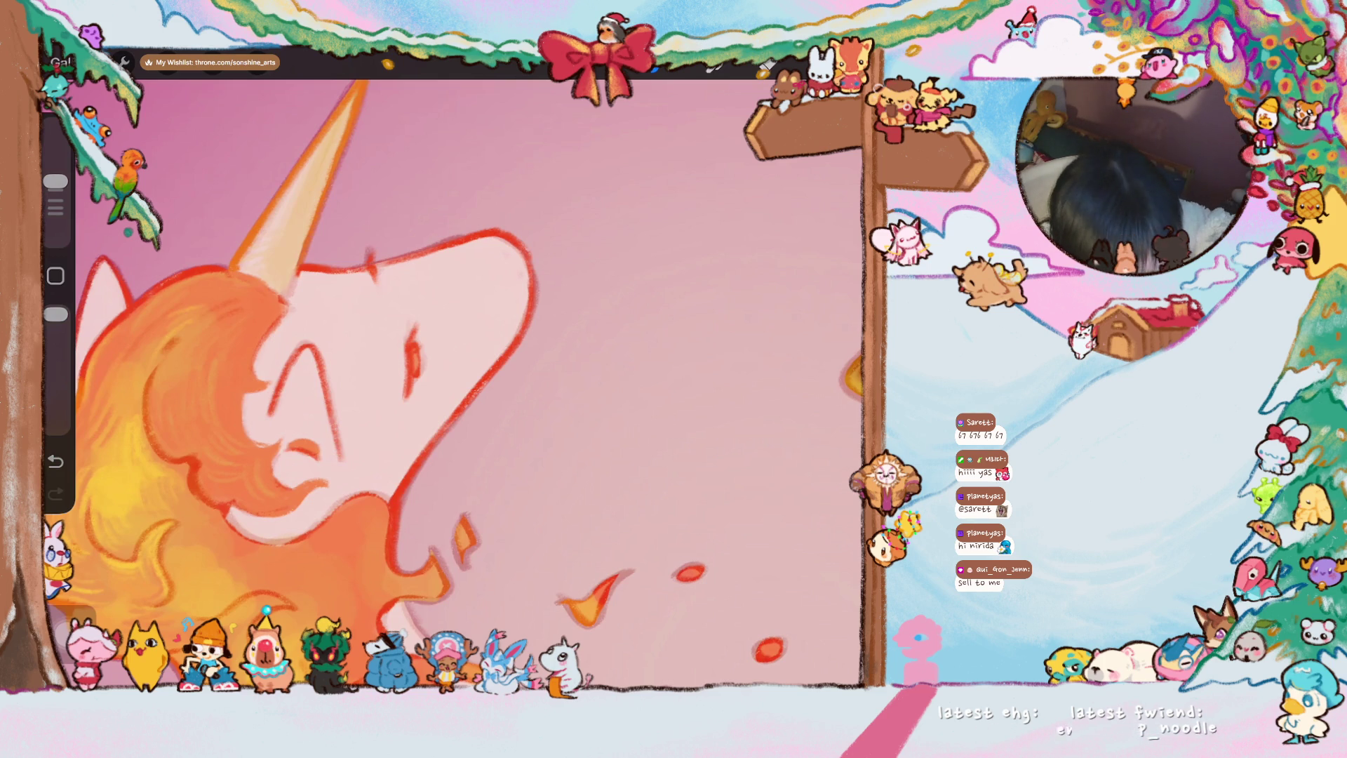
{"action": "scroll", "coordinate": [458, 382], "scroll_direction": "up", "scroll_amount": 3}
{"action": "scroll", "coordinate": [460, 383], "scroll_direction": "up", "scroll_amount": 3}
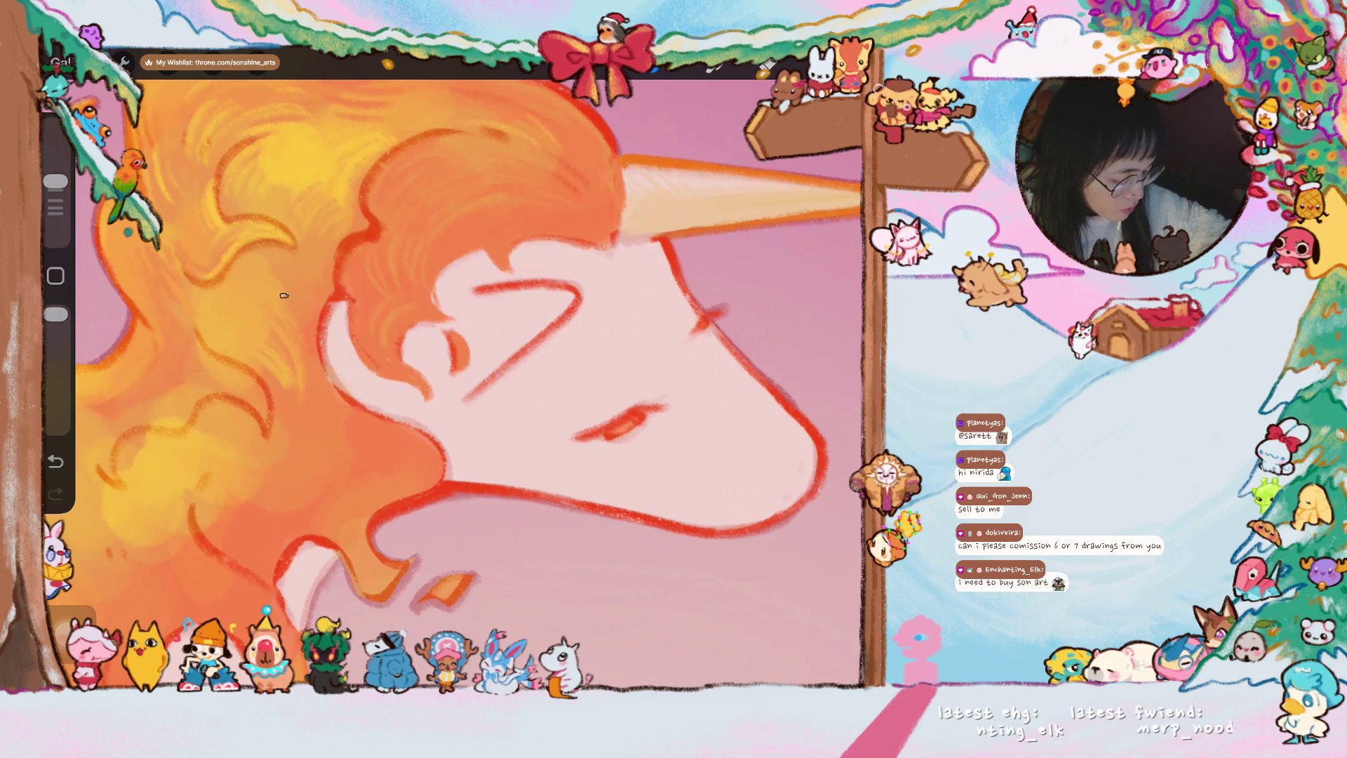
{"action": "scroll", "coordinate": [468, 383], "scroll_direction": "down", "scroll_amount": 3}
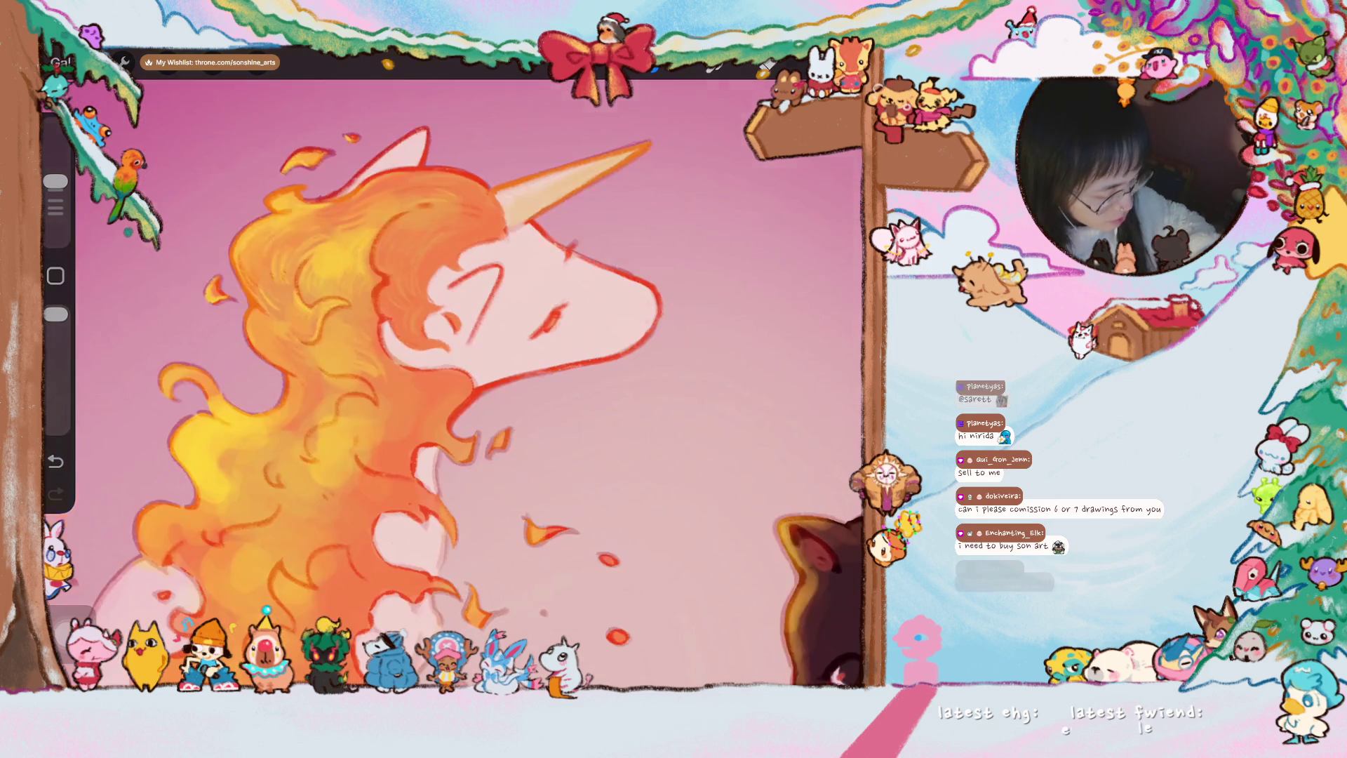
{"action": "scroll", "coordinate": [469, 383], "scroll_direction": "up", "scroll_amount": 3}
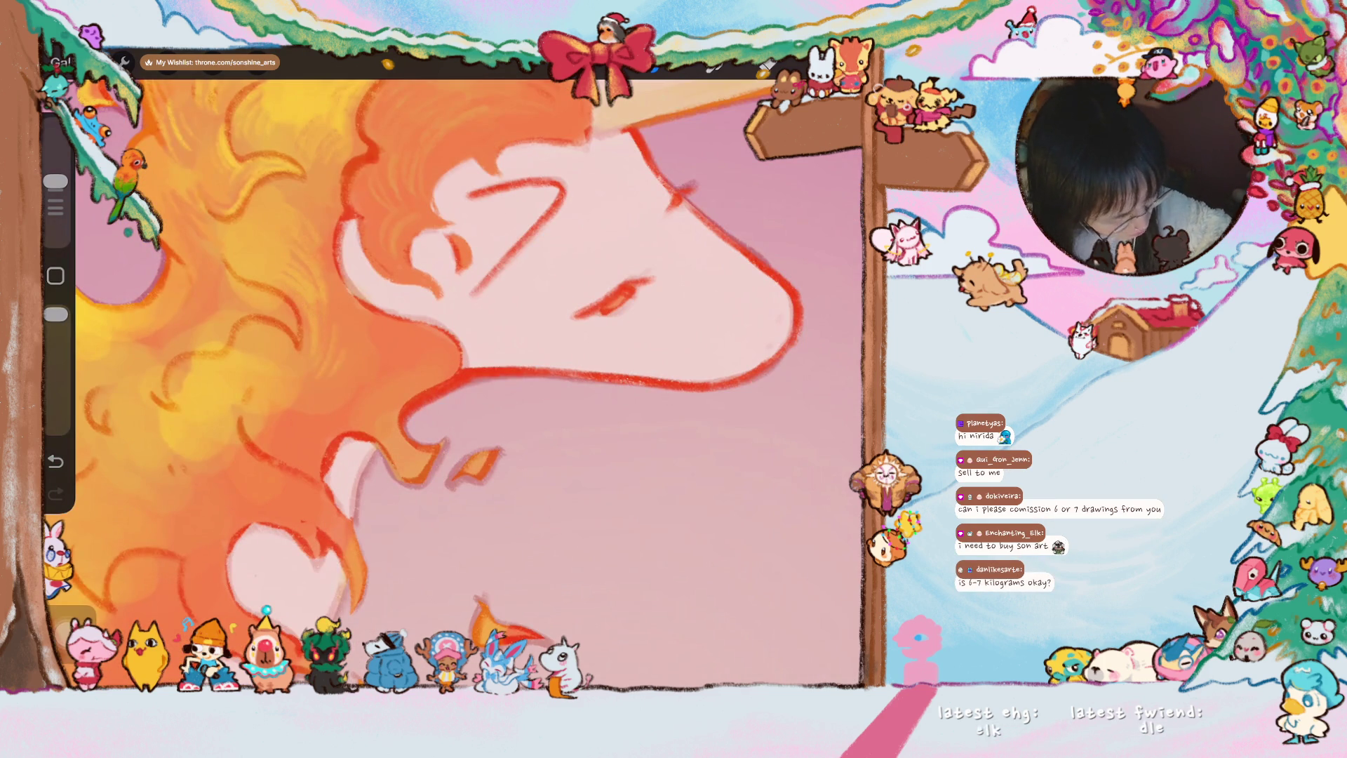
{"action": "scroll", "coordinate": [453, 374], "scroll_direction": "down", "scroll_amount": 3}
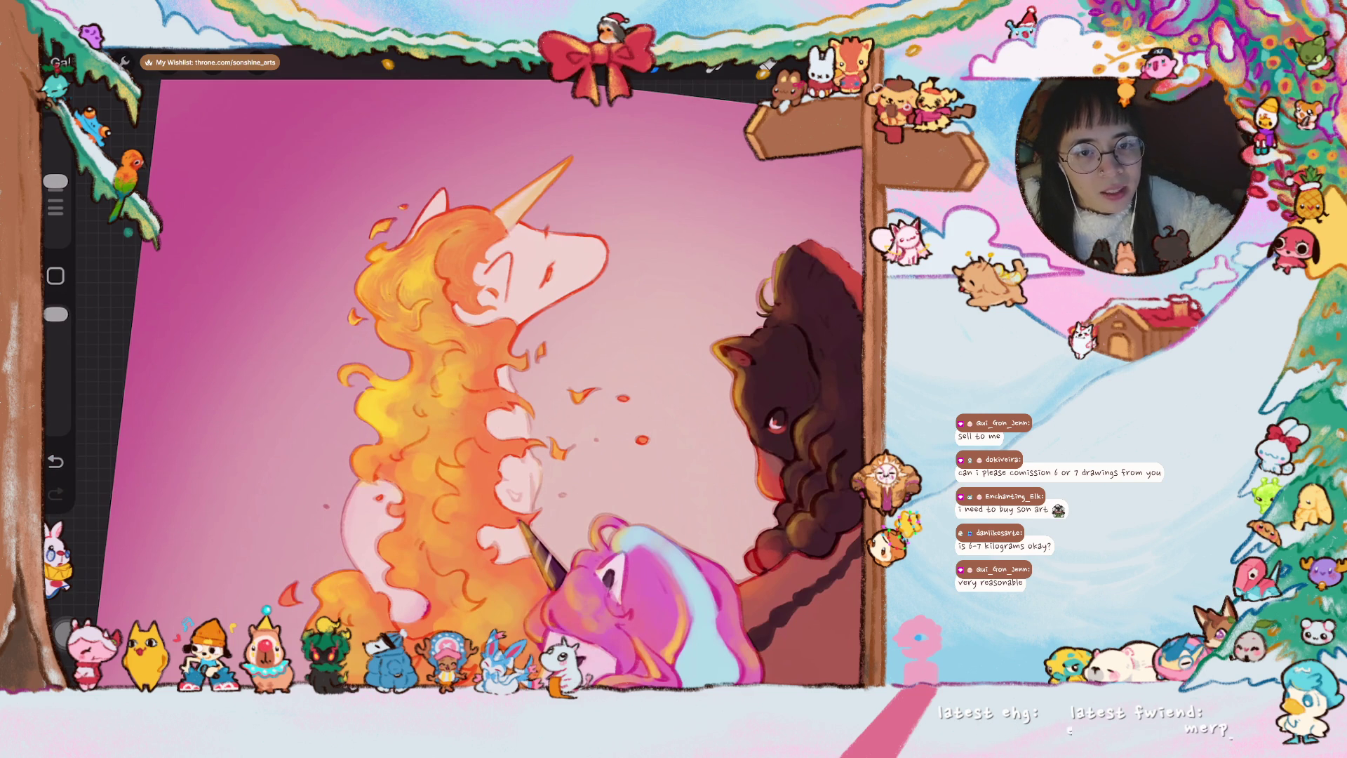
{"action": "scroll", "coordinate": [532, 423], "scroll_direction": "up", "scroll_amount": 5}
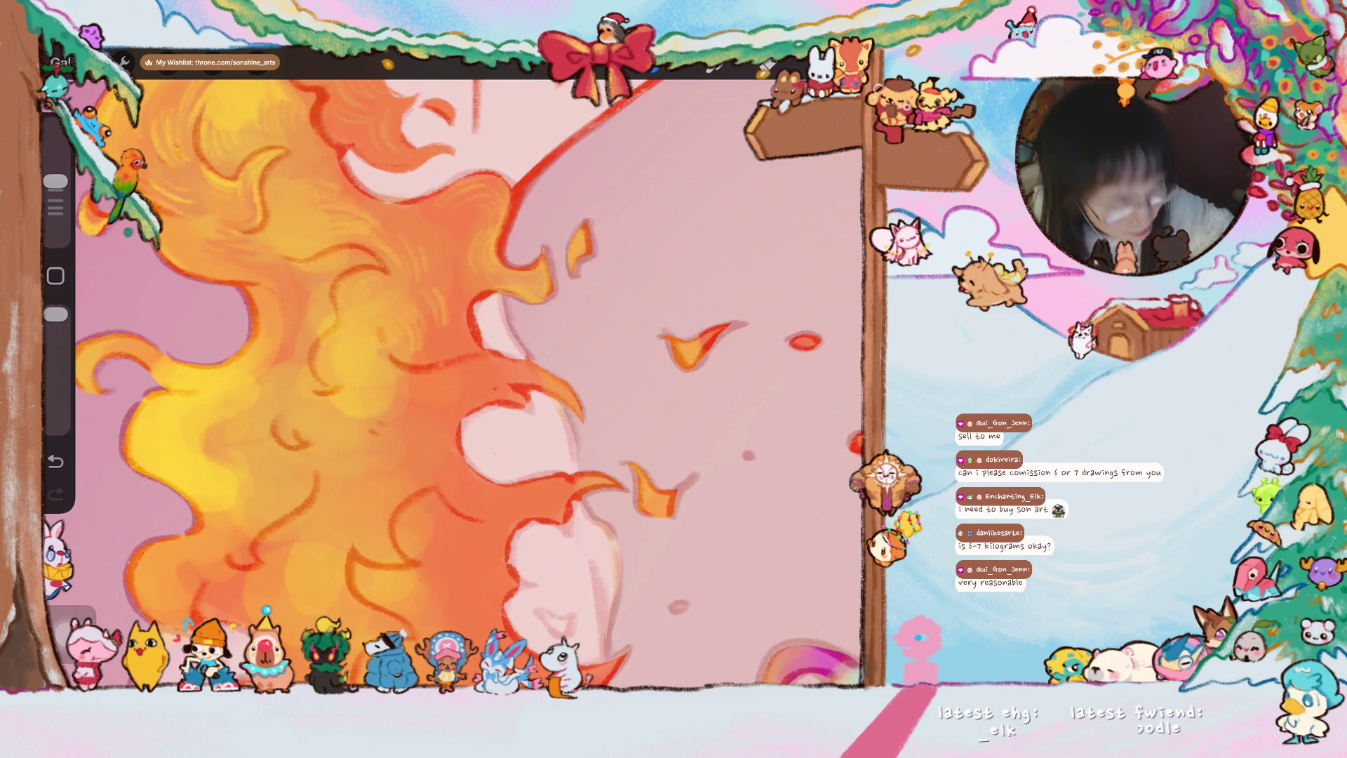
{"action": "scroll", "coordinate": [474, 379], "scroll_direction": "down", "scroll_amount": 2}
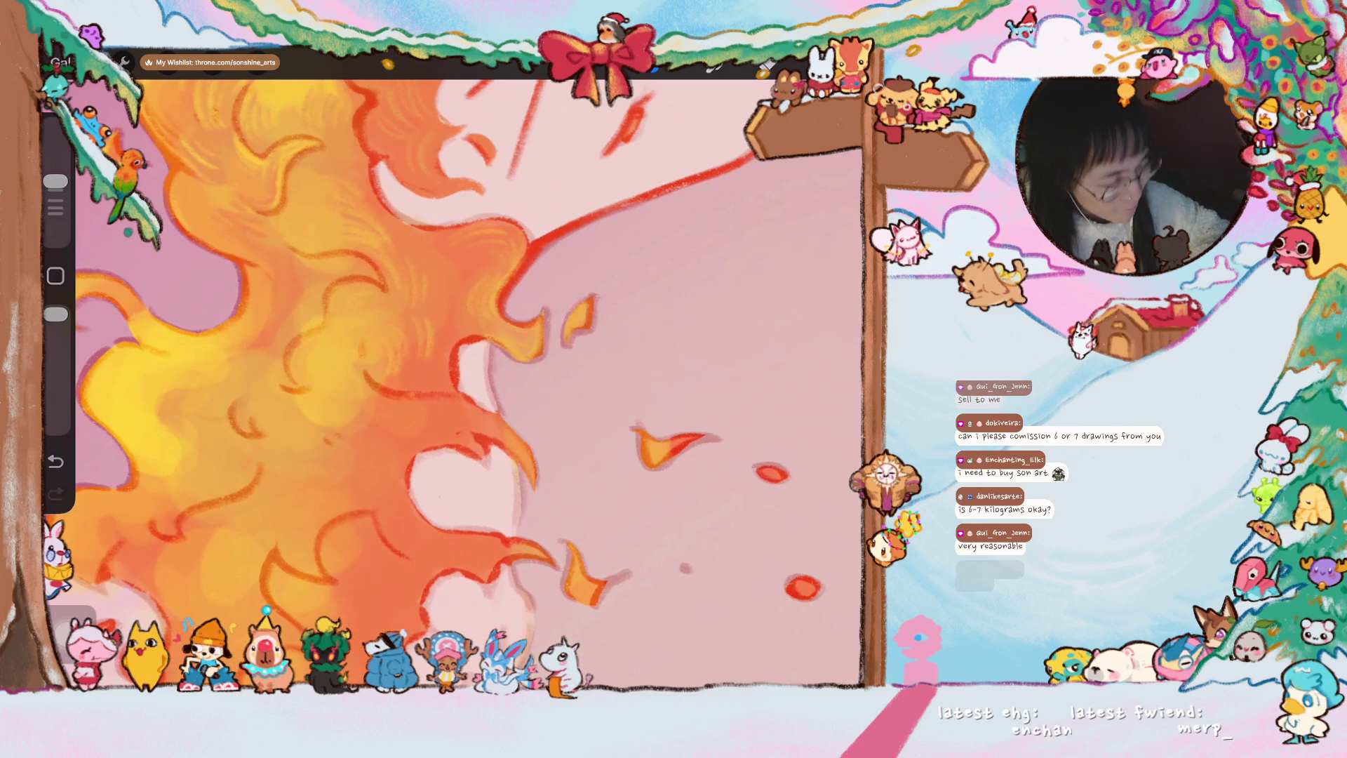
{"action": "scroll", "coordinate": [316, 327], "scroll_direction": "up", "scroll_amount": 2}
{"action": "scroll", "coordinate": [317, 326], "scroll_direction": "up", "scroll_amount": 2}
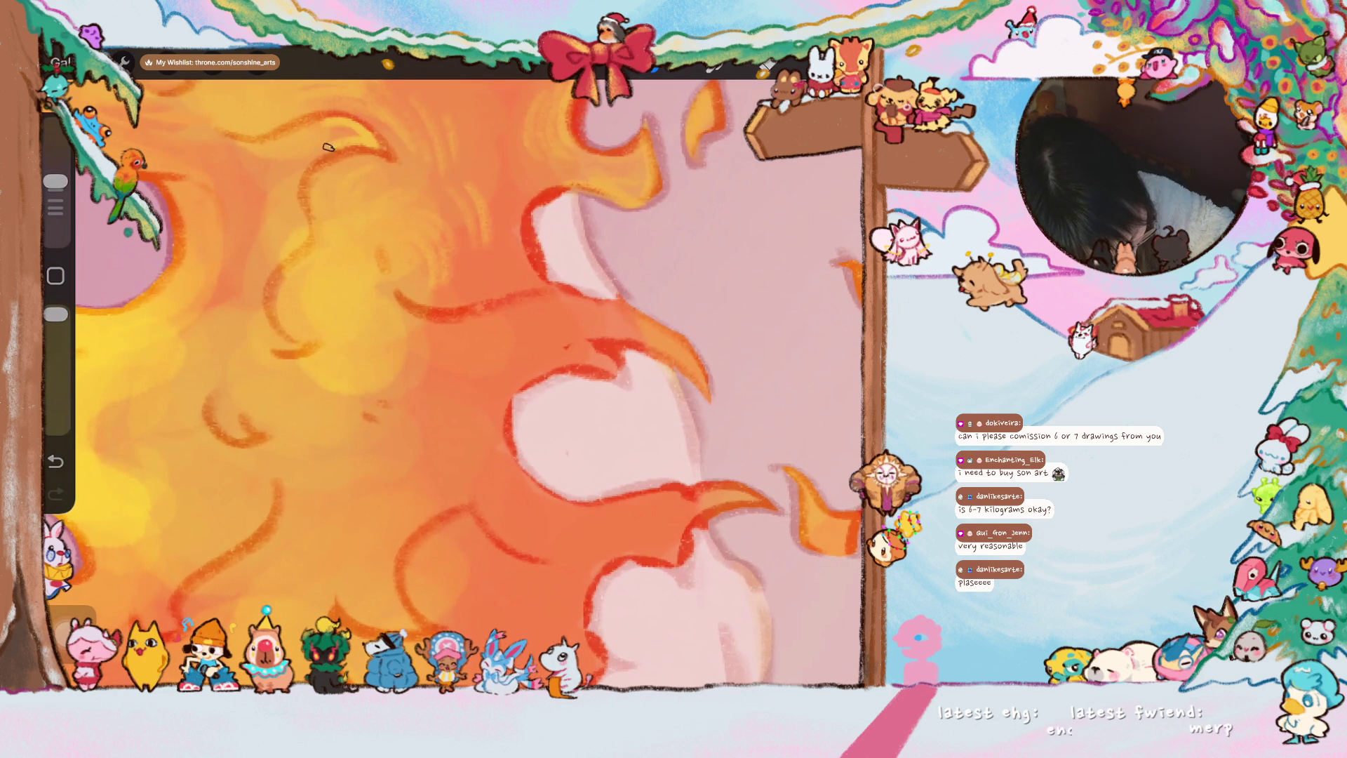
{"action": "scroll", "coordinate": [473, 379], "scroll_direction": "up", "scroll_amount": 2}
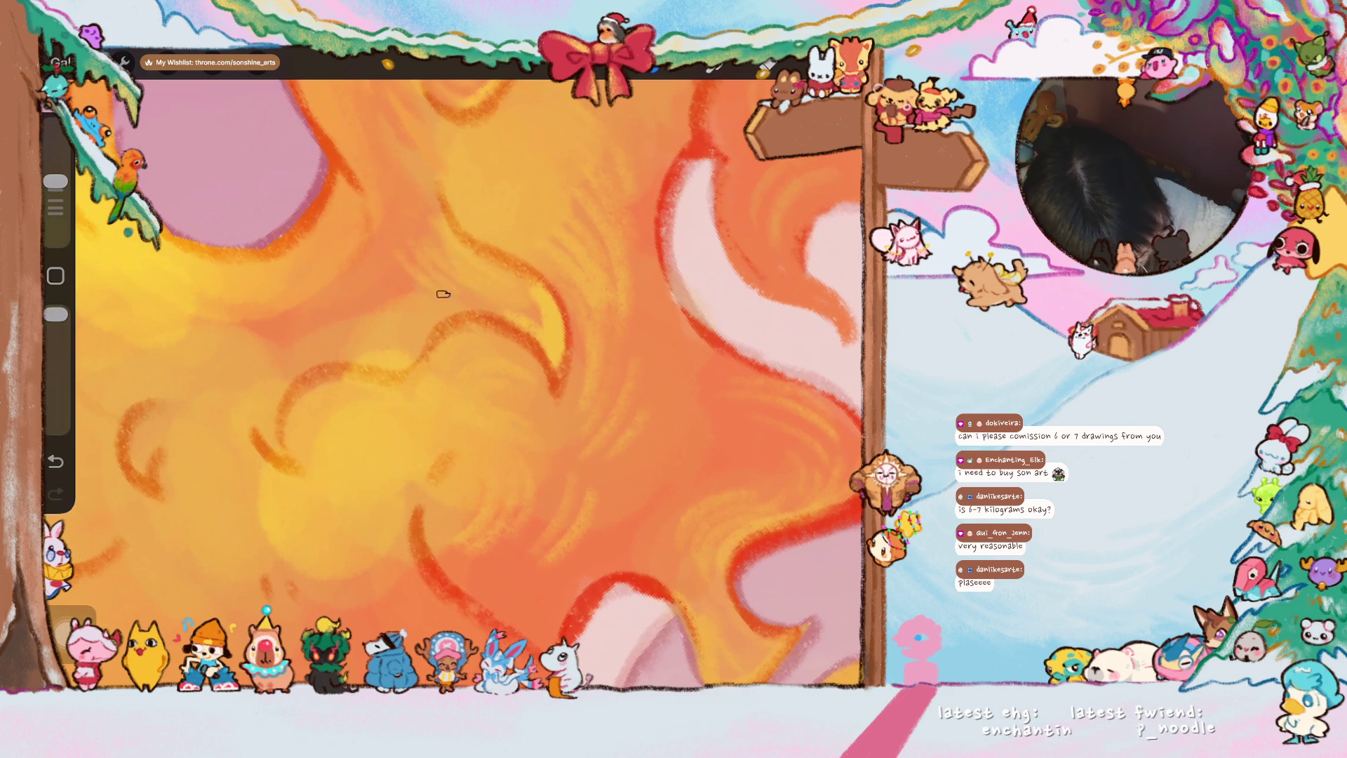
{"action": "scroll", "coordinate": [453, 384], "scroll_direction": "down", "scroll_amount": 3}
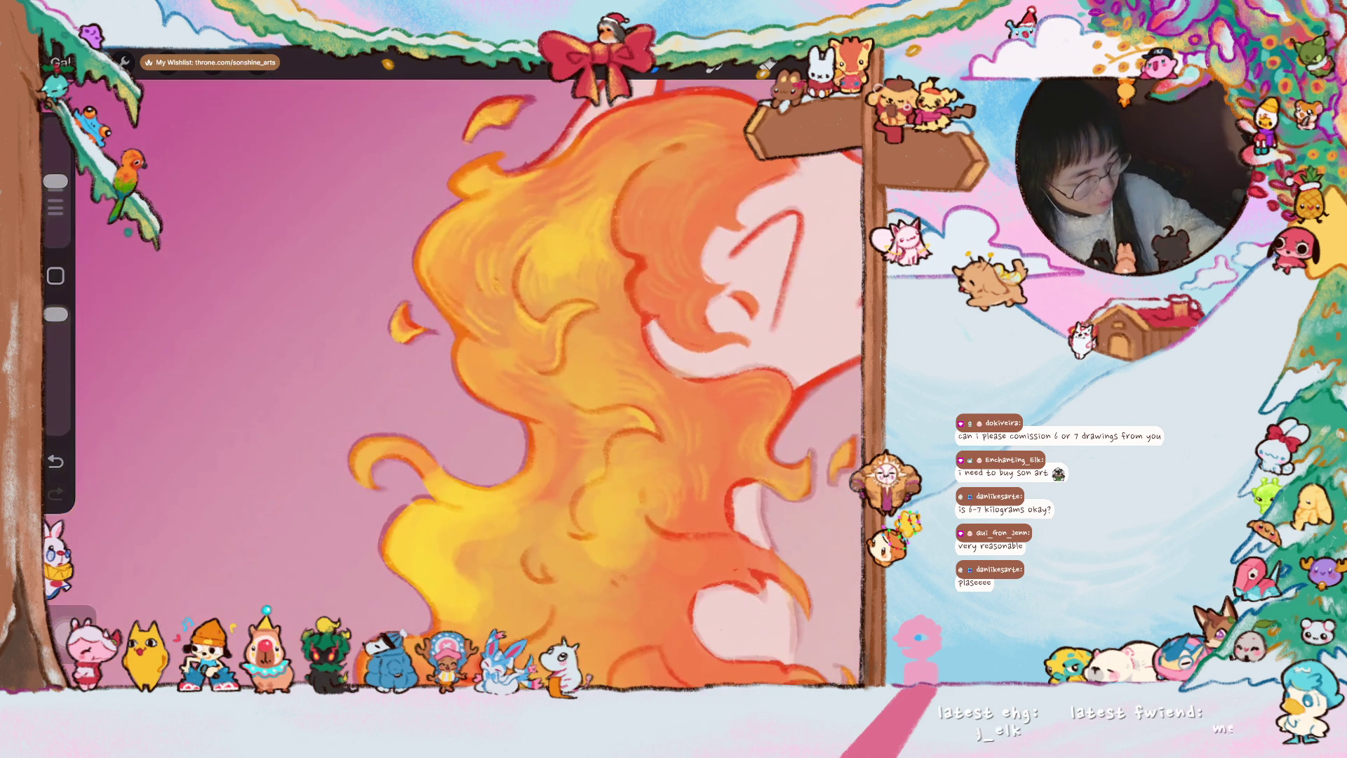
{"action": "scroll", "coordinate": [453, 384], "scroll_direction": "down", "scroll_amount": 2}
{"action": "scroll", "coordinate": [642, 400], "scroll_direction": "down", "scroll_amount": 3}
{"action": "scroll", "coordinate": [642, 400], "scroll_direction": "down", "scroll_amount": 2}
{"action": "scroll", "coordinate": [643, 400], "scroll_direction": "down", "scroll_amount": 1}
{"action": "scroll", "coordinate": [473, 379], "scroll_direction": "up", "scroll_amount": 3}
{"action": "scroll", "coordinate": [473, 379], "scroll_direction": "up", "scroll_amount": 2}
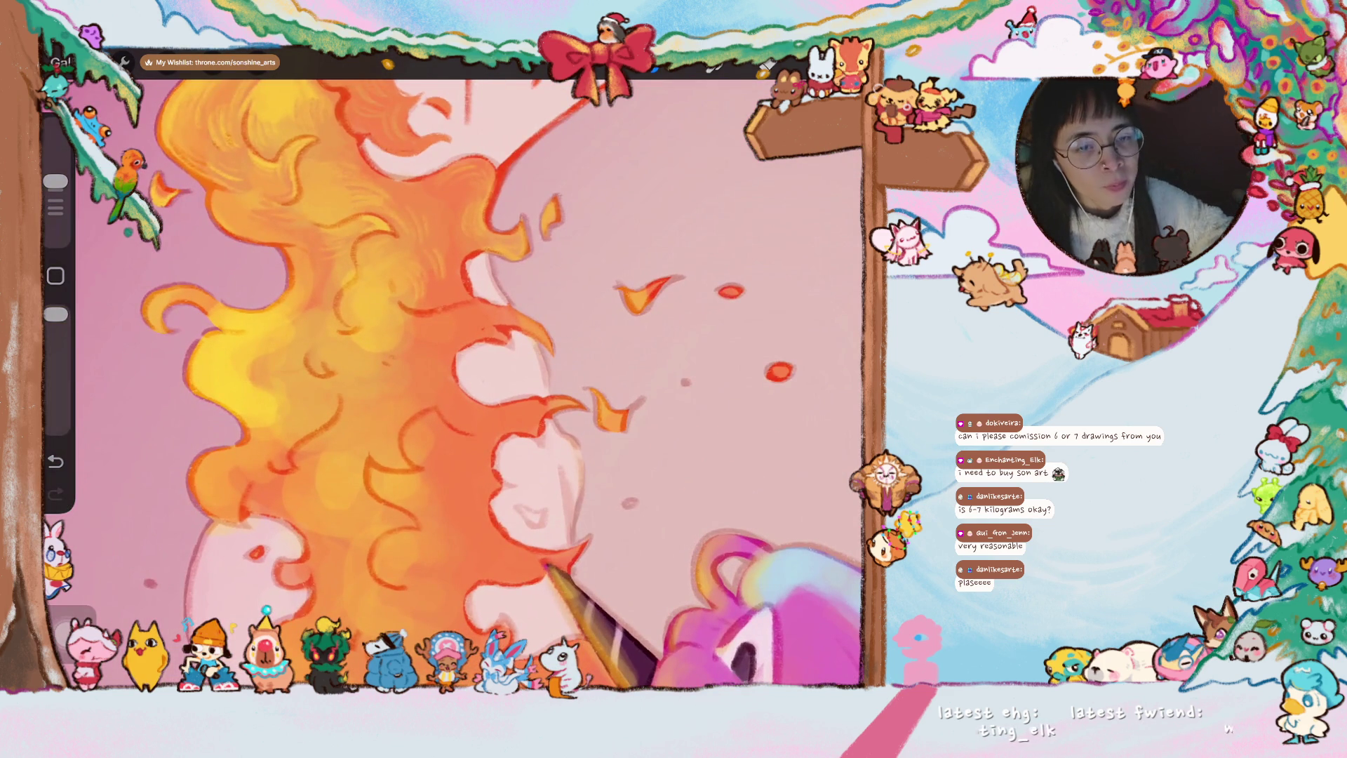
{"action": "scroll", "coordinate": [474, 379], "scroll_direction": "up", "scroll_amount": 1}
{"action": "scroll", "coordinate": [453, 385], "scroll_direction": "up", "scroll_amount": 2}
- Paint lighter, brighter highlights into the flame strokes of the mane
{"action": "left_click_drag", "start_coordinate": [409, 271], "coordinate": [427, 337]}
{"action": "left_click_drag", "start_coordinate": [425, 278], "coordinate": [503, 398]}
{"action": "left_click_drag", "start_coordinate": [461, 329], "coordinate": [509, 385]}
{"action": "scroll", "coordinate": [453, 384], "scroll_direction": "up", "scroll_amount": 3}
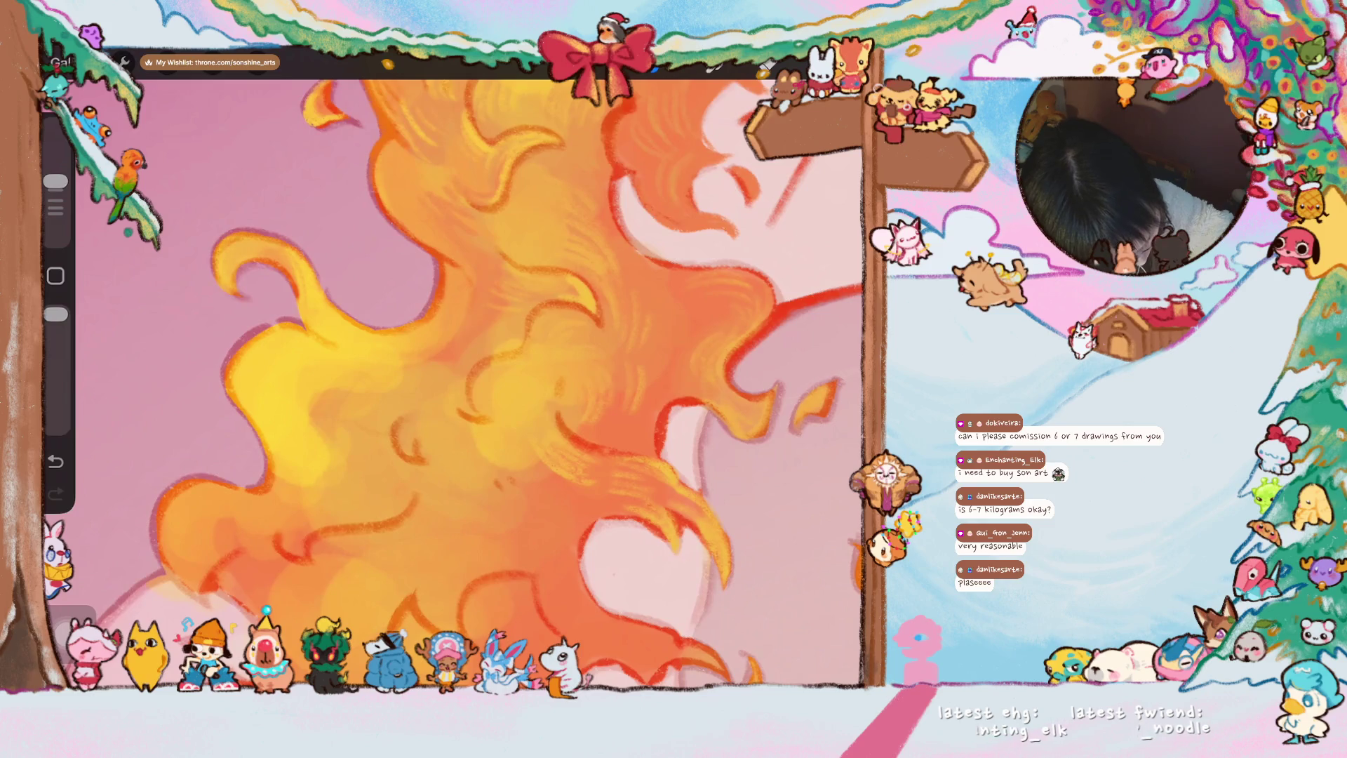
{"action": "left_click_drag", "start_coordinate": [291, 265], "coordinate": [297, 320]}
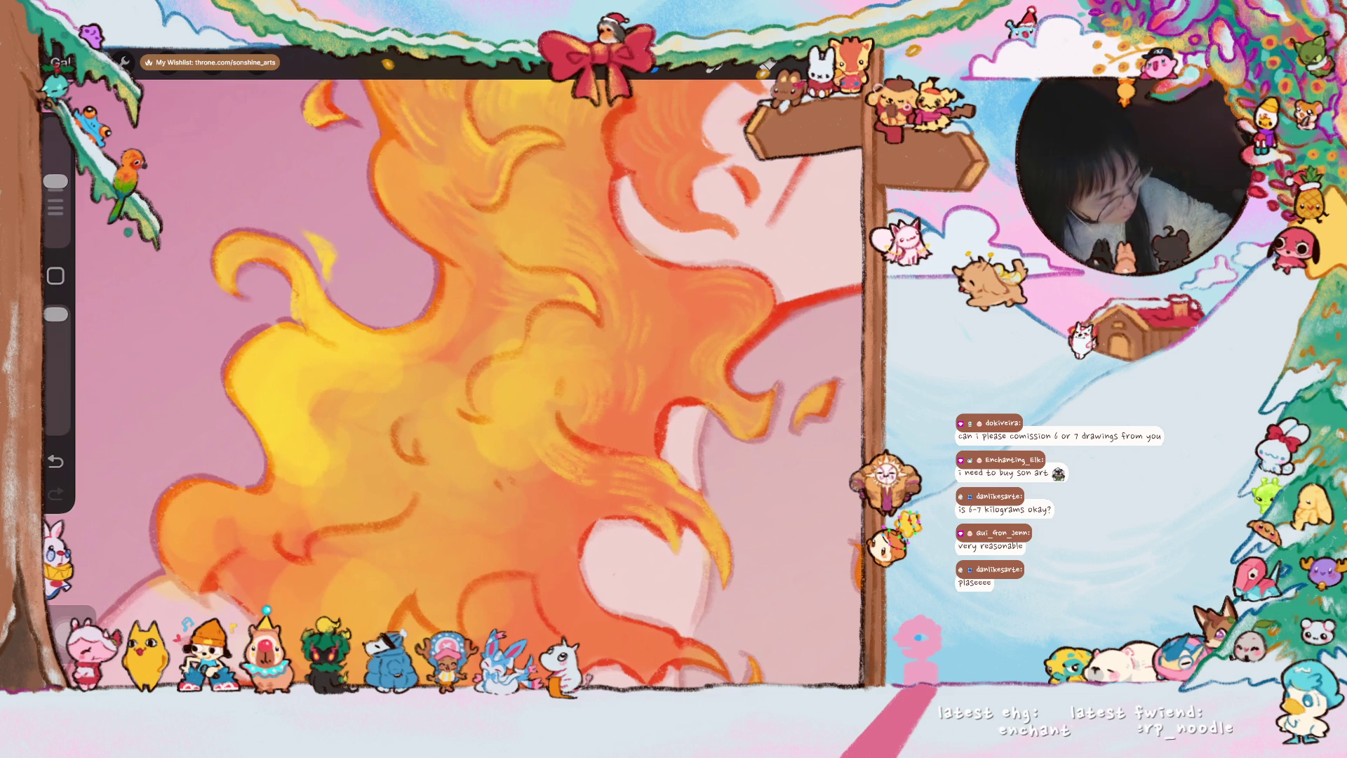
- Darken then lighten the flame tip with a larger brush, and undo the last stroke
{"action": "left_click_drag", "start_coordinate": [328, 255], "coordinate": [306, 221]}
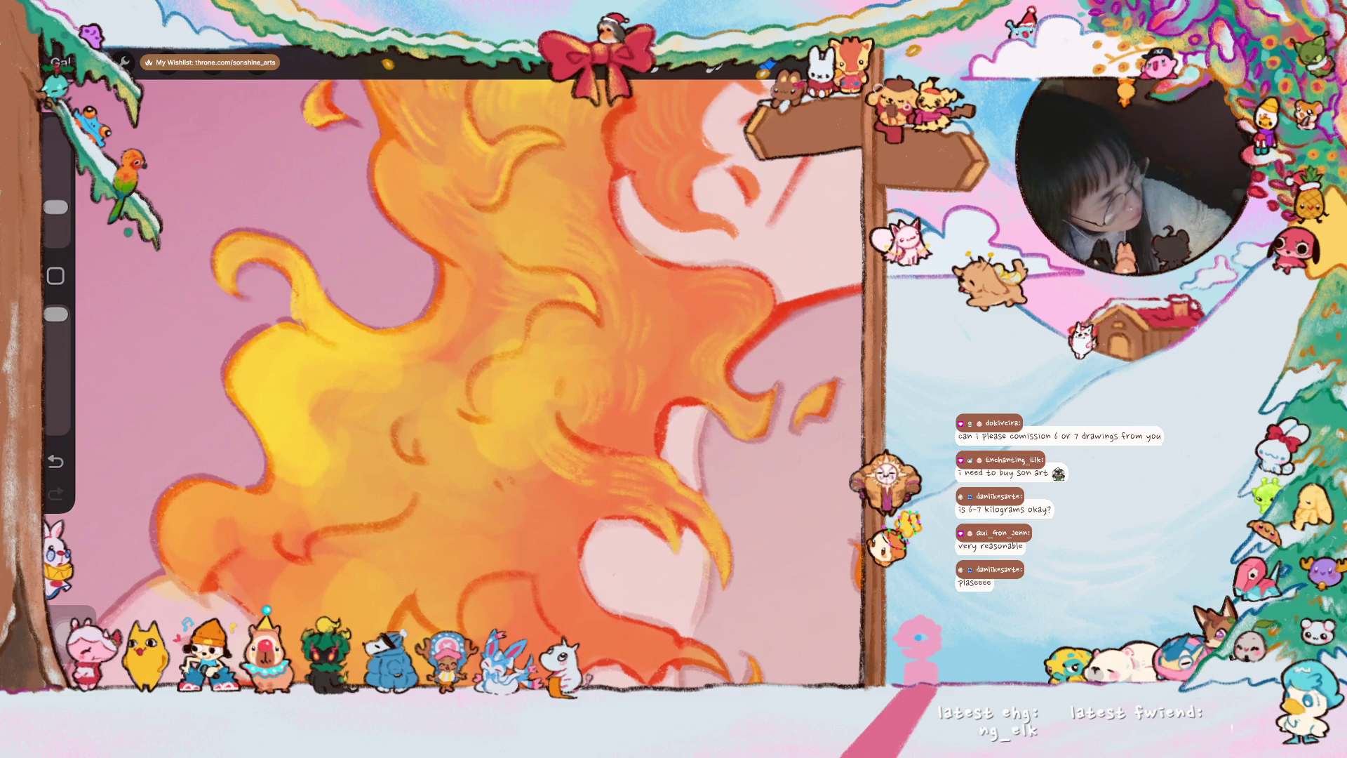
{"action": "left_click_drag", "start_coordinate": [56, 207], "coordinate": [56, 181]}
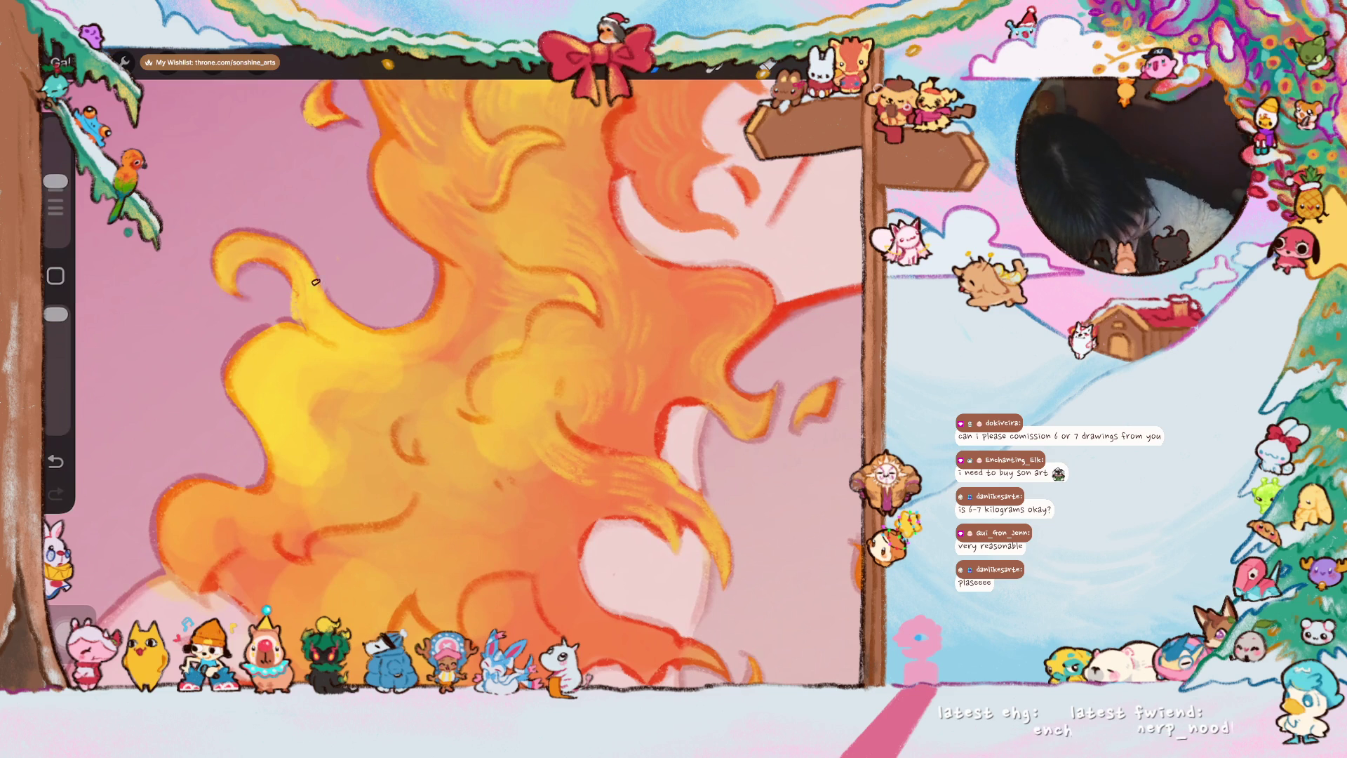
{"action": "left_click_drag", "start_coordinate": [315, 284], "coordinate": [325, 296]}
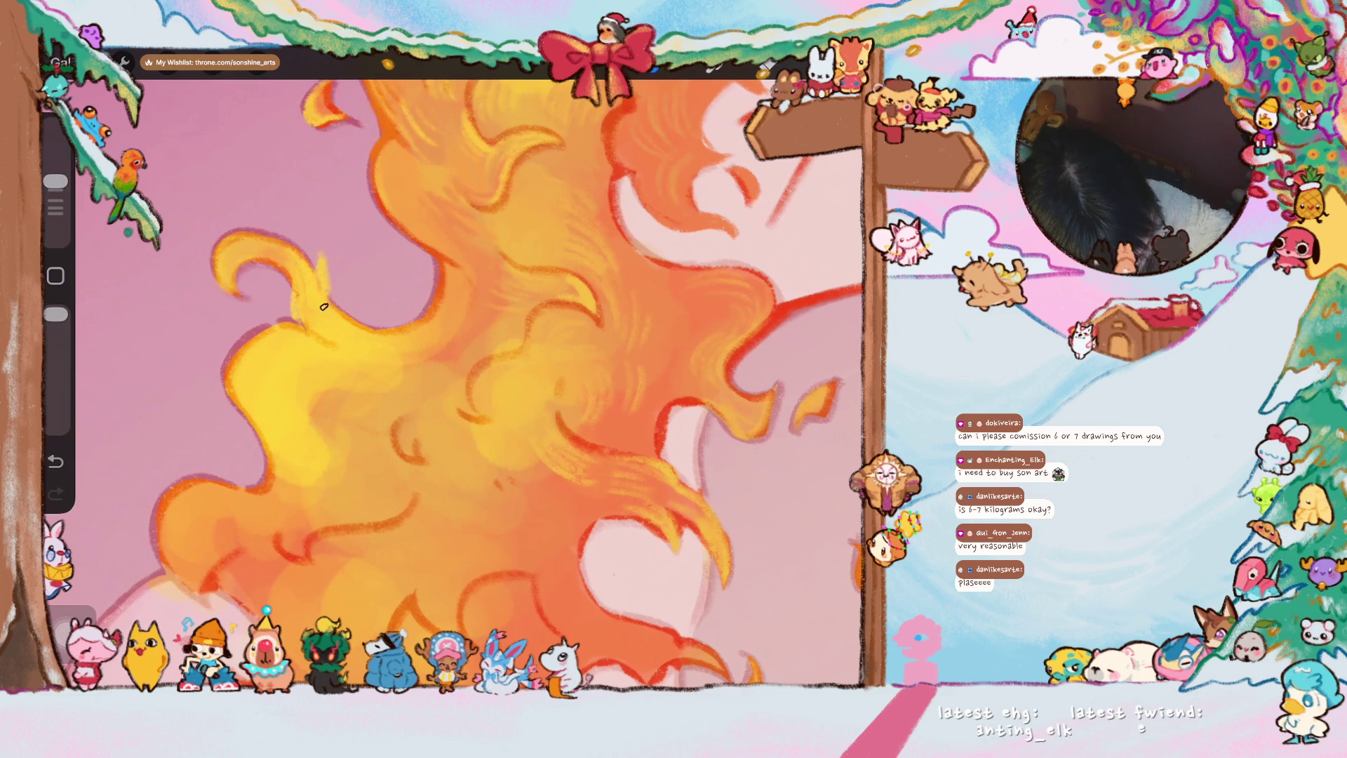
{"action": "scroll", "coordinate": [453, 384], "scroll_direction": "down", "scroll_amount": 3}
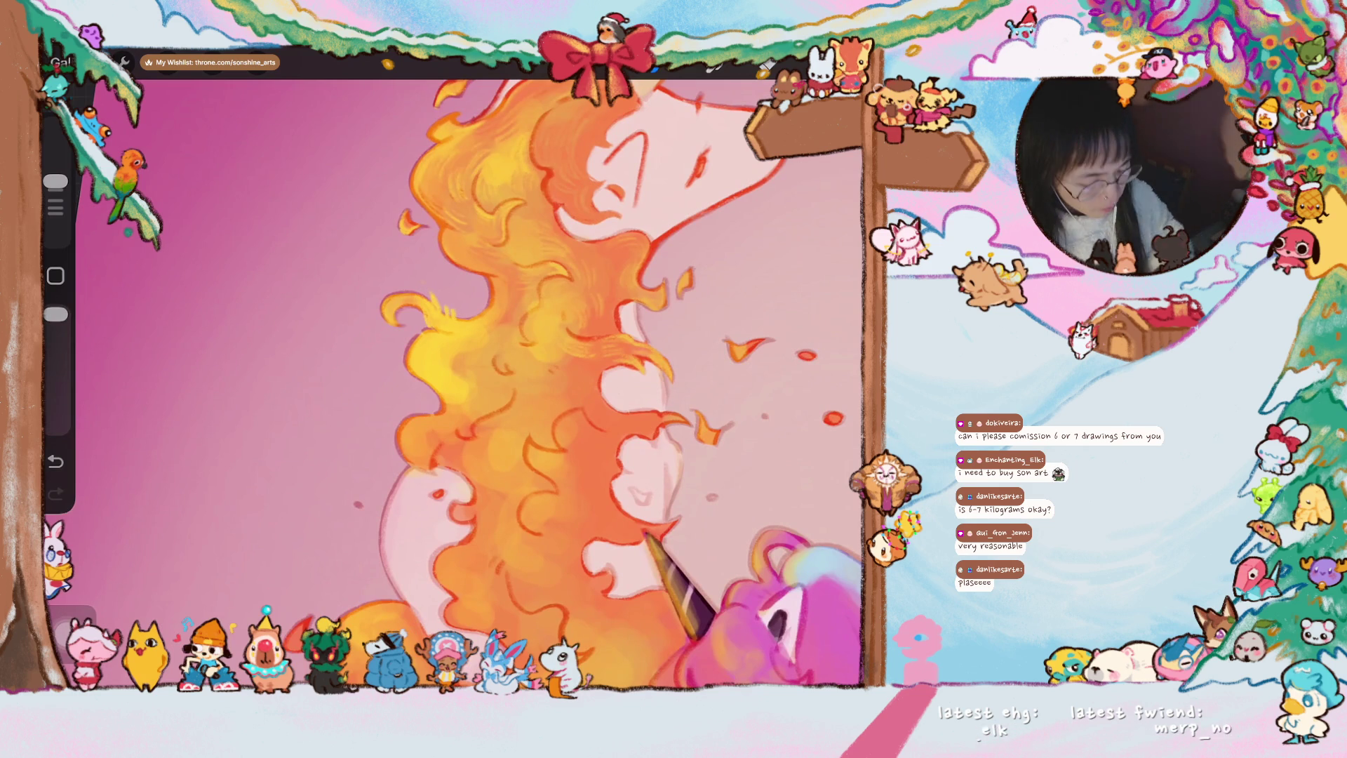
{"action": "key", "text": "ctrl+z"}
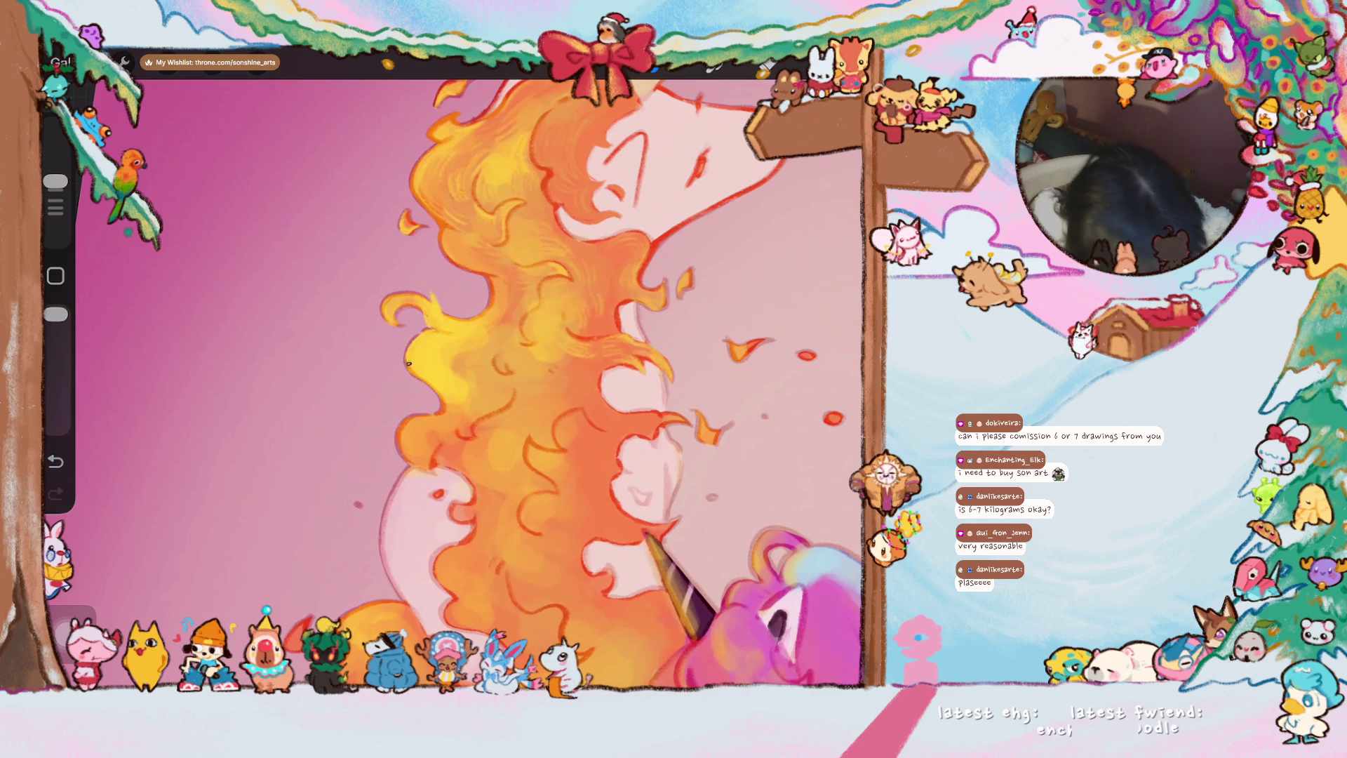
{"action": "scroll", "coordinate": [590, 405], "scroll_direction": "down", "scroll_amount": 3}
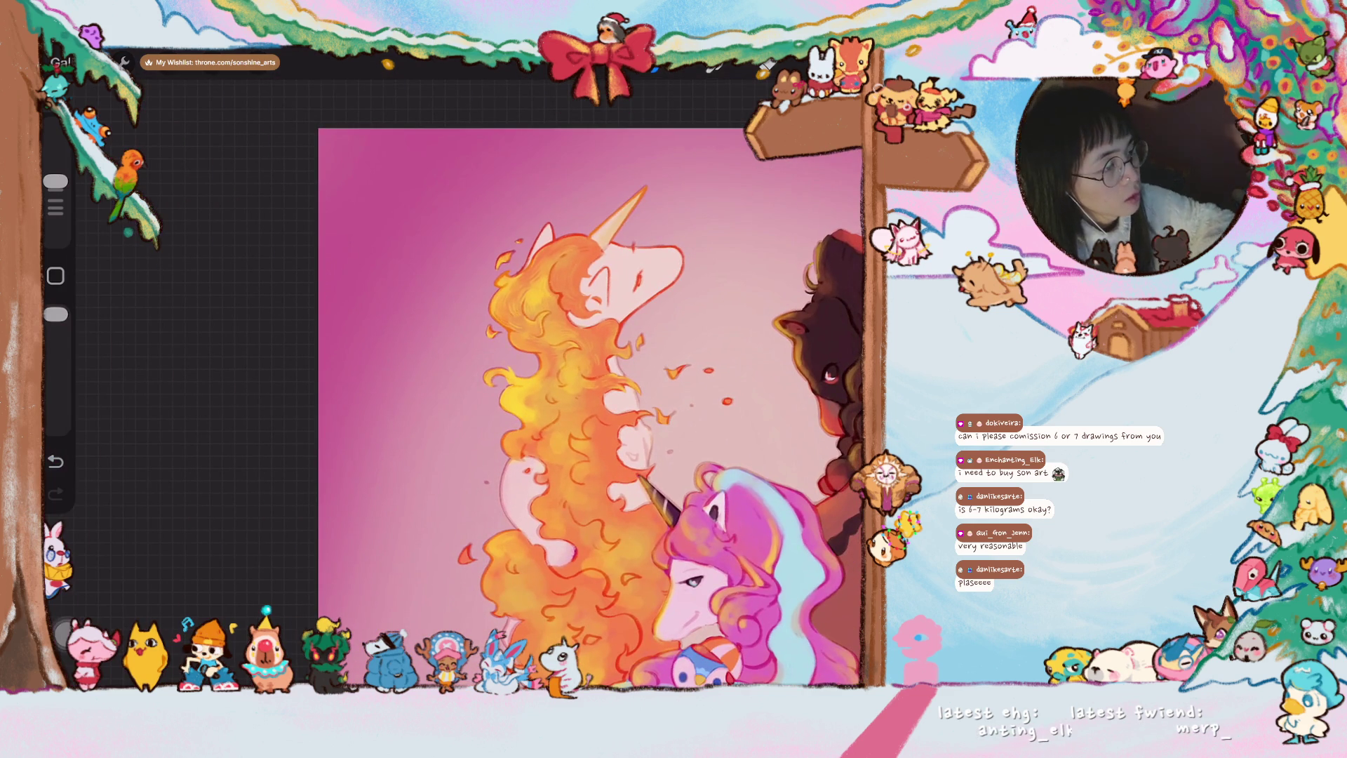
{"action": "scroll", "coordinate": [596, 390], "scroll_direction": "up", "scroll_amount": 3}
{"action": "scroll", "coordinate": [597, 391], "scroll_direction": "up", "scroll_amount": 2}
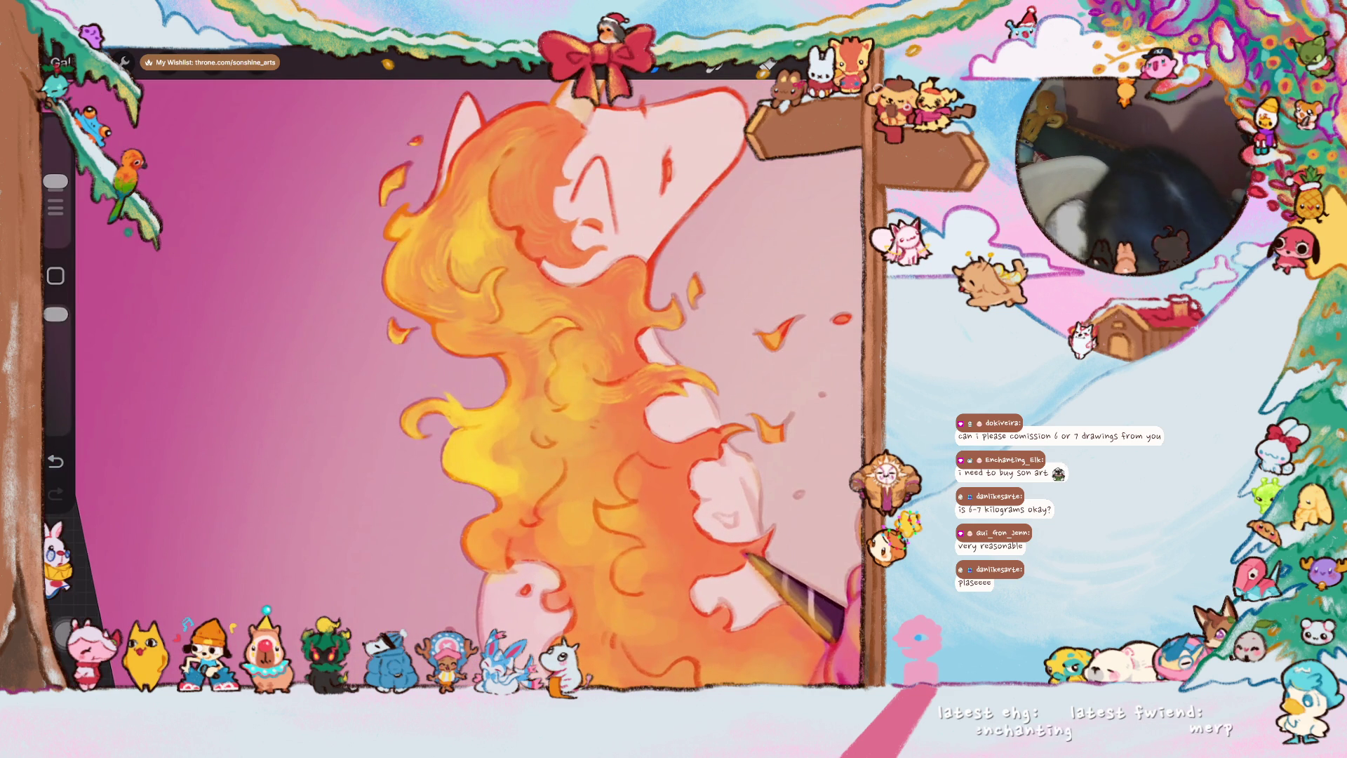
{"action": "scroll", "coordinate": [495, 368], "scroll_direction": "up", "scroll_amount": 3}
- Add a dark-red accent and lighter yellow highlight patches to the mane, then sample the hair's orange
{"action": "mouse_move", "coordinate": [341, 292]}
{"action": "left_mouse_down"}
{"action": "mouse_move", "coordinate": [375, 322]}
{"action": "mouse_move", "coordinate": [356, 407]}
{"action": "mouse_move", "coordinate": [442, 454]}
{"action": "mouse_move", "coordinate": [428, 476]}
{"action": "left_mouse_up"}
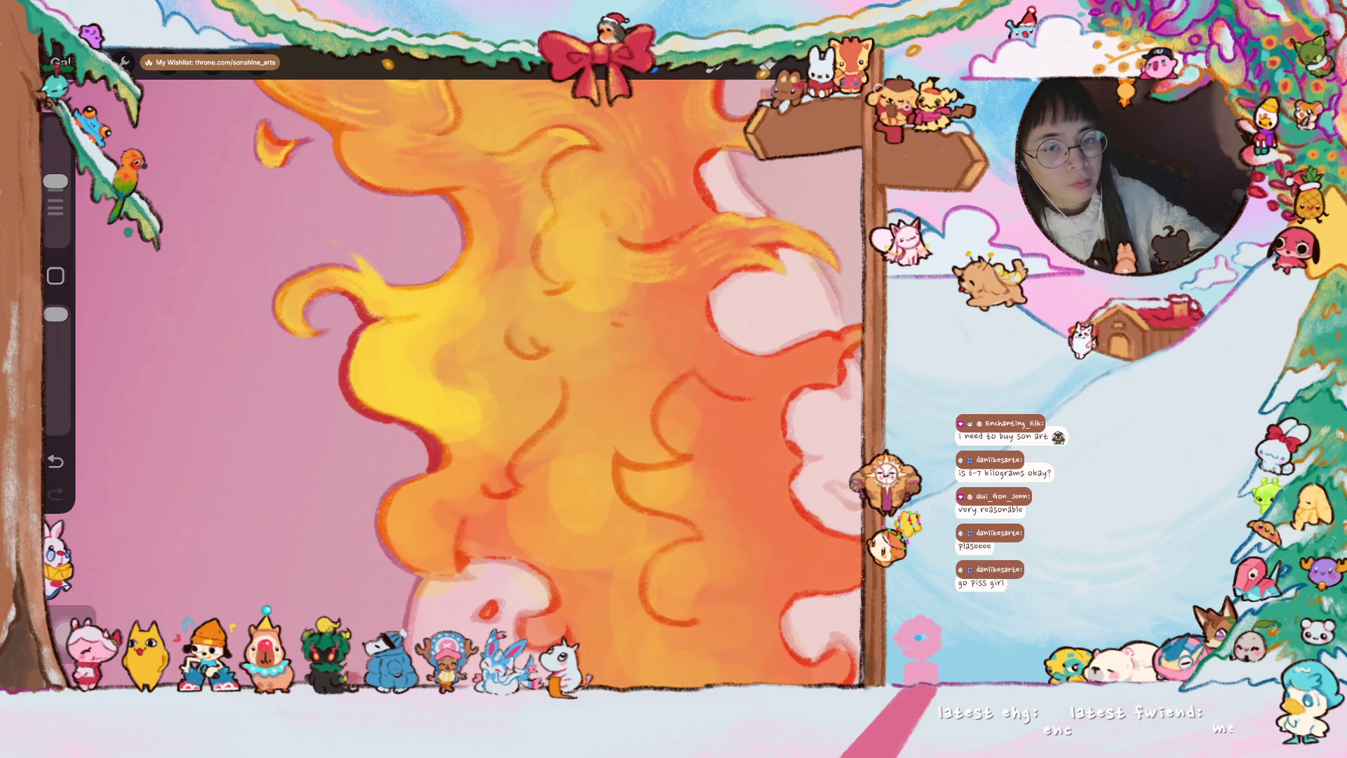
{"action": "scroll", "coordinate": [452, 384], "scroll_direction": "down", "scroll_amount": 3}
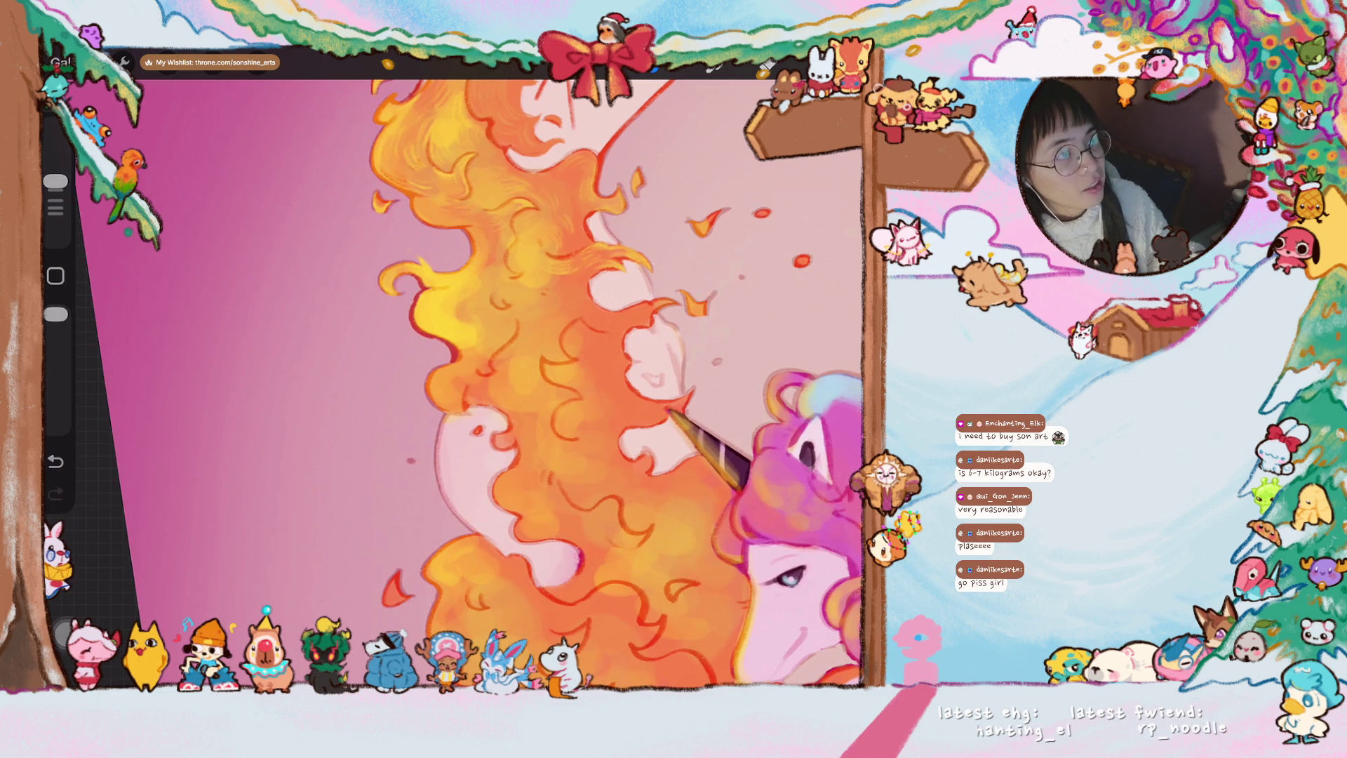
{"action": "scroll", "coordinate": [453, 380], "scroll_direction": "down", "scroll_amount": 3}
{"action": "scroll", "coordinate": [453, 380], "scroll_direction": "up", "scroll_amount": 4}
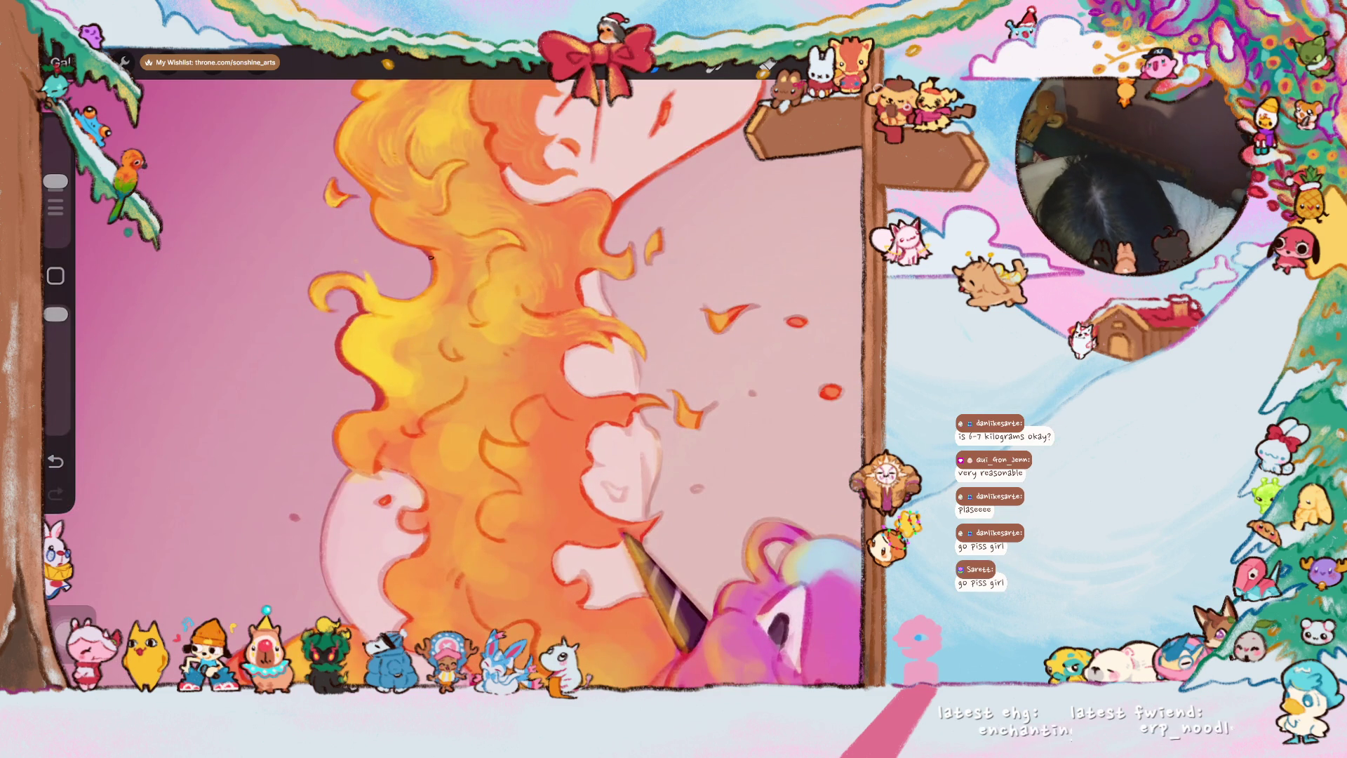
{"action": "scroll", "coordinate": [453, 368], "scroll_direction": "down", "scroll_amount": 4}
{"action": "scroll", "coordinate": [453, 369], "scroll_direction": "down", "scroll_amount": 2}
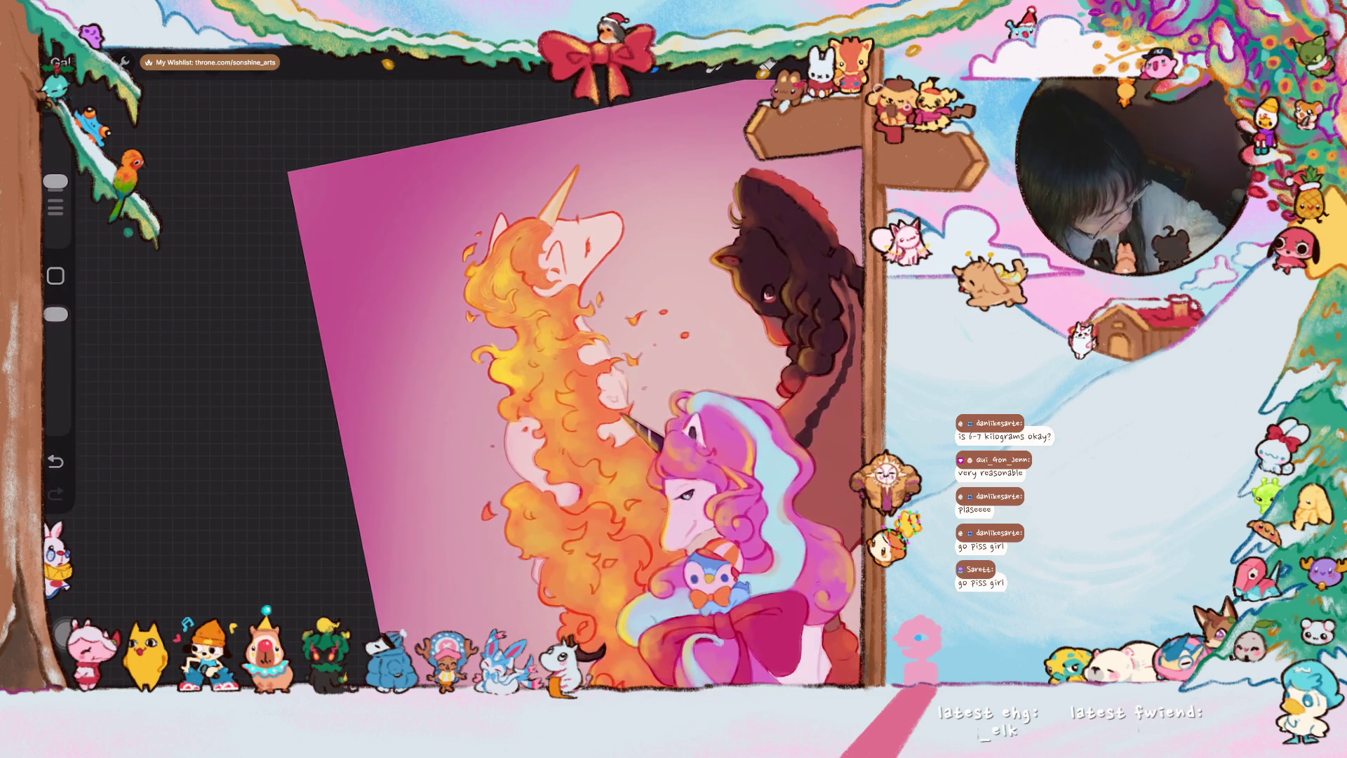
{"action": "scroll", "coordinate": [577, 382], "scroll_direction": "up", "scroll_amount": 2}
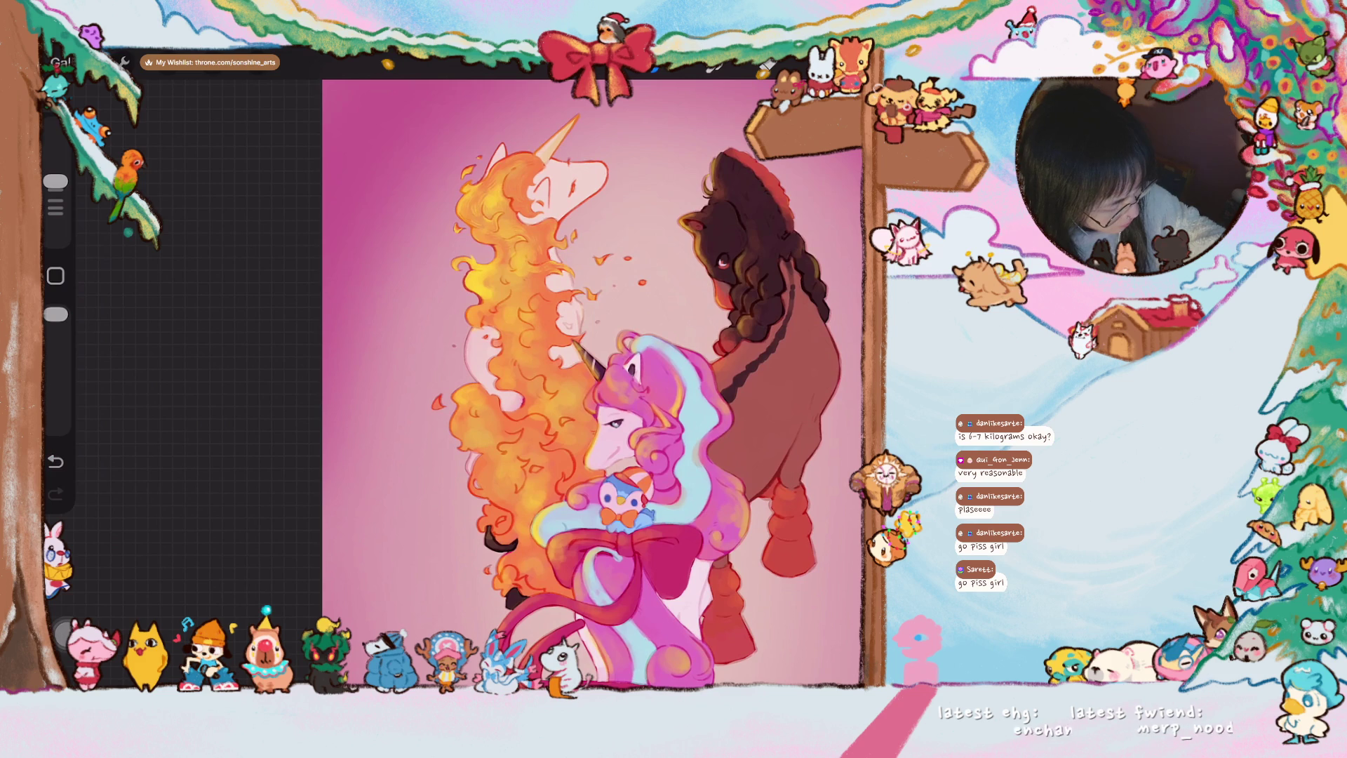
{"action": "scroll", "coordinate": [506, 347], "scroll_direction": "up", "scroll_amount": 2}
{"action": "scroll", "coordinate": [506, 347], "scroll_direction": "up", "scroll_amount": 2}
{"action": "scroll", "coordinate": [506, 347], "scroll_direction": "up", "scroll_amount": 2}
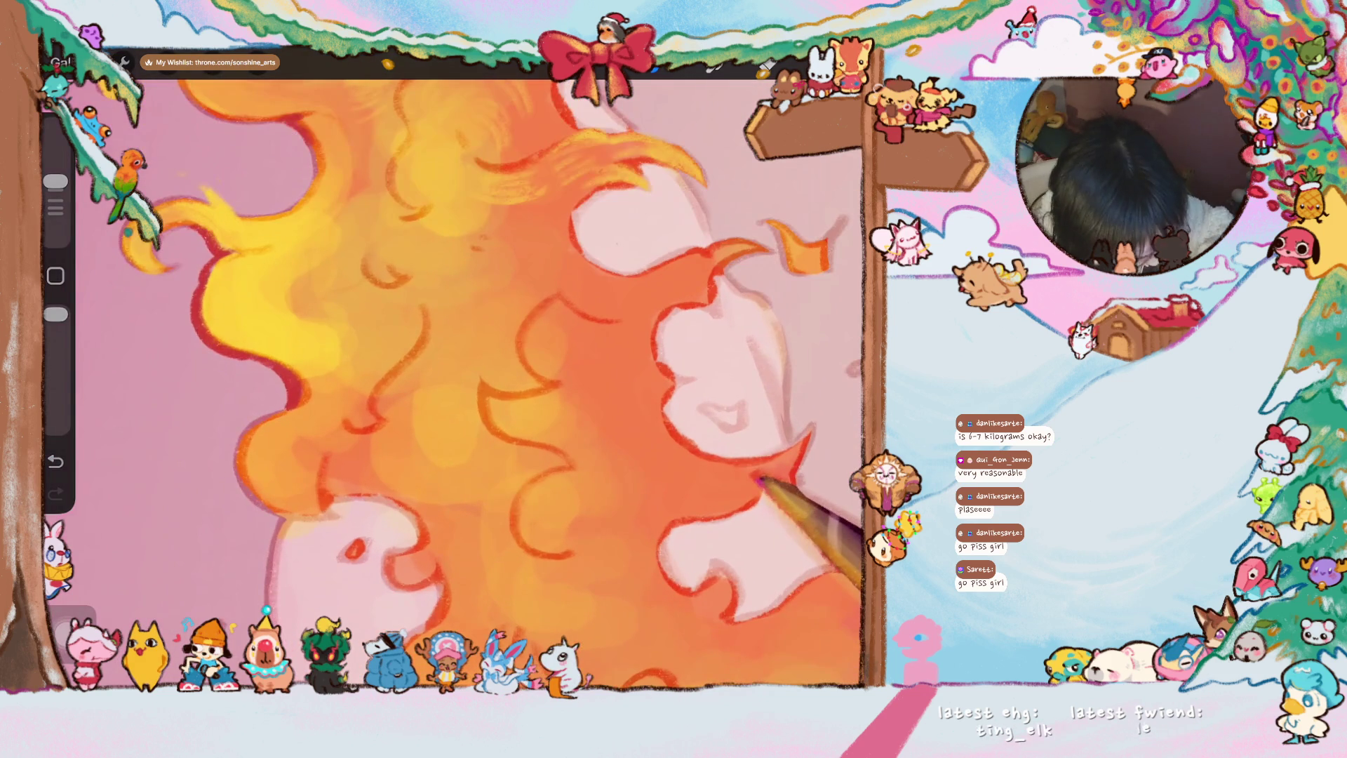
{"action": "mouse_move", "coordinate": [295, 318]}
{"action": "left_mouse_down"}
{"action": "mouse_move", "coordinate": [299, 278]}
{"action": "mouse_move", "coordinate": [323, 280]}
{"action": "mouse_move", "coordinate": [363, 200]}
{"action": "left_mouse_up"}
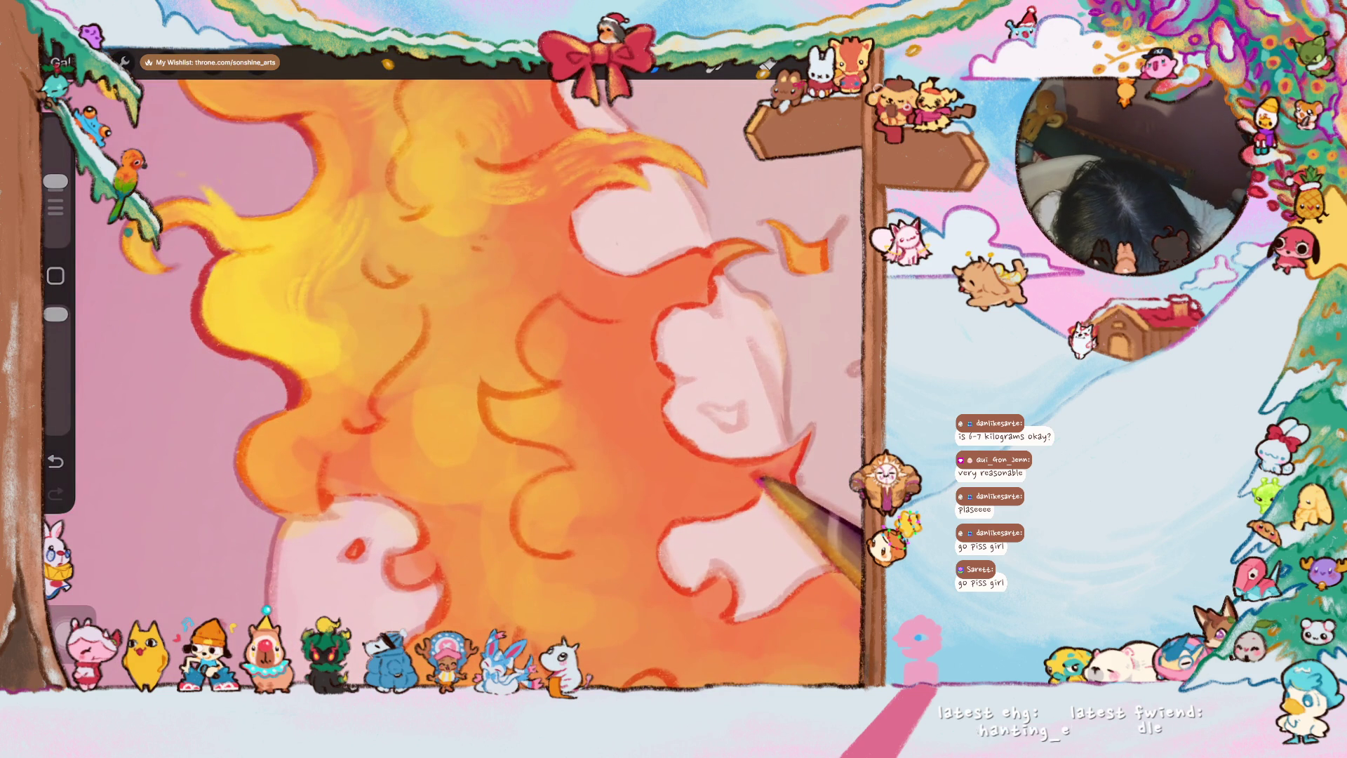
{"action": "left_click_drag", "start_coordinate": [335, 310], "coordinate": [364, 292]}
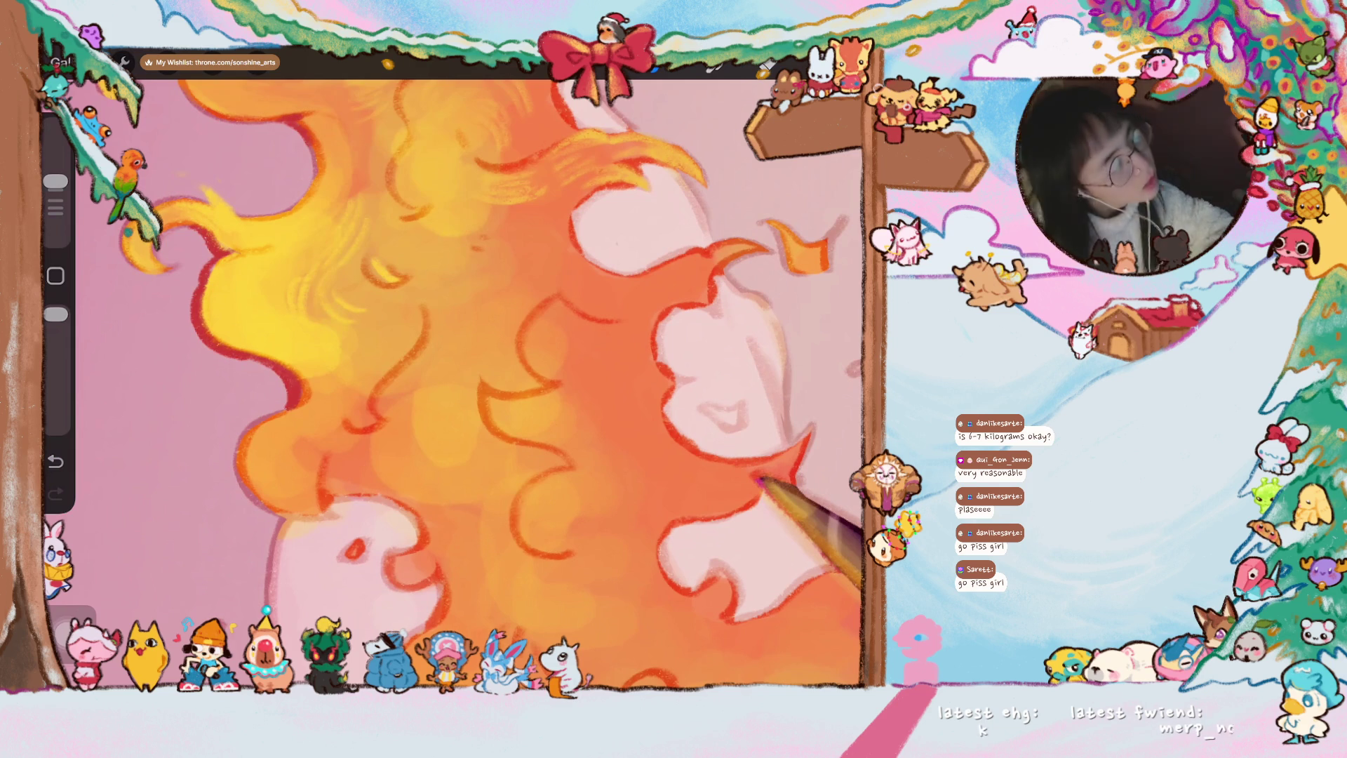
{"action": "mouse_move", "coordinate": [764, 479]}
{"action": "left_mouse_down"}
{"action": "mouse_move", "coordinate": [794, 342]}
{"action": "mouse_move", "coordinate": [842, 245]}
{"action": "left_mouse_up"}
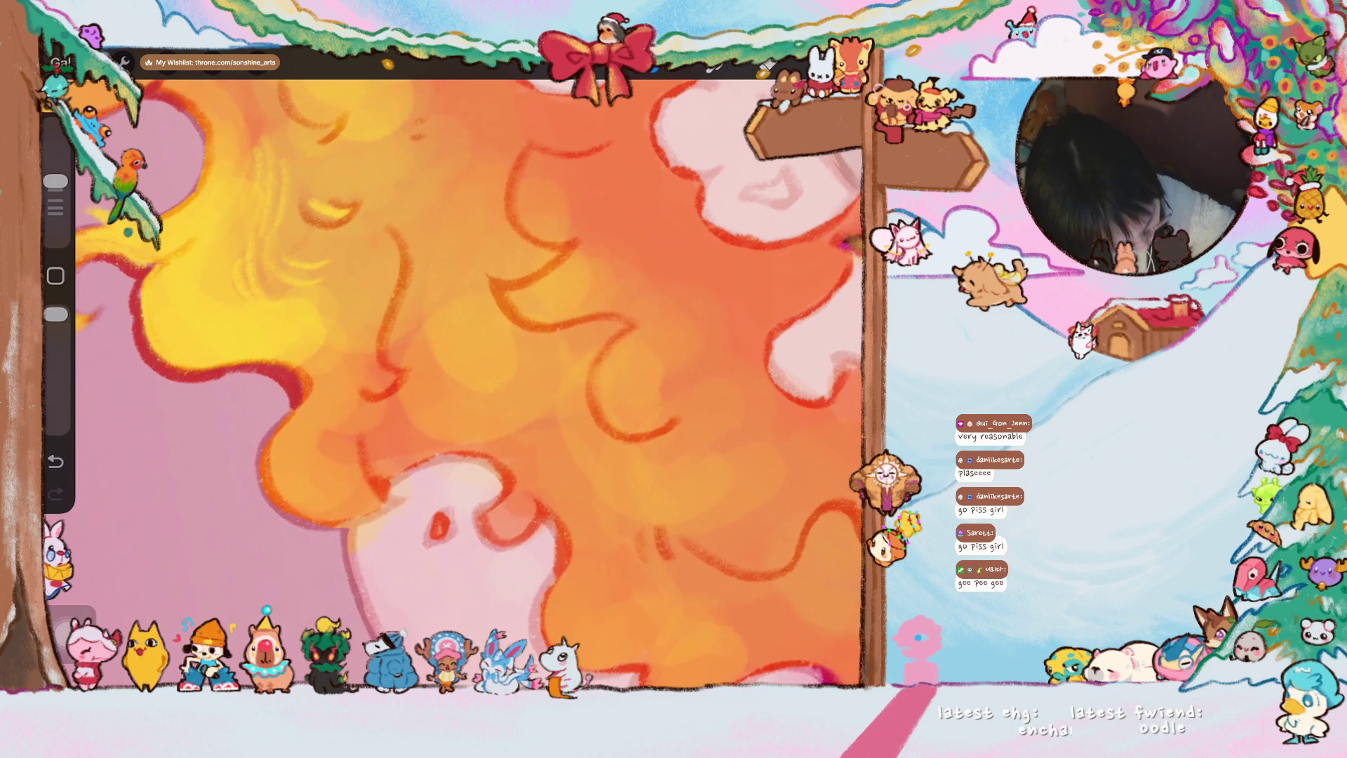
{"action": "left_click_drag", "start_coordinate": [329, 320], "coordinate": [353, 301]}
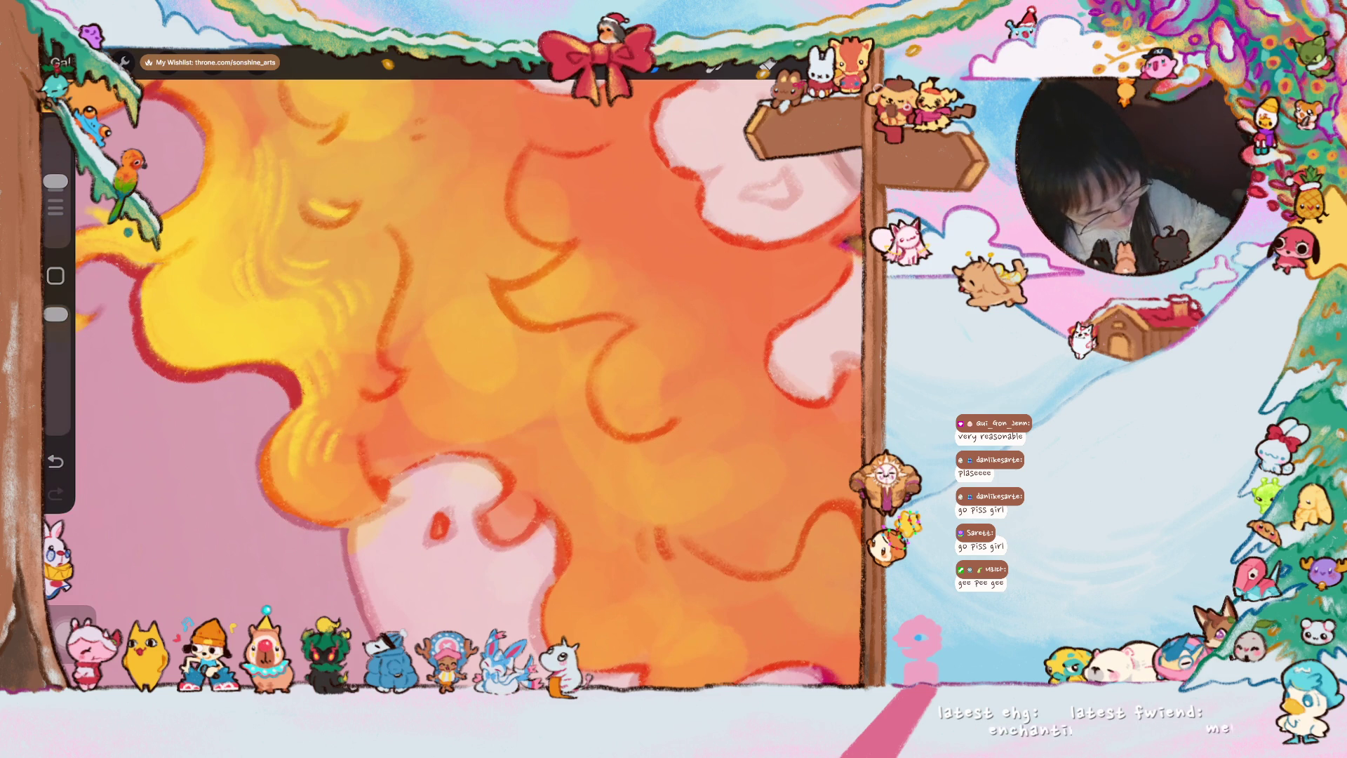
{"action": "scroll", "coordinate": [463, 384], "scroll_direction": "down", "scroll_amount": 3}
{"action": "scroll", "coordinate": [463, 384], "scroll_direction": "down", "scroll_amount": 2}
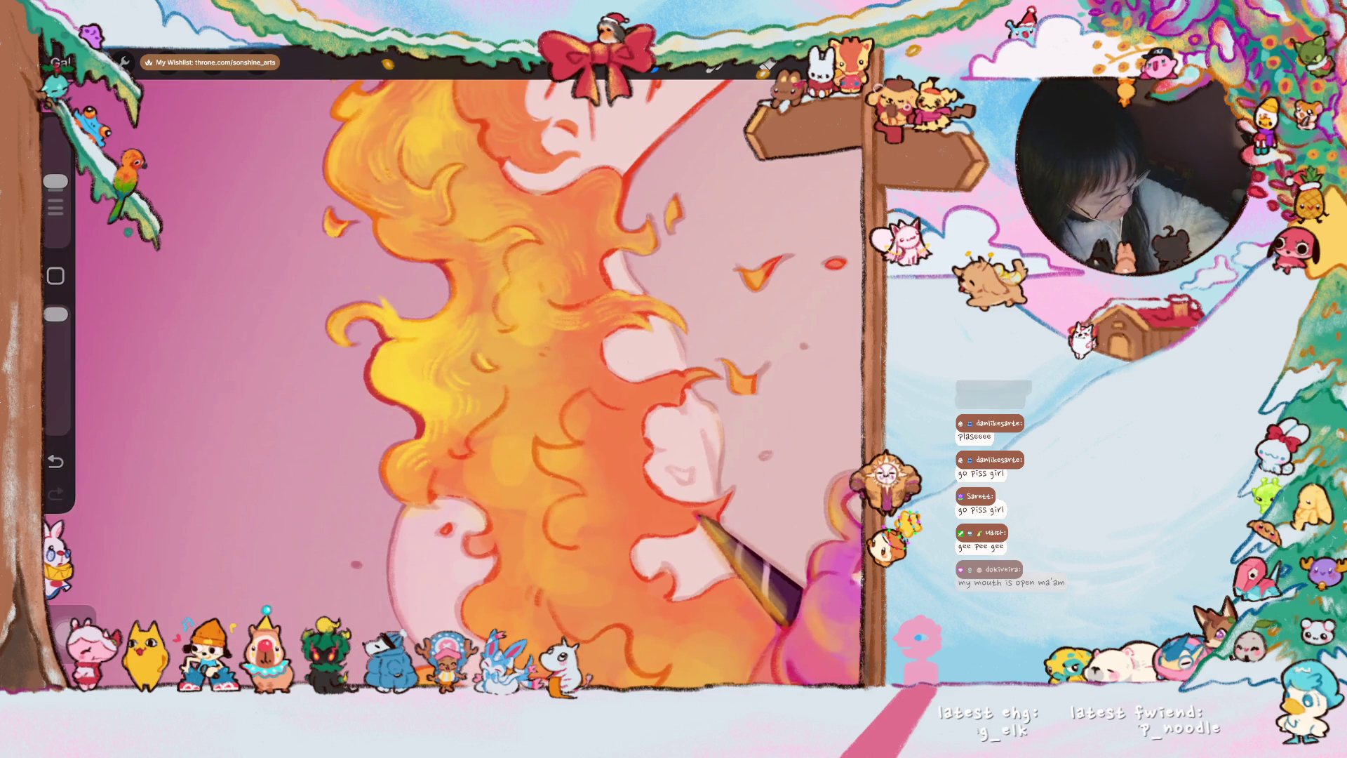
{"action": "left_click", "coordinate": [582, 324]}
{"action": "scroll", "coordinate": [582, 324], "scroll_direction": "up", "scroll_amount": 3}
{"action": "scroll", "coordinate": [582, 324], "scroll_direction": "up", "scroll_amount": 2}
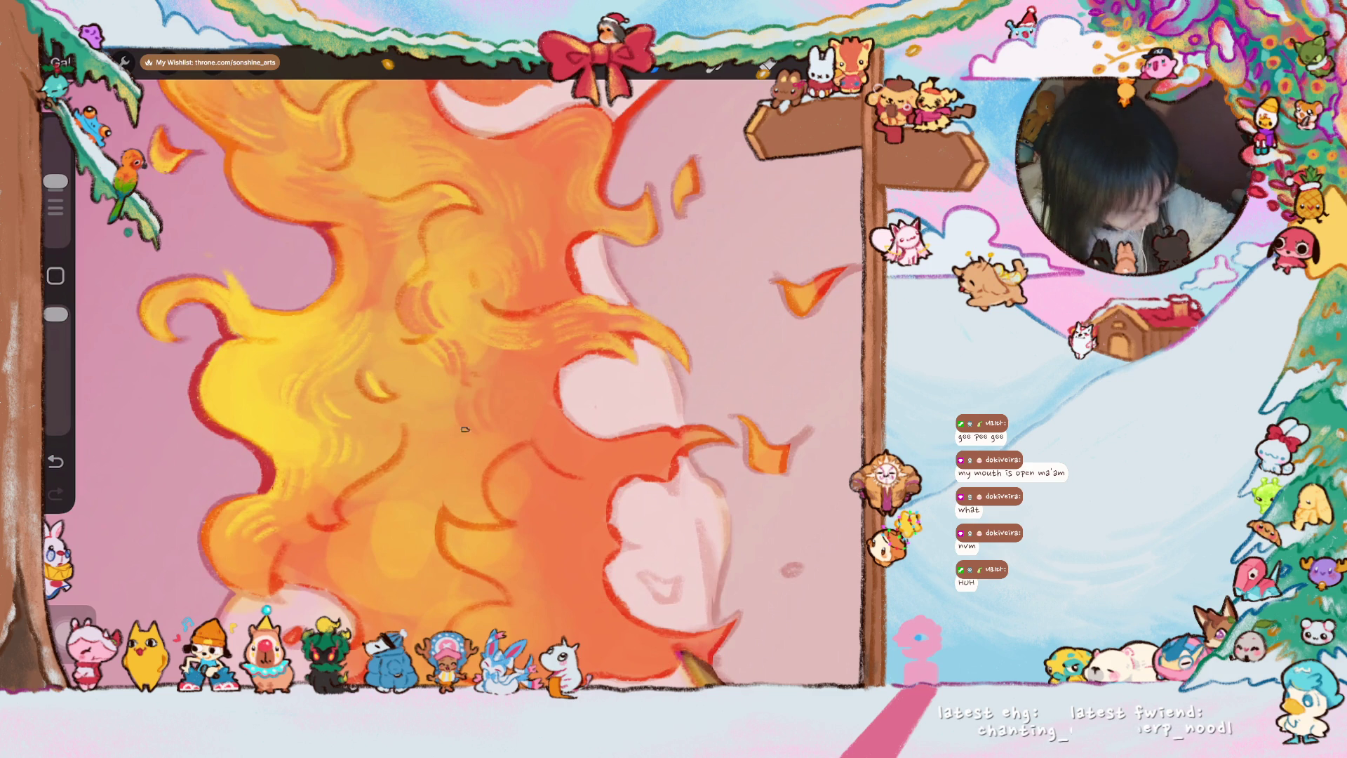
{"action": "scroll", "coordinate": [595, 434], "scroll_direction": "down", "scroll_amount": 3}
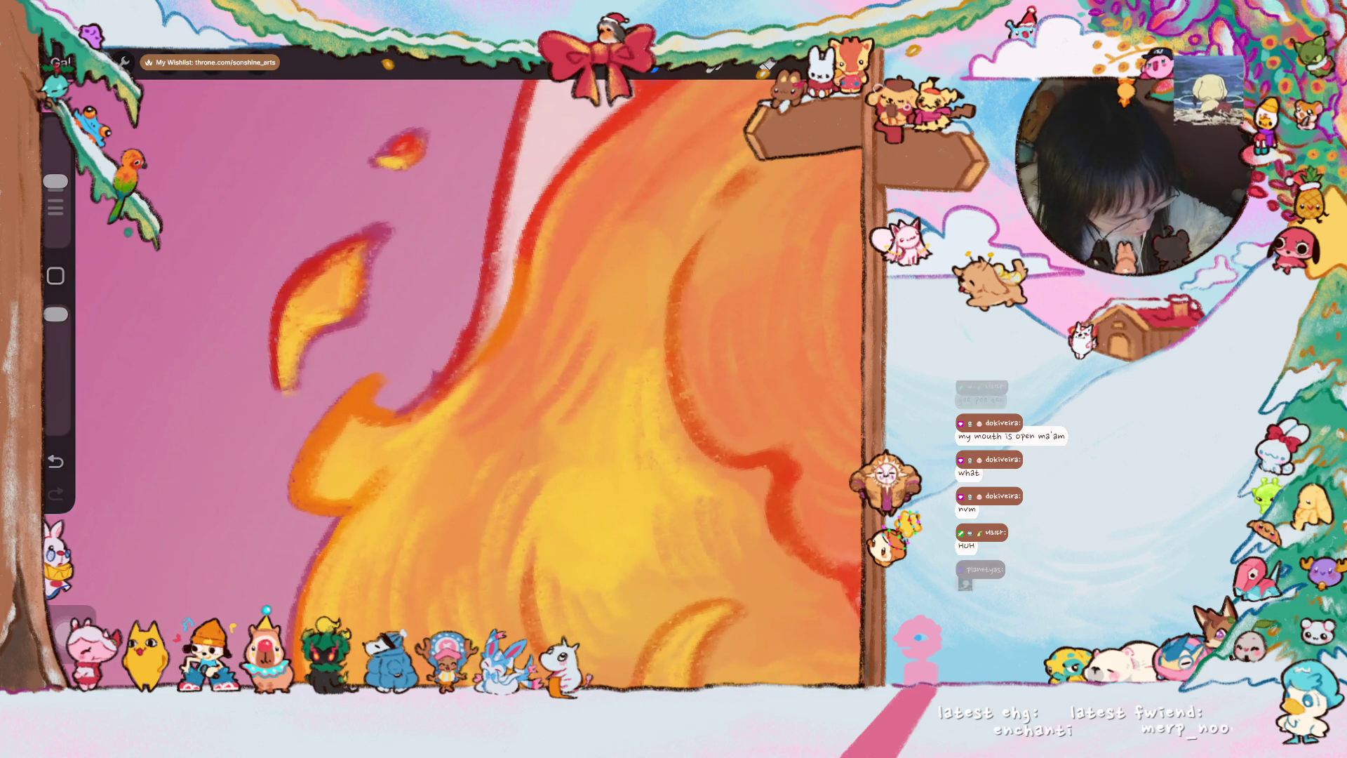
- Sample the flame colour and outline the lower-left edge and a hair curl in dark red, undoing one stroke
{"action": "left_click", "coordinate": [291, 267]}
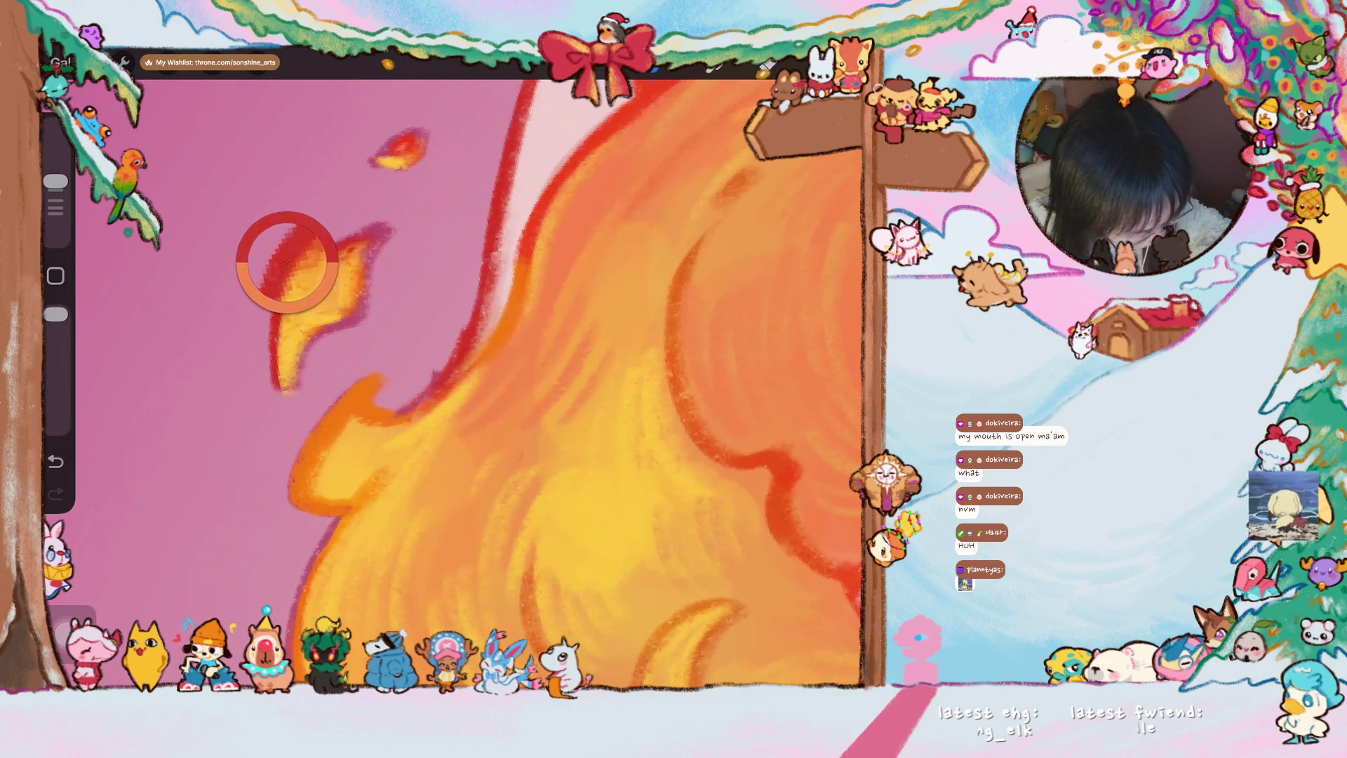
{"action": "left_click_drag", "start_coordinate": [284, 395], "coordinate": [313, 332]}
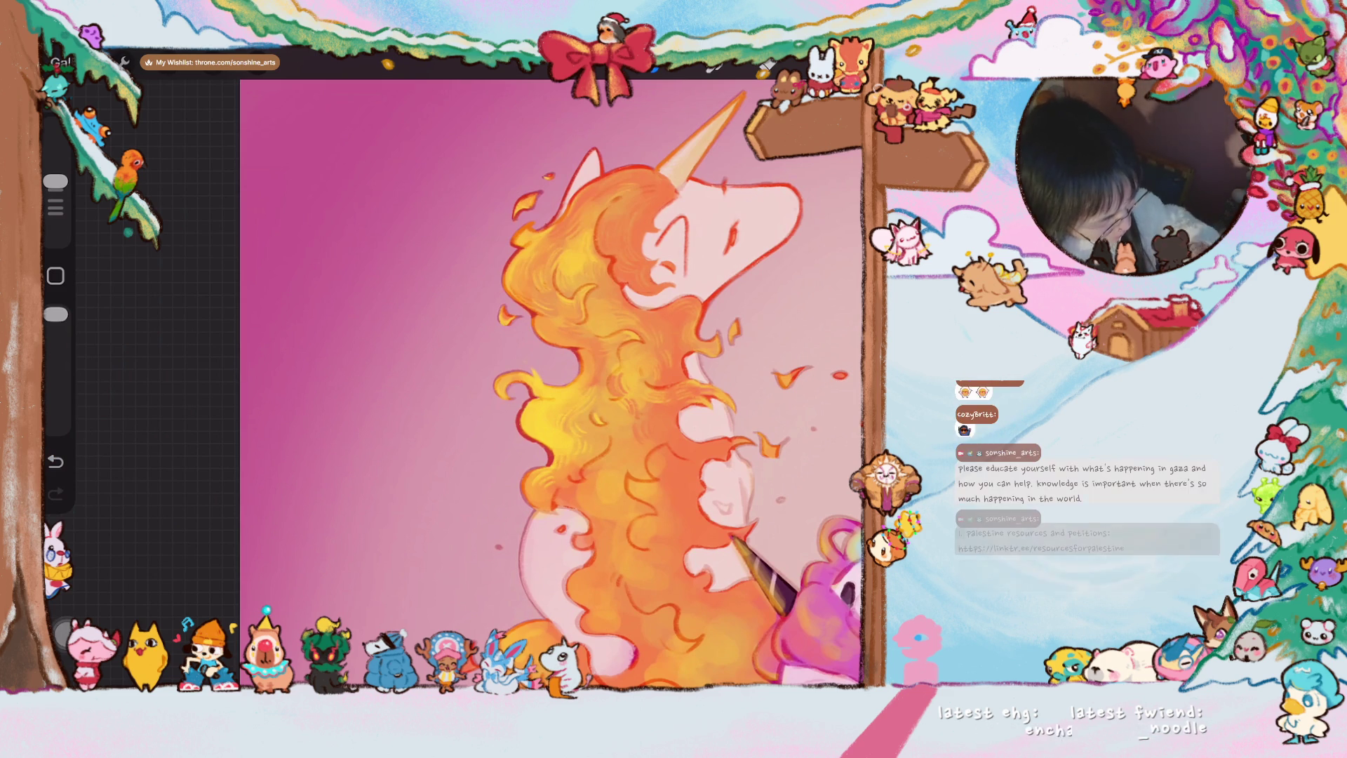
{"action": "scroll", "coordinate": [626, 410], "scroll_direction": "up", "scroll_amount": 5}
{"action": "scroll", "coordinate": [625, 411], "scroll_direction": "up", "scroll_amount": 3}
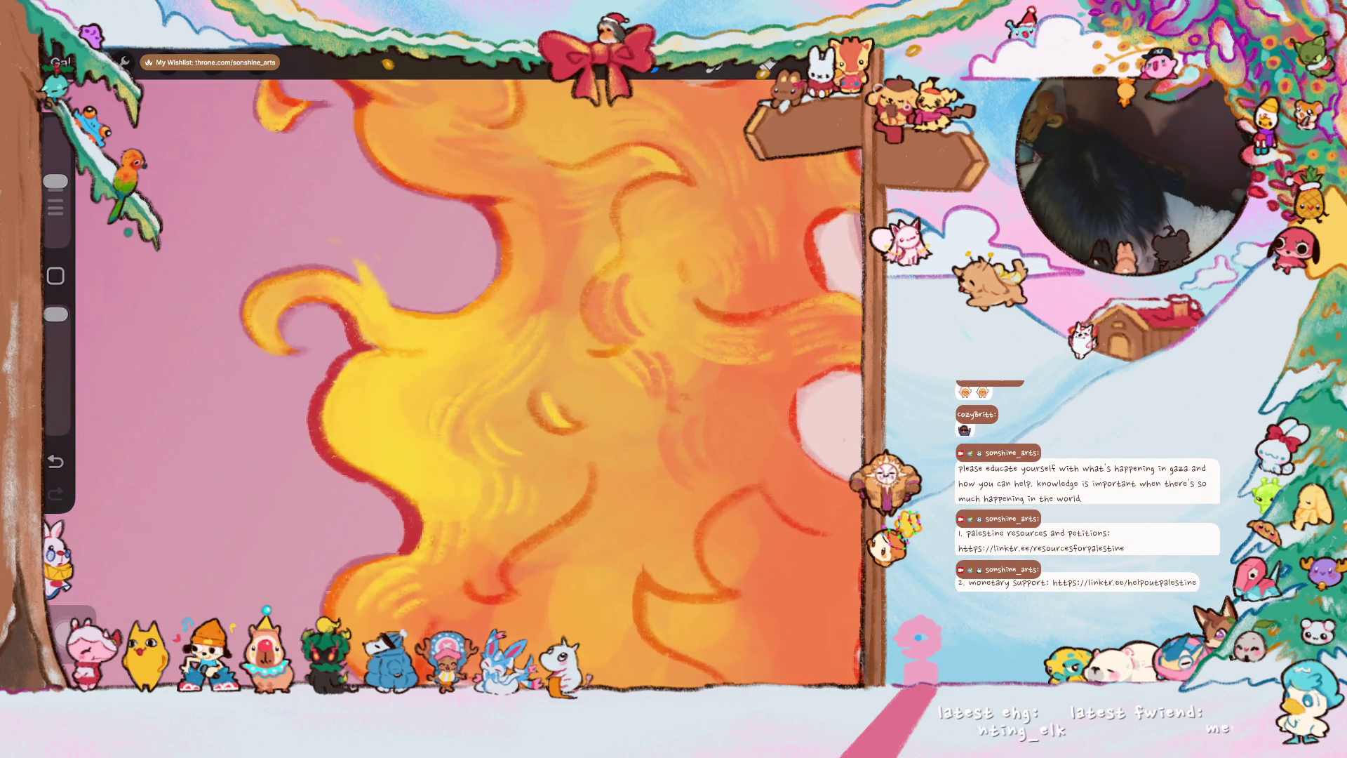
{"action": "left_click_drag", "start_coordinate": [280, 309], "coordinate": [308, 350]}
{"action": "left_click_drag", "start_coordinate": [247, 297], "coordinate": [264, 346]}
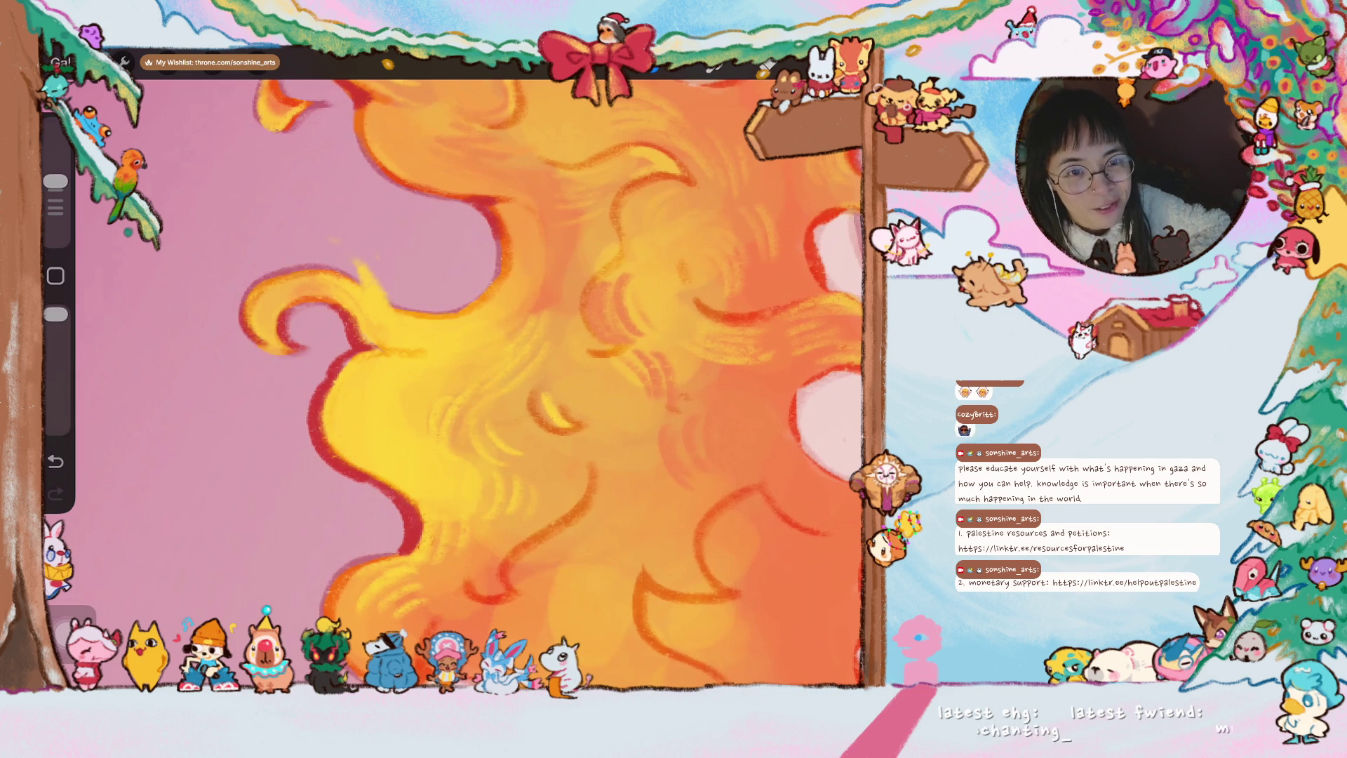
{"action": "key", "text": "ctrl+z"}
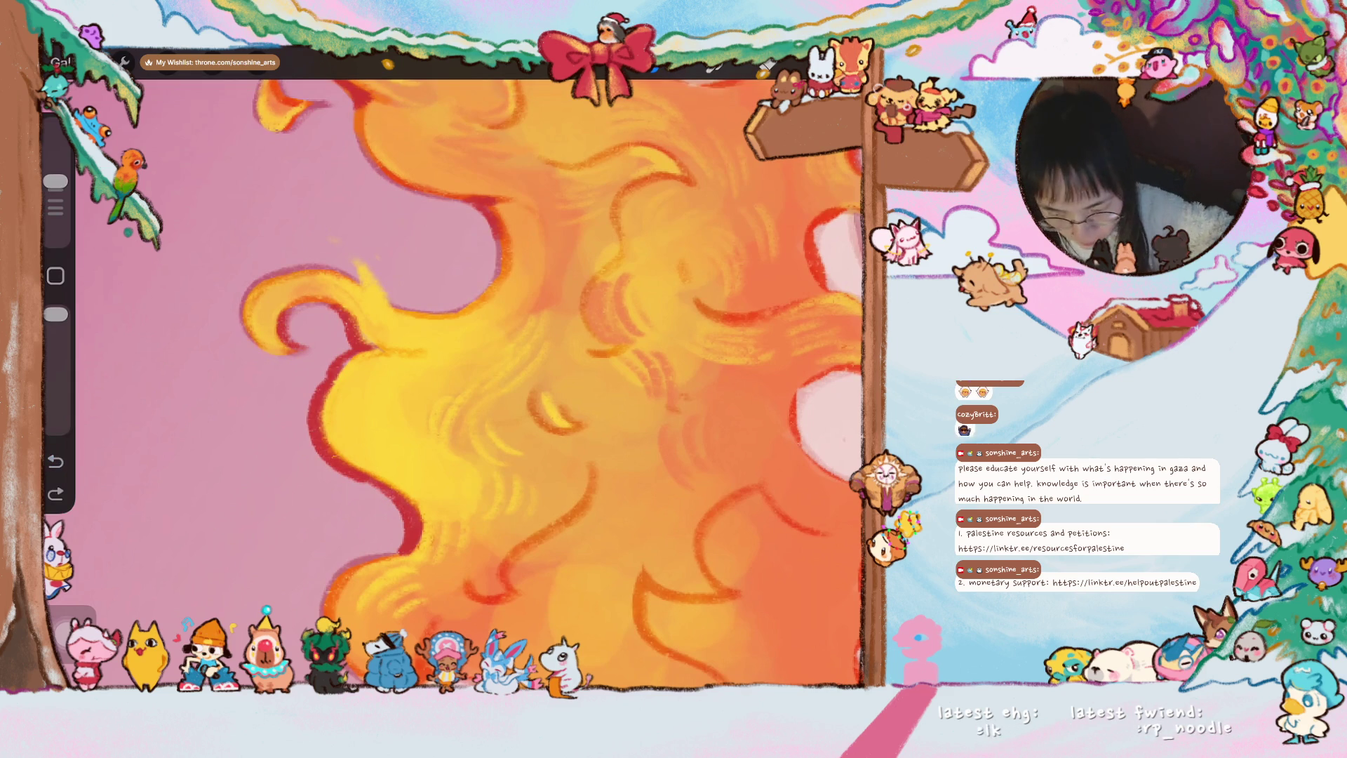
- Redraw darker red outlines along the hair edge and the muzzle and chin
{"action": "mouse_move", "coordinate": [496, 261]}
{"action": "left_mouse_down"}
{"action": "mouse_move", "coordinate": [484, 293]}
{"action": "mouse_move", "coordinate": [398, 315]}
{"action": "left_mouse_up"}
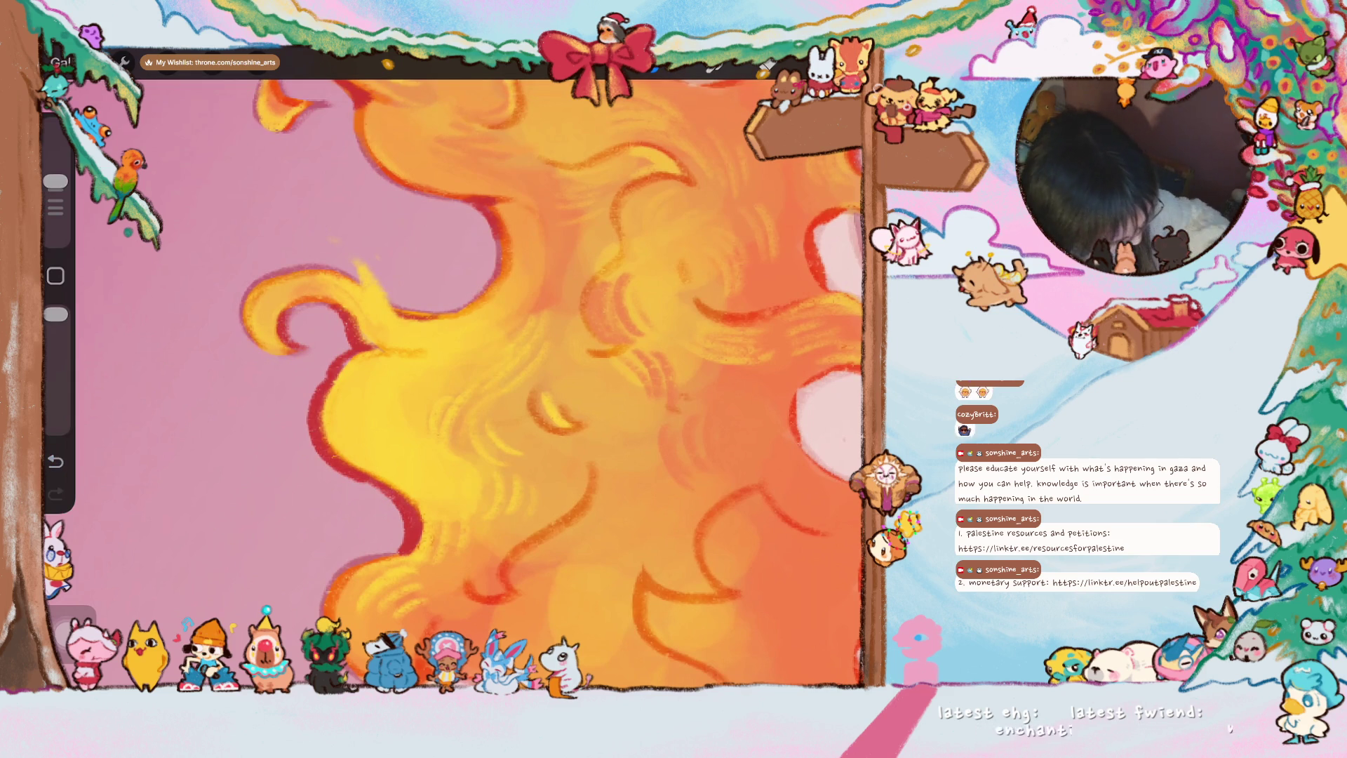
{"action": "scroll", "coordinate": [553, 384], "scroll_direction": "down", "scroll_amount": 3}
{"action": "mouse_move", "coordinate": [457, 348]}
{"action": "left_mouse_down"}
{"action": "mouse_move", "coordinate": [426, 432]}
{"action": "mouse_move", "coordinate": [473, 421]}
{"action": "mouse_move", "coordinate": [548, 480]}
{"action": "mouse_move", "coordinate": [480, 476]}
{"action": "left_mouse_up"}
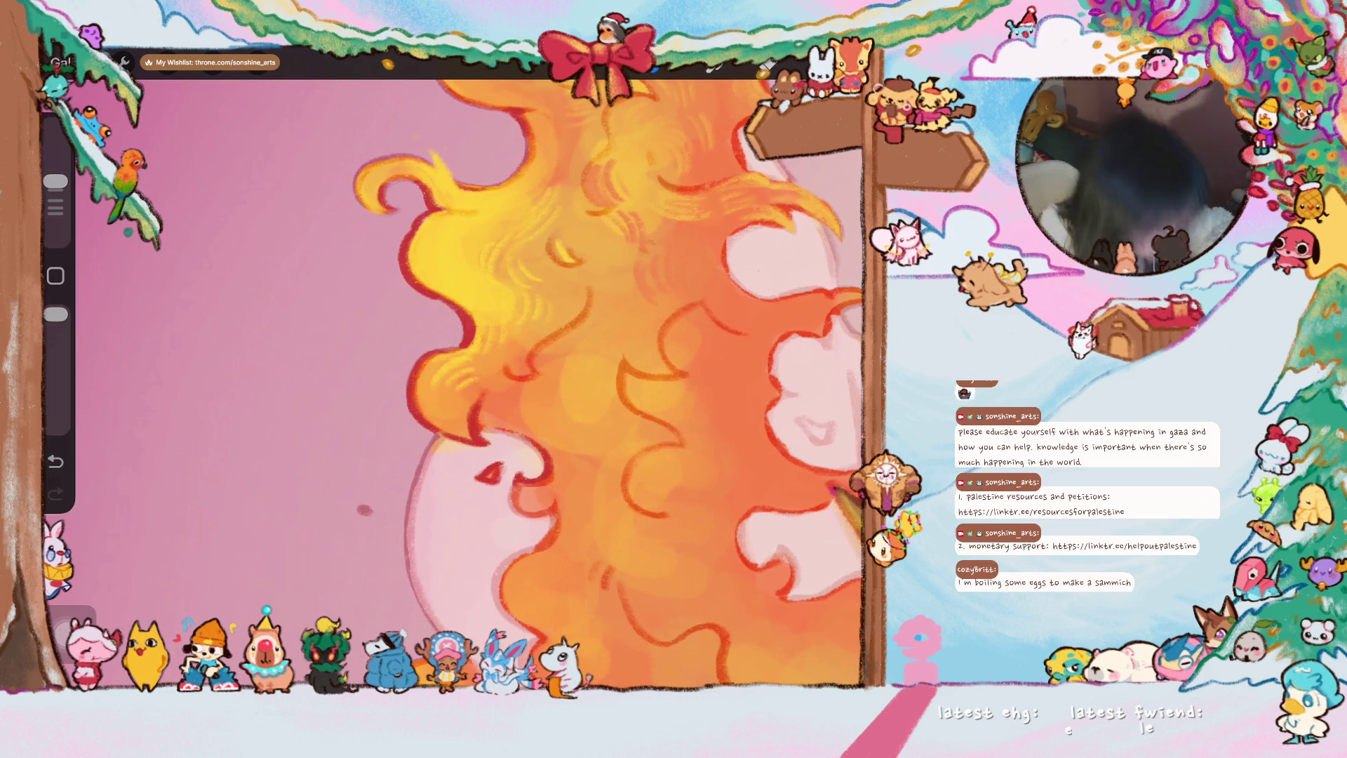
{"action": "scroll", "coordinate": [570, 379], "scroll_direction": "down", "scroll_amount": 3}
{"action": "scroll", "coordinate": [463, 379], "scroll_direction": "up", "scroll_amount": 2}
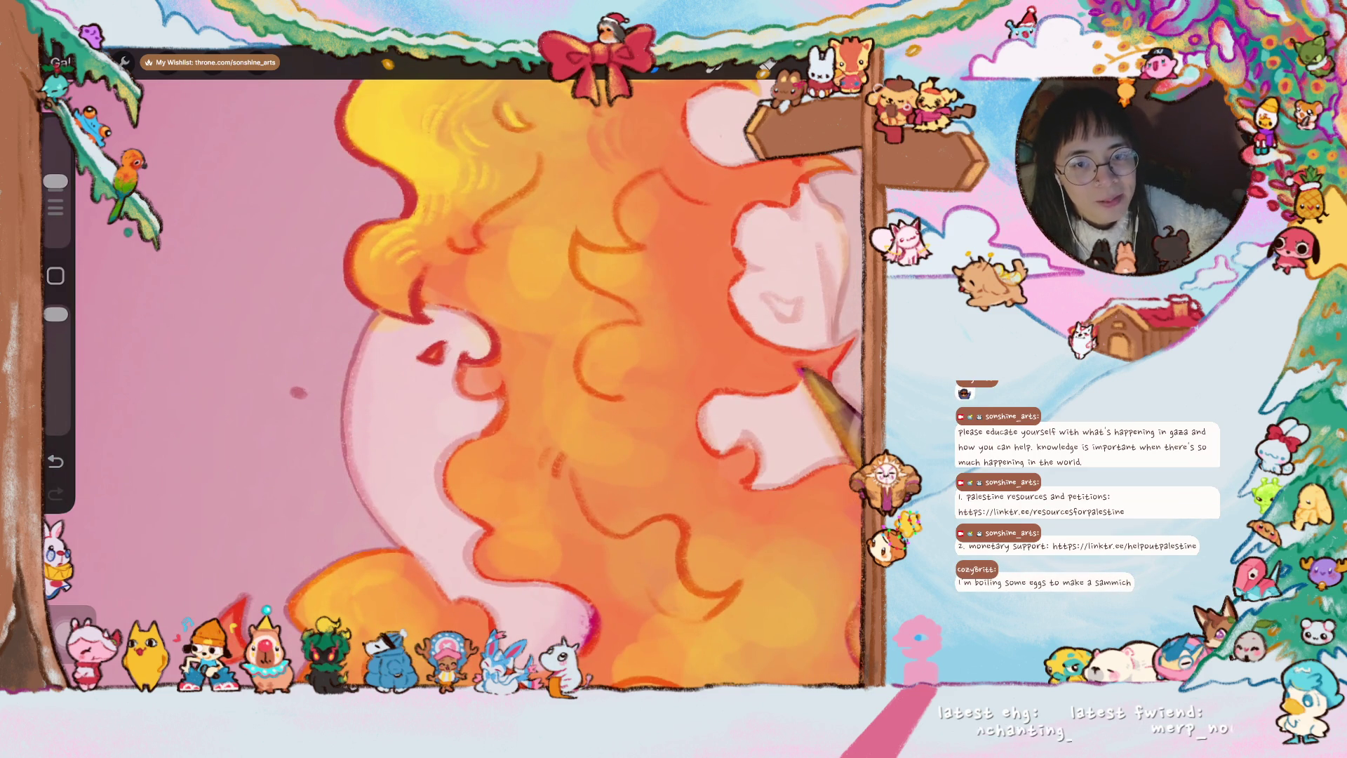
{"action": "scroll", "coordinate": [463, 379], "scroll_direction": "up", "scroll_amount": 3}
{"action": "mouse_move", "coordinate": [399, 284]}
{"action": "left_mouse_down"}
{"action": "mouse_move", "coordinate": [419, 339]}
{"action": "mouse_move", "coordinate": [449, 339]}
{"action": "mouse_move", "coordinate": [431, 389]}
{"action": "mouse_move", "coordinate": [363, 411]}
{"action": "mouse_move", "coordinate": [349, 476]}
{"action": "left_mouse_up"}
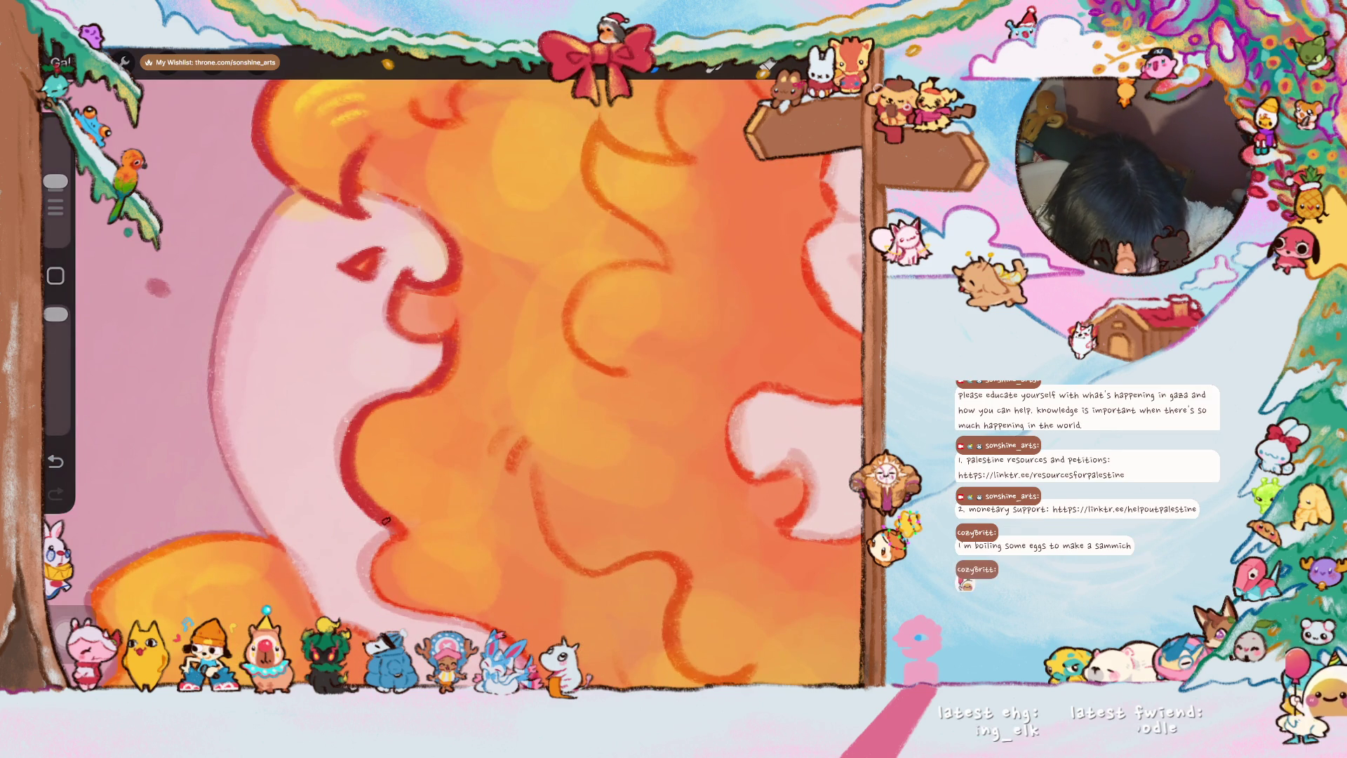
{"action": "scroll", "coordinate": [453, 379], "scroll_direction": "down", "scroll_amount": 5}
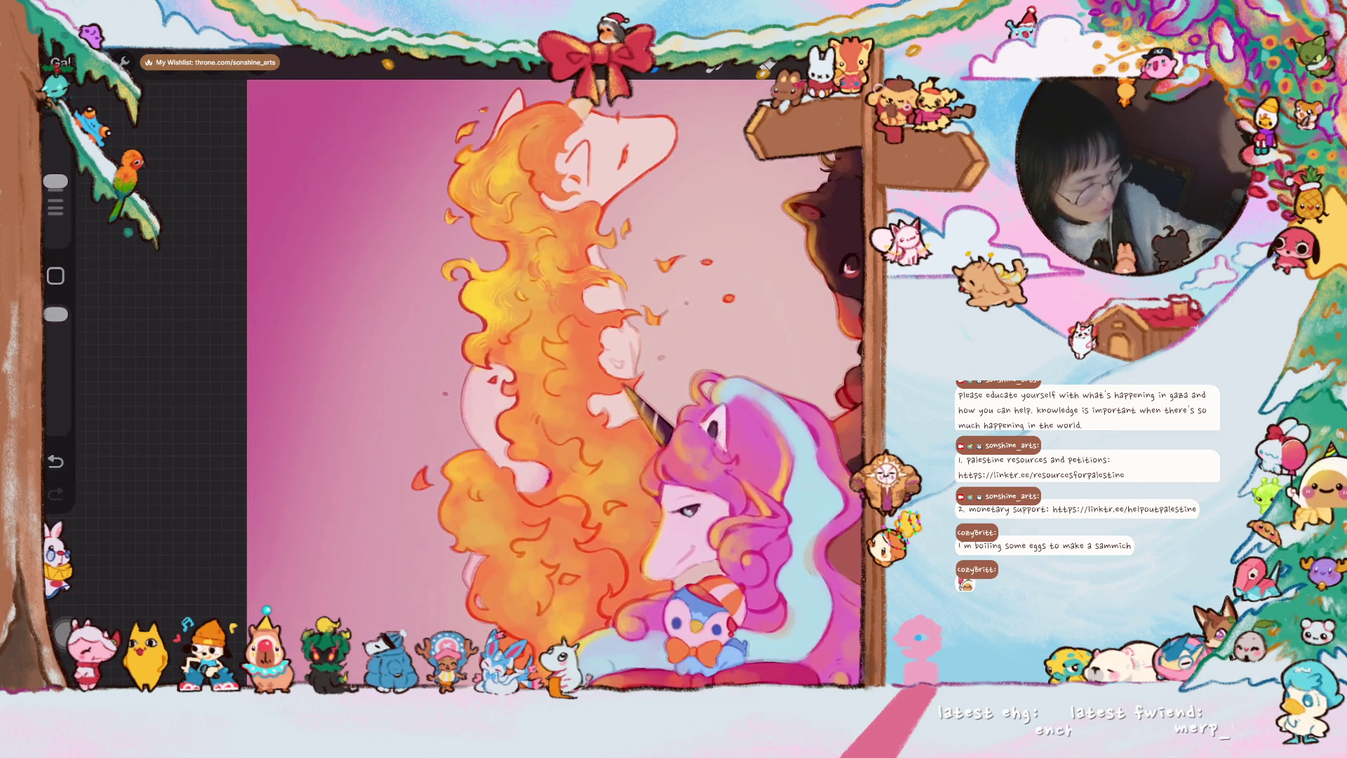
{"action": "scroll", "coordinate": [453, 379], "scroll_direction": "up", "scroll_amount": 5}
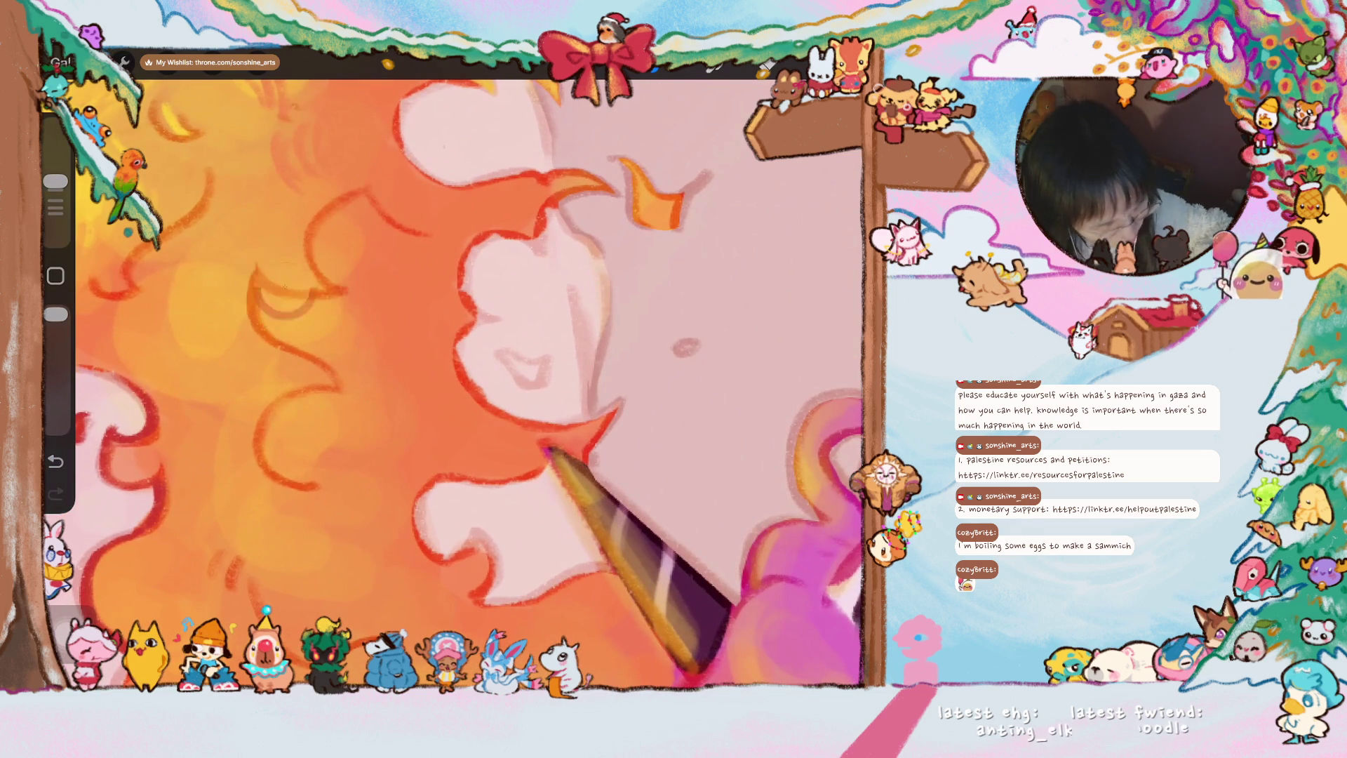
{"action": "scroll", "coordinate": [474, 379], "scroll_direction": "up", "scroll_amount": 3}
- Add light hatching texture to the orange mane, then undo the last paint stroke
{"action": "mouse_move", "coordinate": [295, 424]}
{"action": "left_mouse_down"}
{"action": "mouse_move", "coordinate": [440, 379]}
{"action": "mouse_move", "coordinate": [448, 299]}
{"action": "left_mouse_up"}
{"action": "left_click_drag", "start_coordinate": [464, 371], "coordinate": [449, 297]}
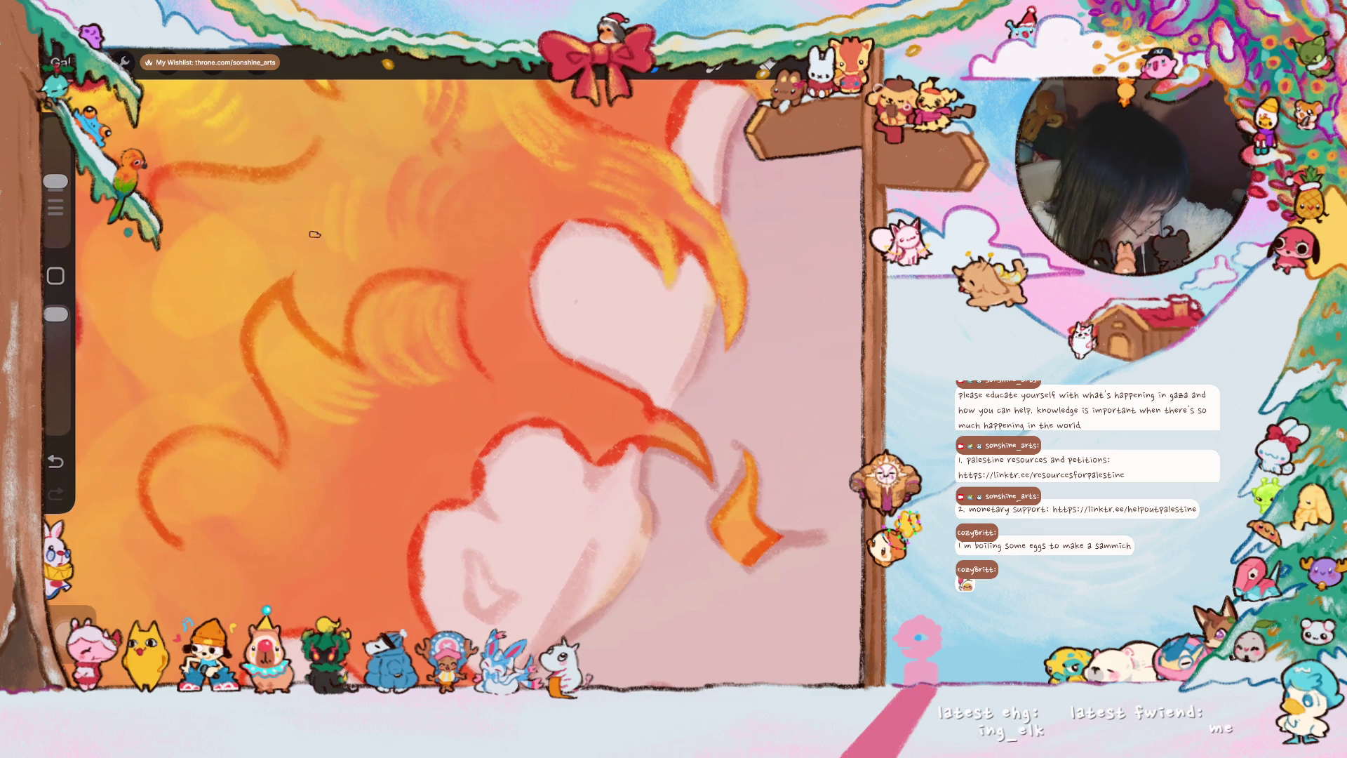
{"action": "left_click_drag", "start_coordinate": [321, 196], "coordinate": [795, 585]}
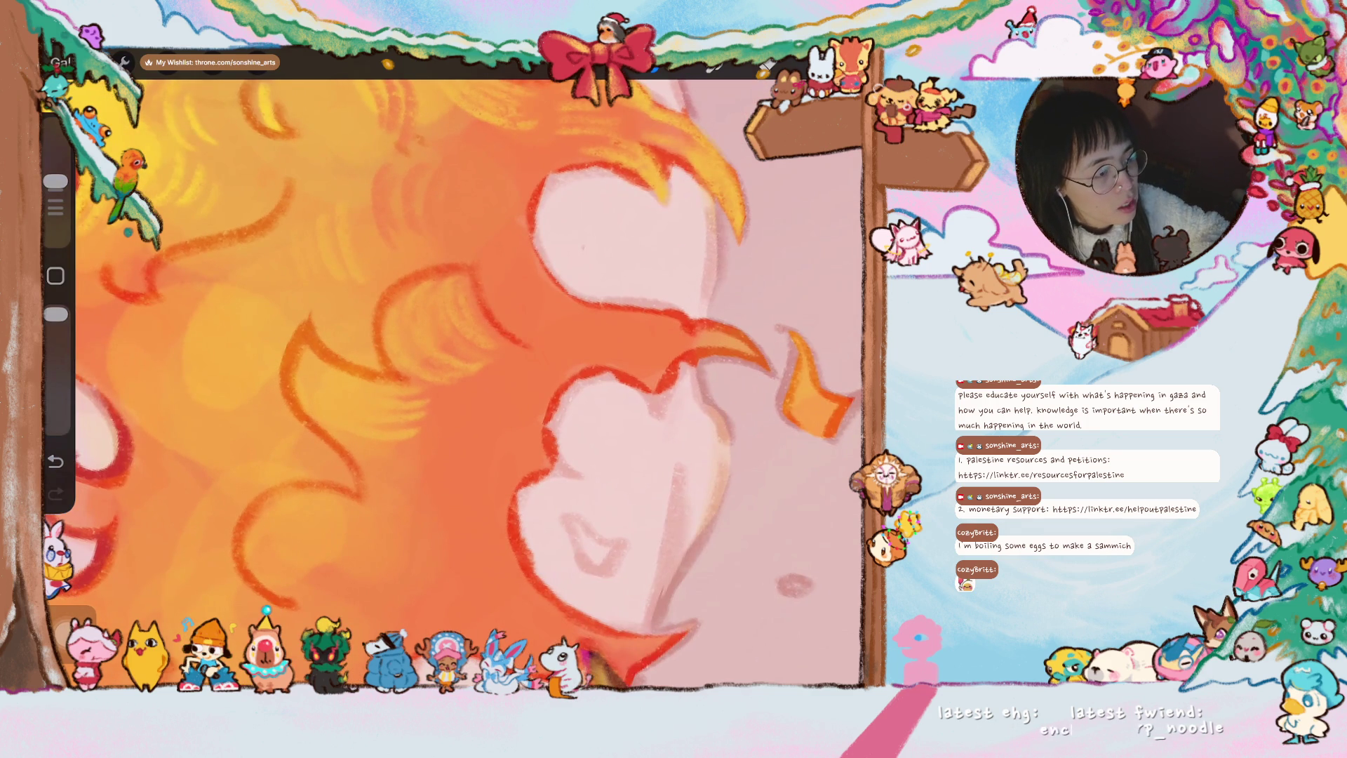
{"action": "left_click_drag", "start_coordinate": [632, 475], "coordinate": [694, 401]}
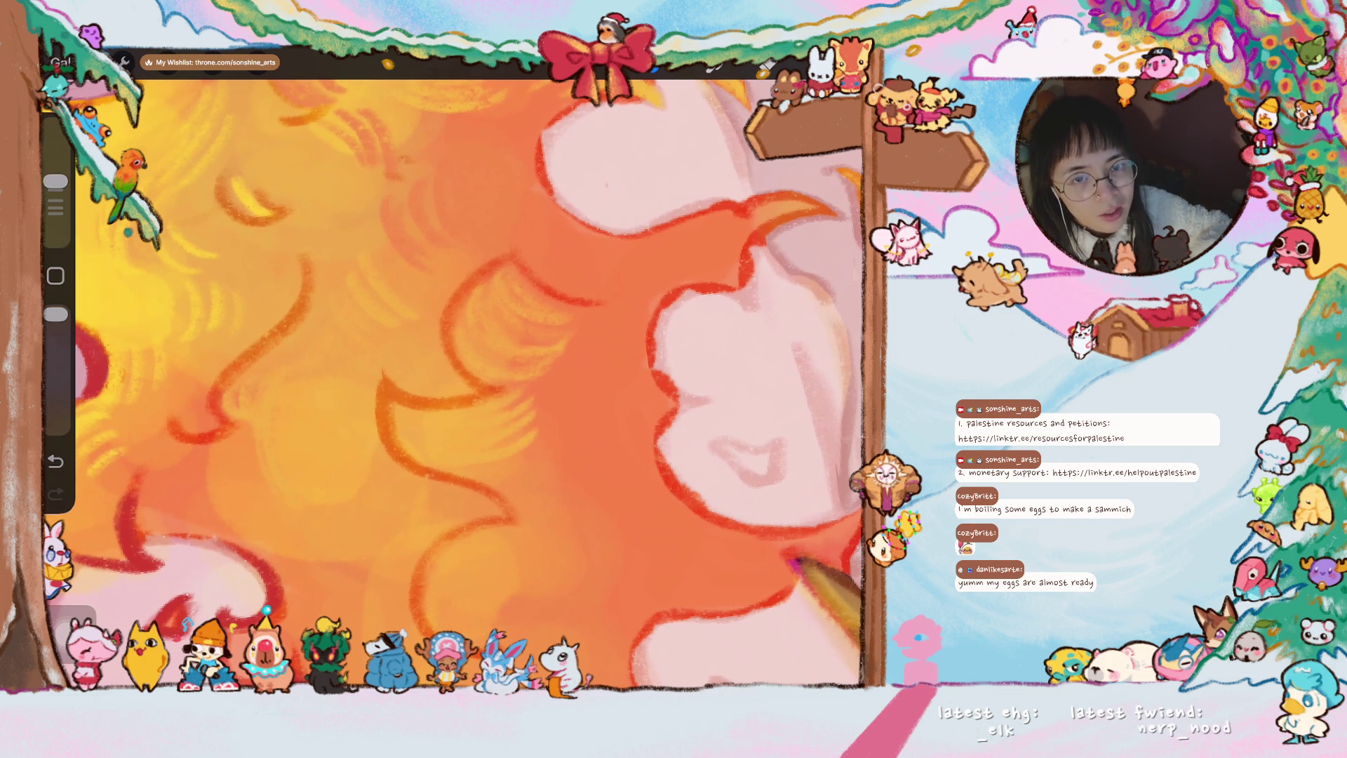
{"action": "scroll", "coordinate": [600, 326], "scroll_direction": "down", "scroll_amount": 3}
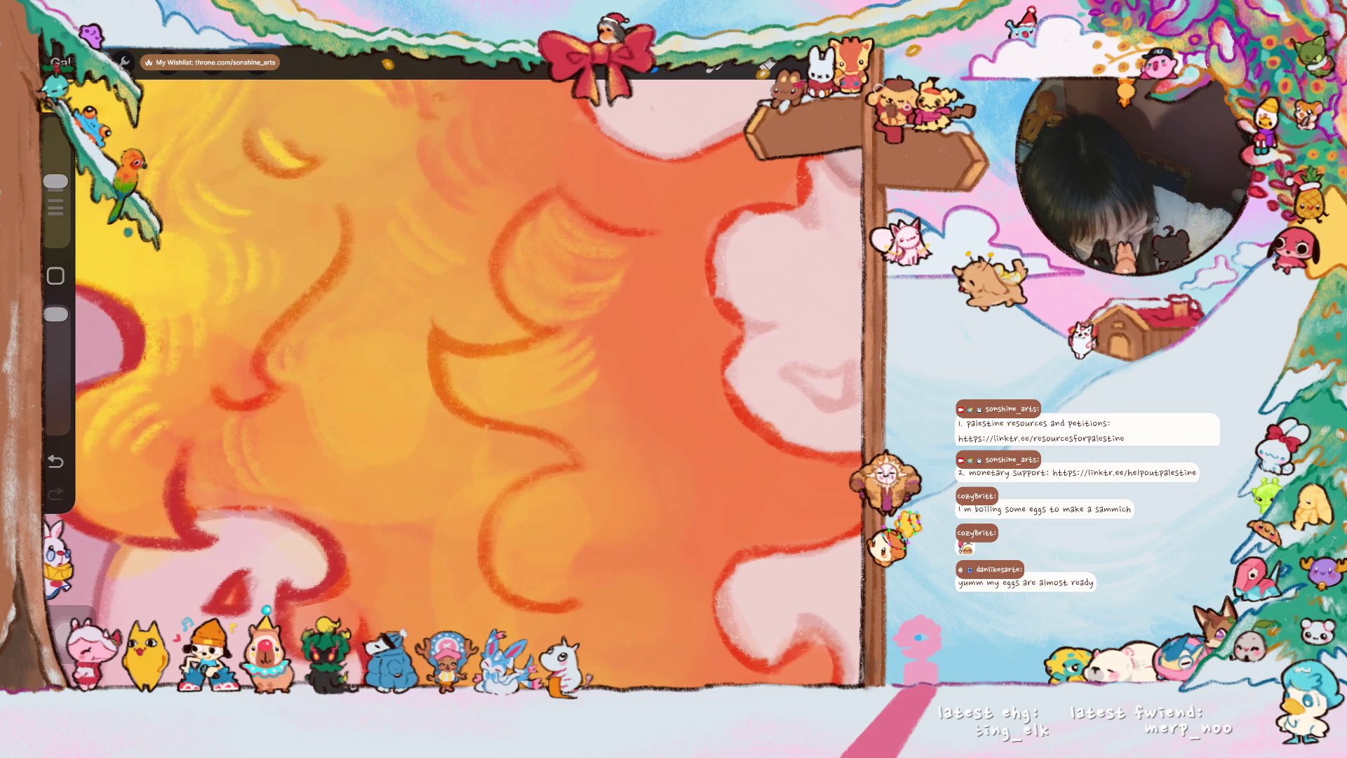
{"action": "scroll", "coordinate": [463, 384], "scroll_direction": "down", "scroll_amount": 3}
{"action": "scroll", "coordinate": [464, 385], "scroll_direction": "down", "scroll_amount": 2}
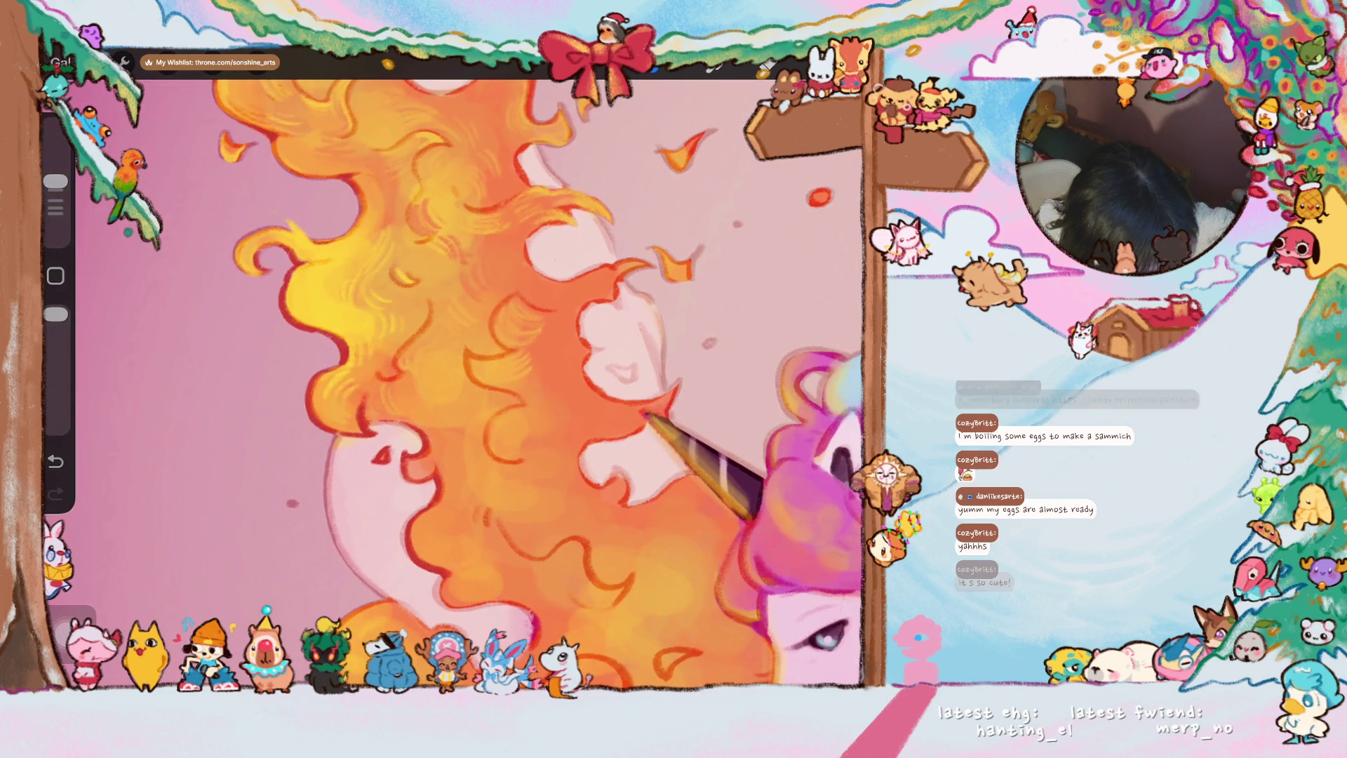
{"action": "scroll", "coordinate": [344, 405], "scroll_direction": "down", "scroll_amount": 3}
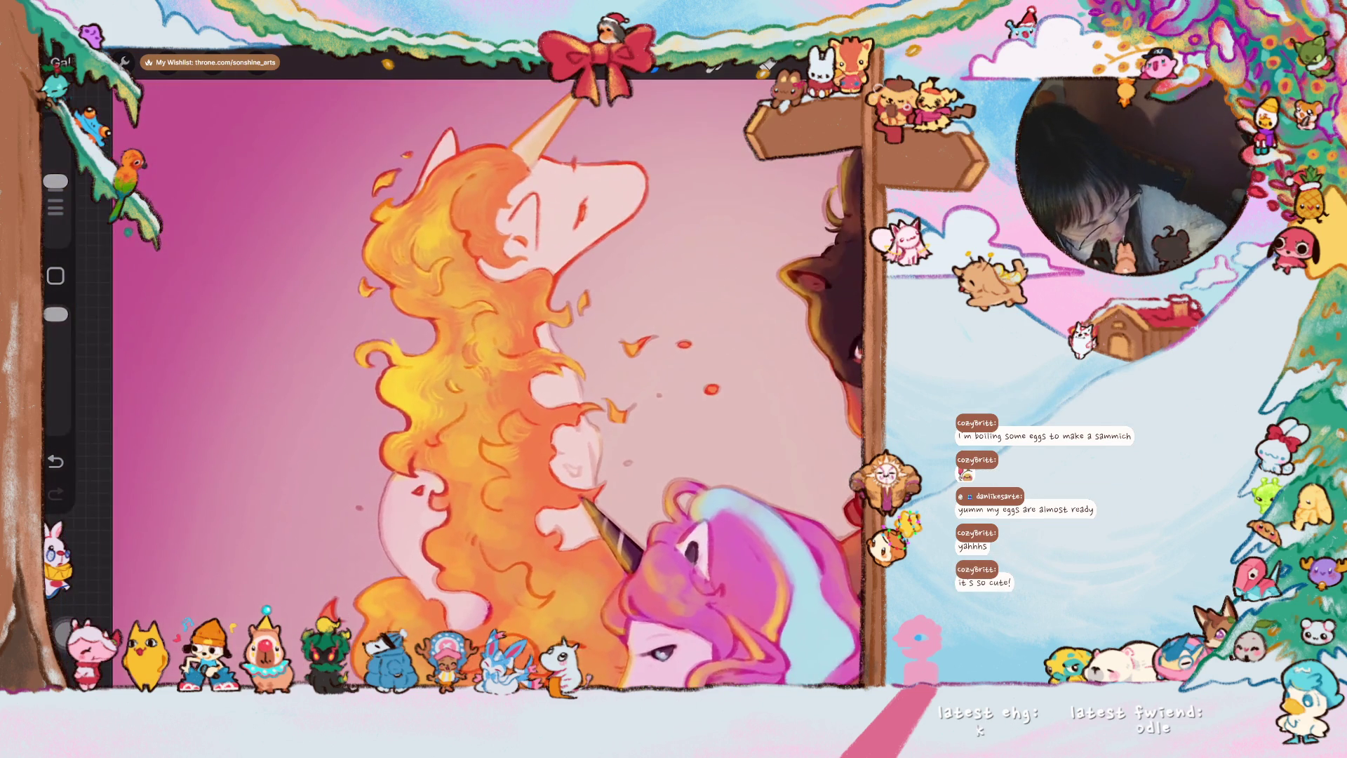
{"action": "scroll", "coordinate": [453, 385], "scroll_direction": "up", "scroll_amount": 3}
{"action": "scroll", "coordinate": [452, 384], "scroll_direction": "up", "scroll_amount": 2}
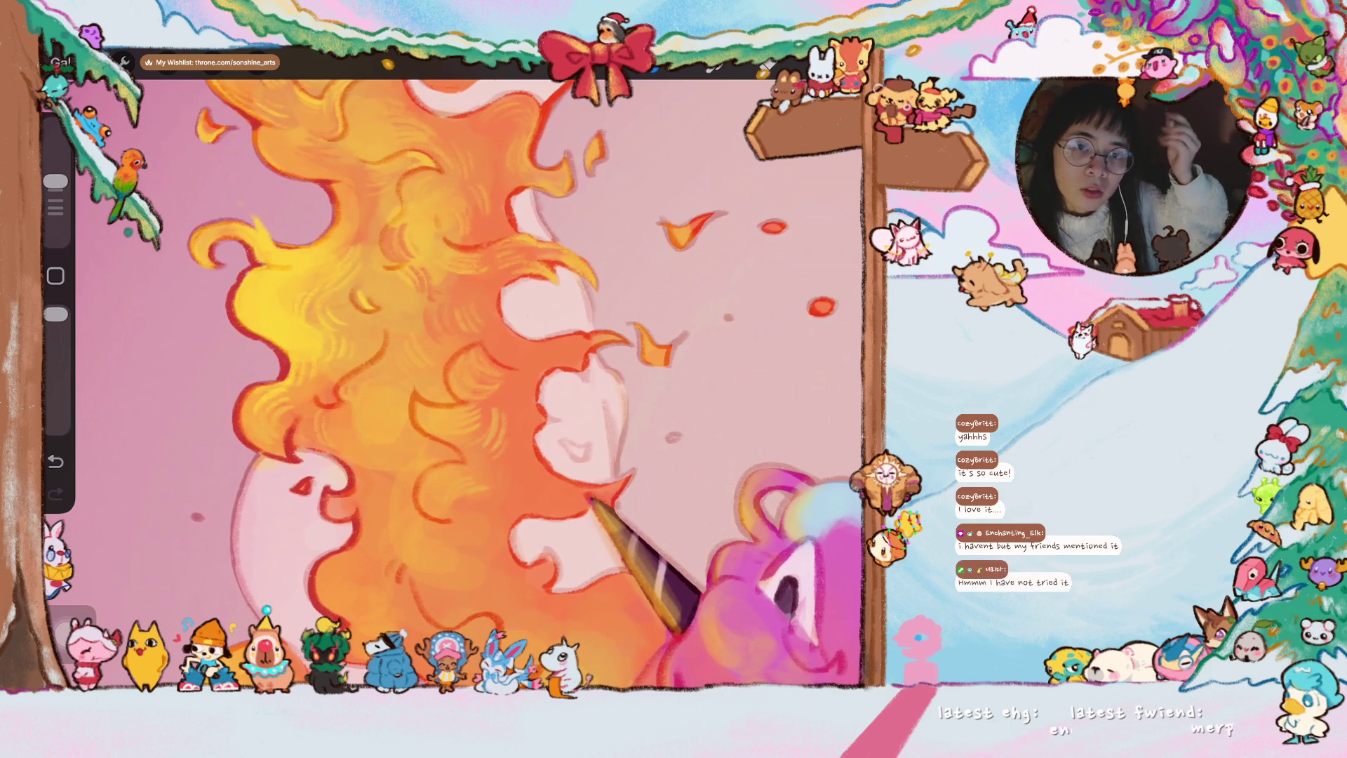
{"action": "scroll", "coordinate": [568, 422], "scroll_direction": "up", "scroll_amount": 3}
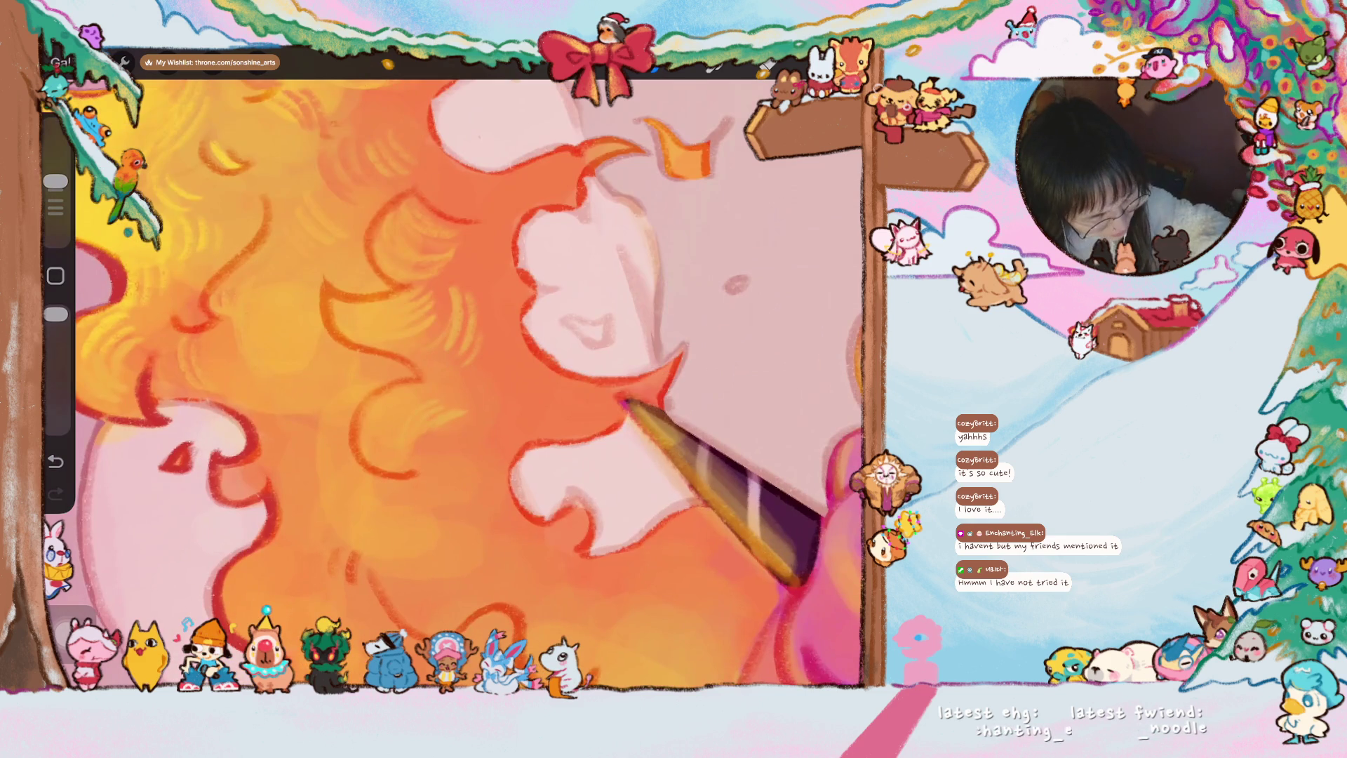
{"action": "key", "text": "ctrl+z"}
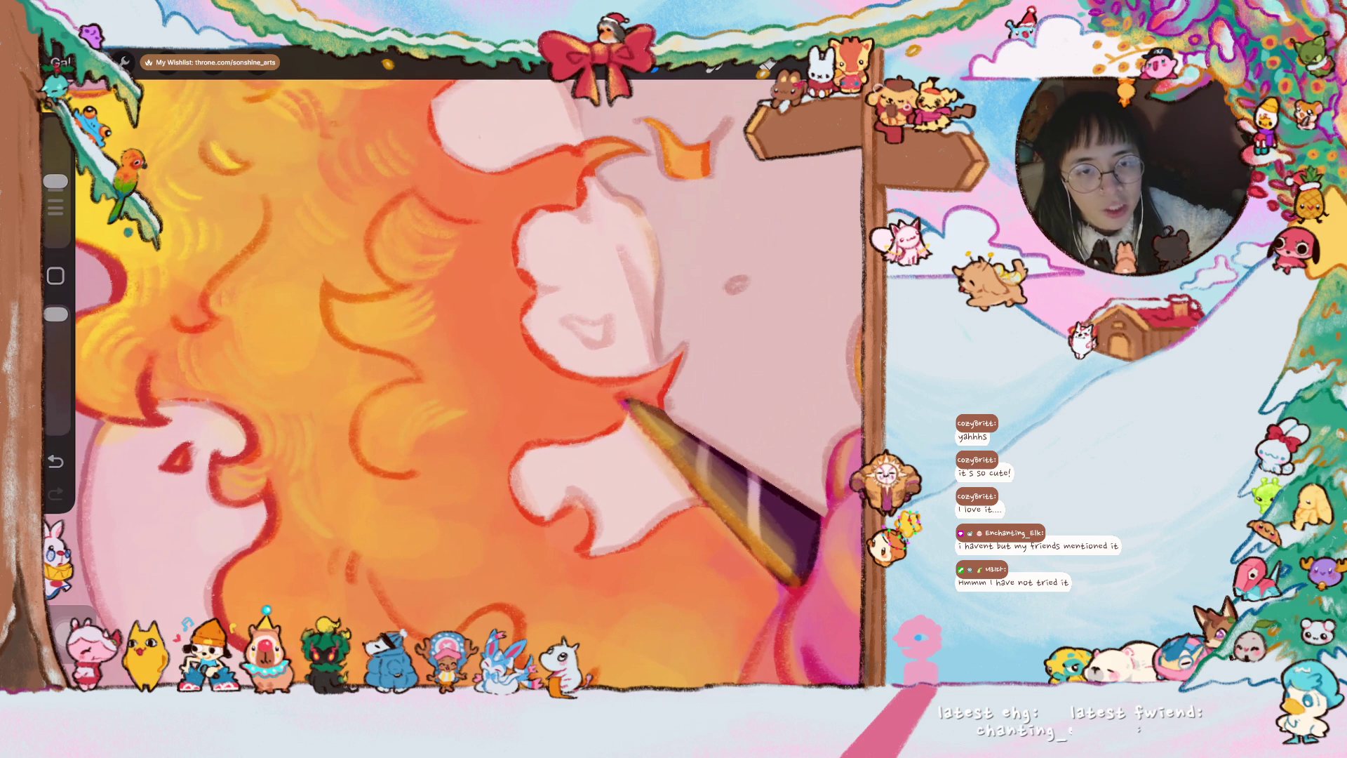
{"action": "scroll", "coordinate": [459, 382], "scroll_direction": "left", "scroll_amount": 3}
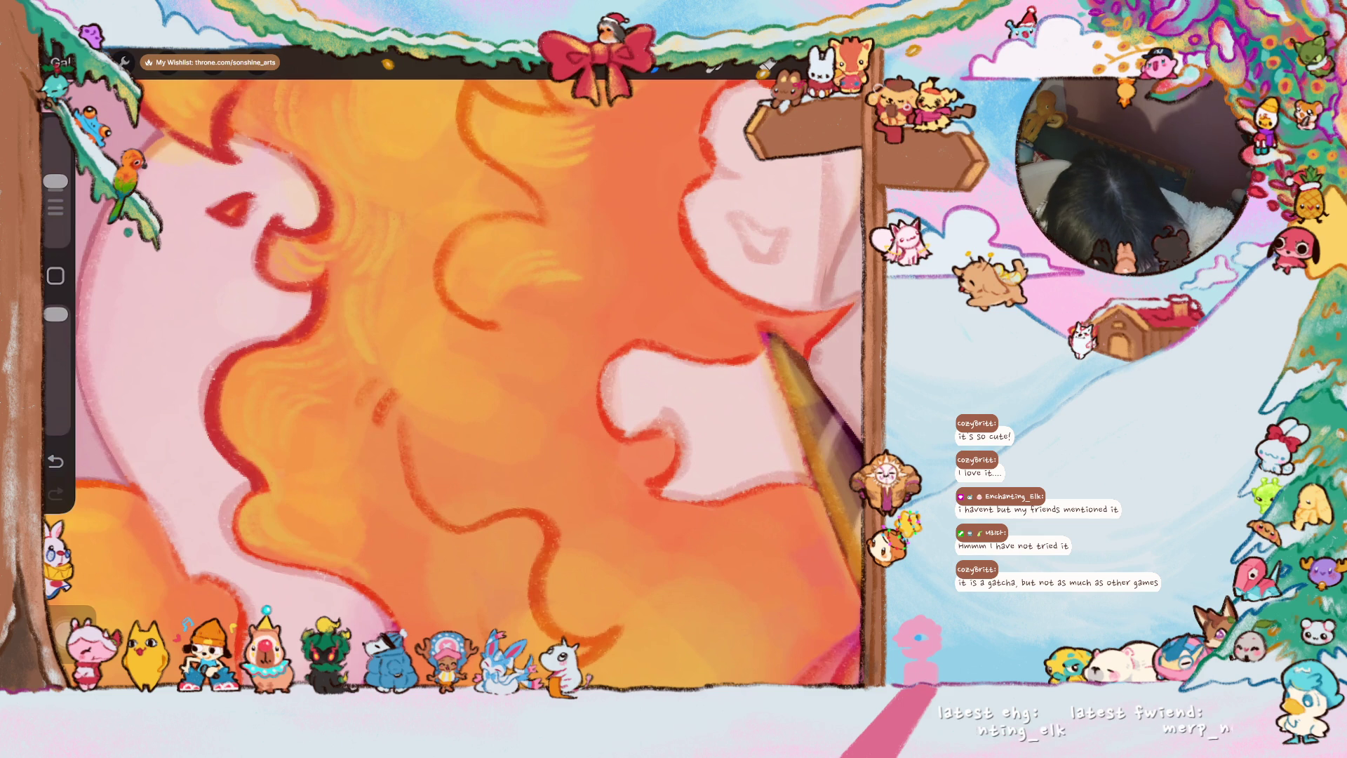
- Reframe toward the face and sample a magenta colour from the artwork
{"action": "left_click_drag", "start_coordinate": [421, 368], "coordinate": [478, 411]}
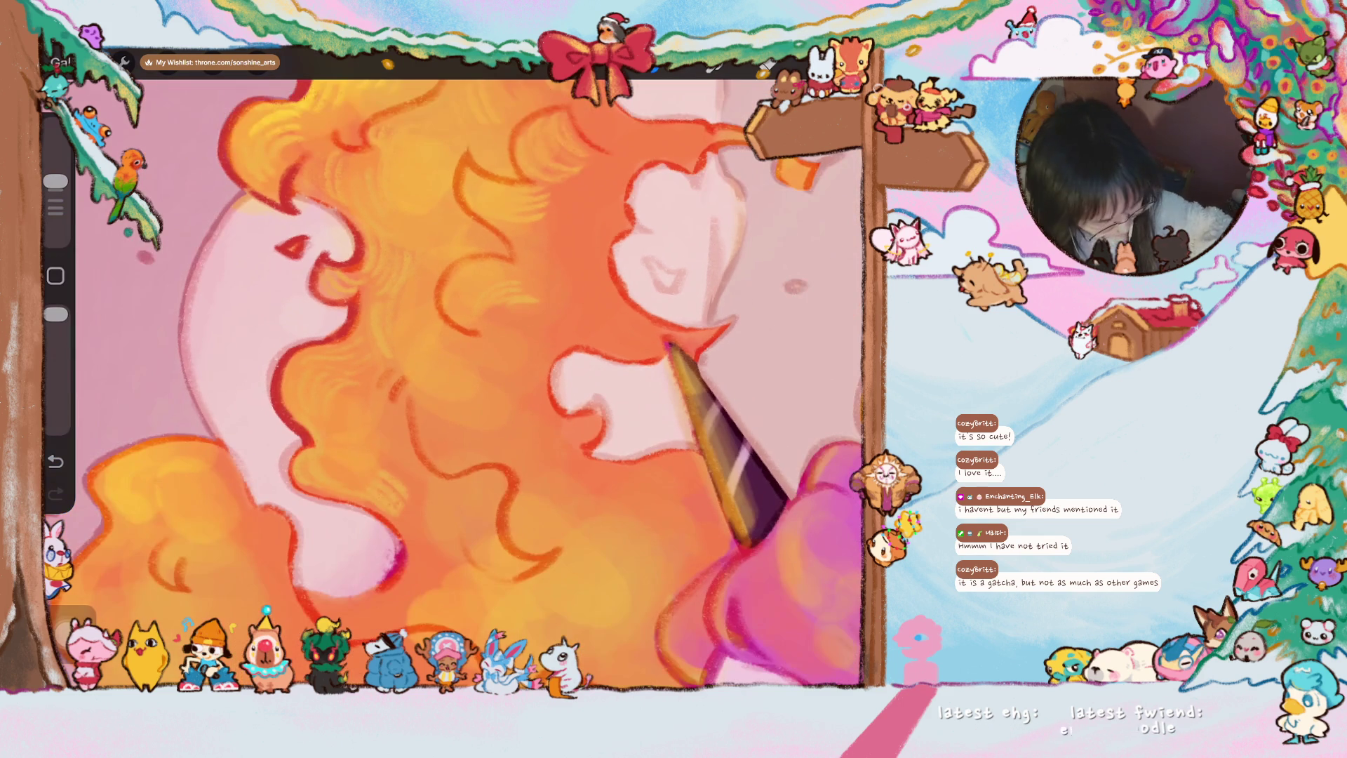
{"action": "left_click_drag", "start_coordinate": [391, 534], "coordinate": [399, 526]}
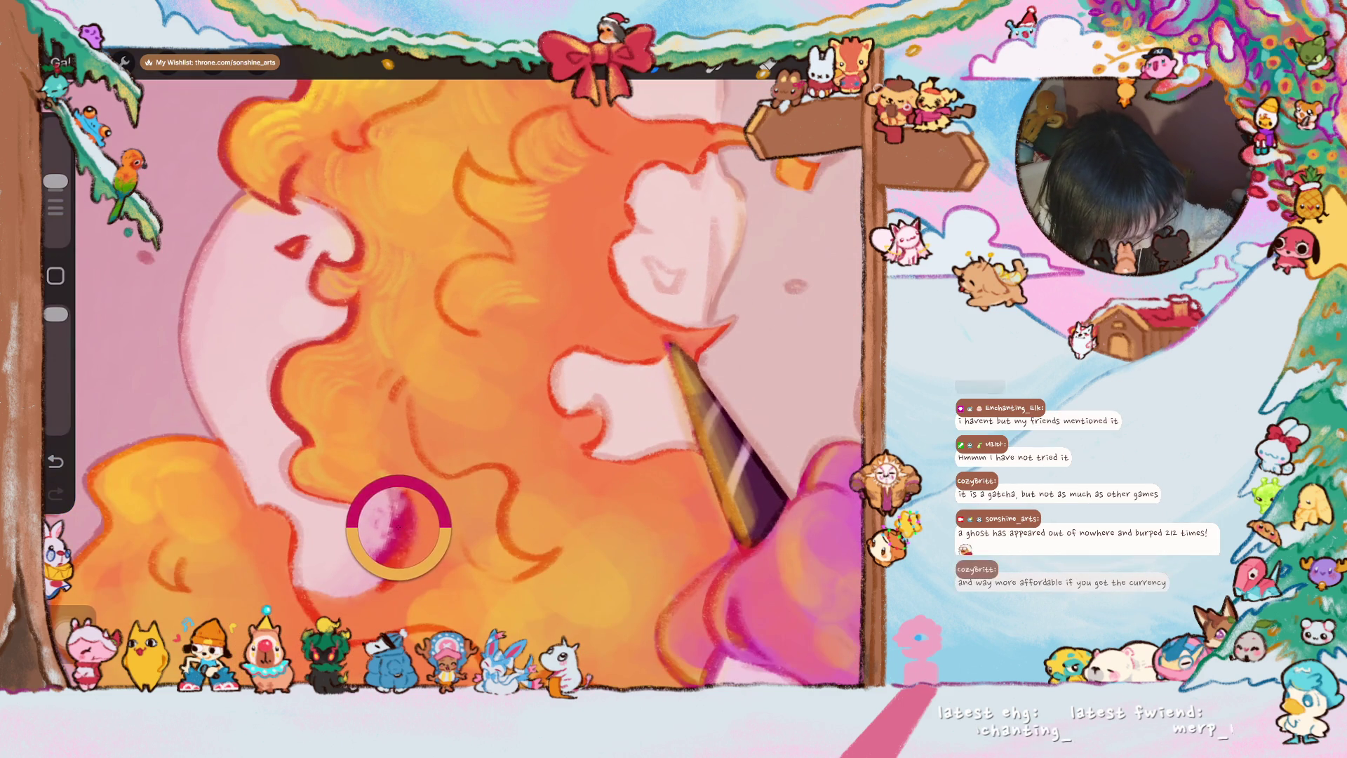
- Choose a lighter shade of the sampled colour in the Colours popover
{"action": "left_click", "coordinate": [842, 64]}
{"action": "left_click_drag", "start_coordinate": [803, 180], "coordinate": [809, 165]}
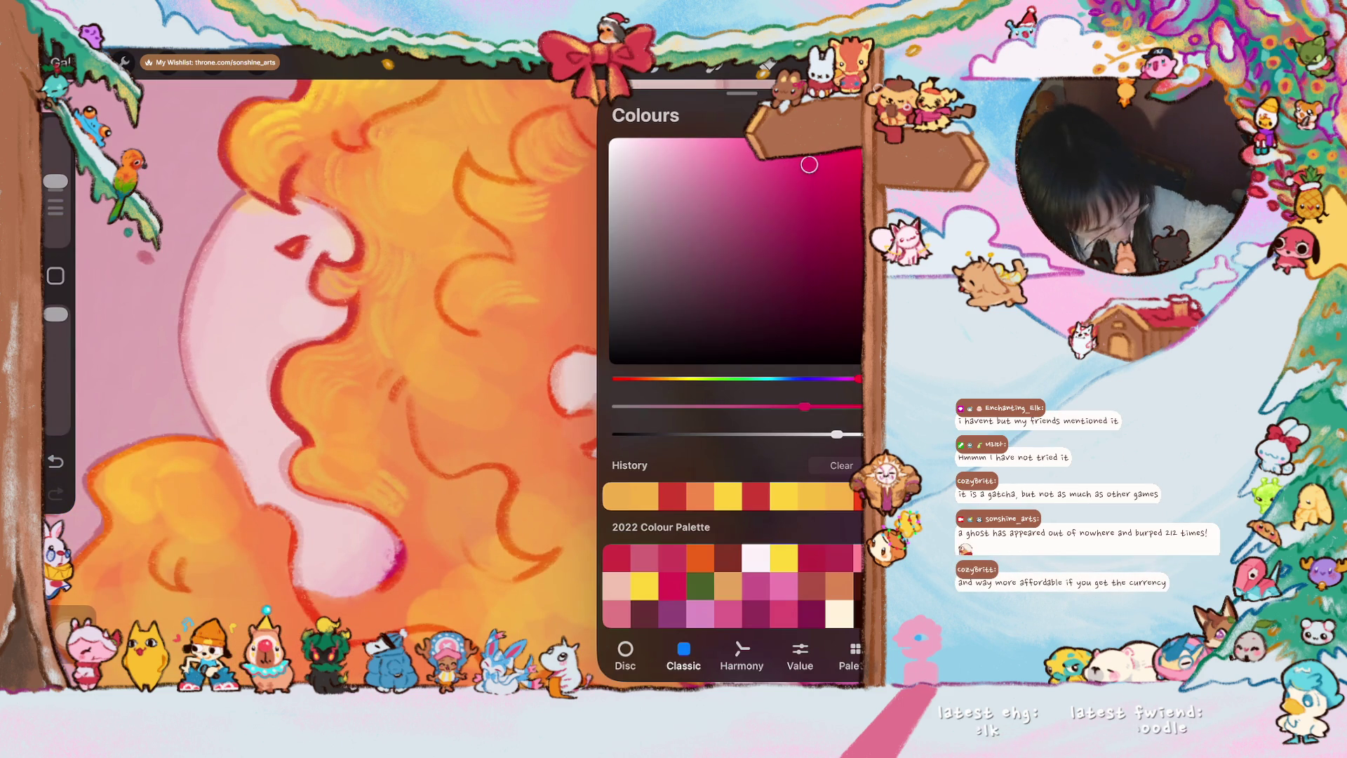
{"action": "left_click", "coordinate": [843, 63]}
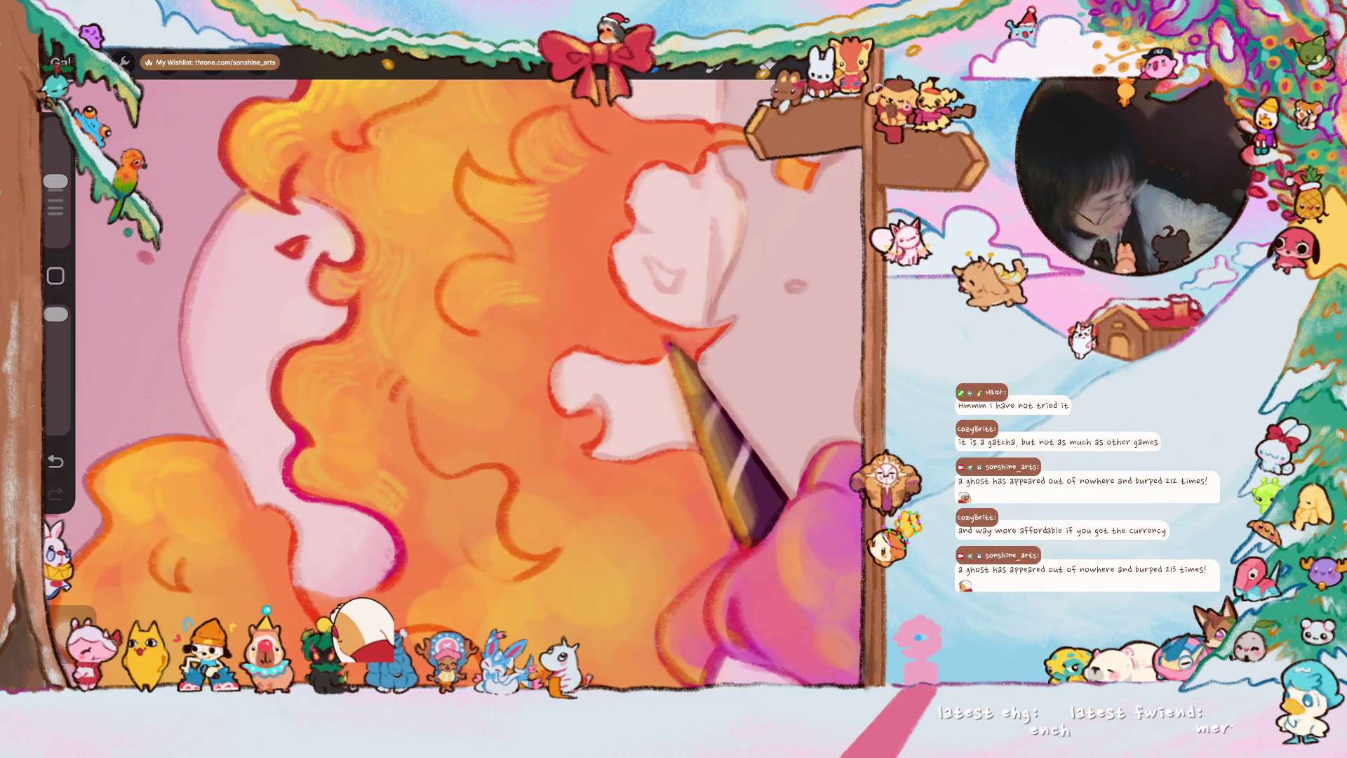
- Brush red and magenta outlines along the pale curls near the muzzle
{"action": "mouse_move", "coordinate": [563, 363]}
{"action": "left_mouse_down"}
{"action": "mouse_move", "coordinate": [551, 405]}
{"action": "mouse_move", "coordinate": [590, 414]}
{"action": "mouse_move", "coordinate": [590, 448]}
{"action": "left_mouse_up"}
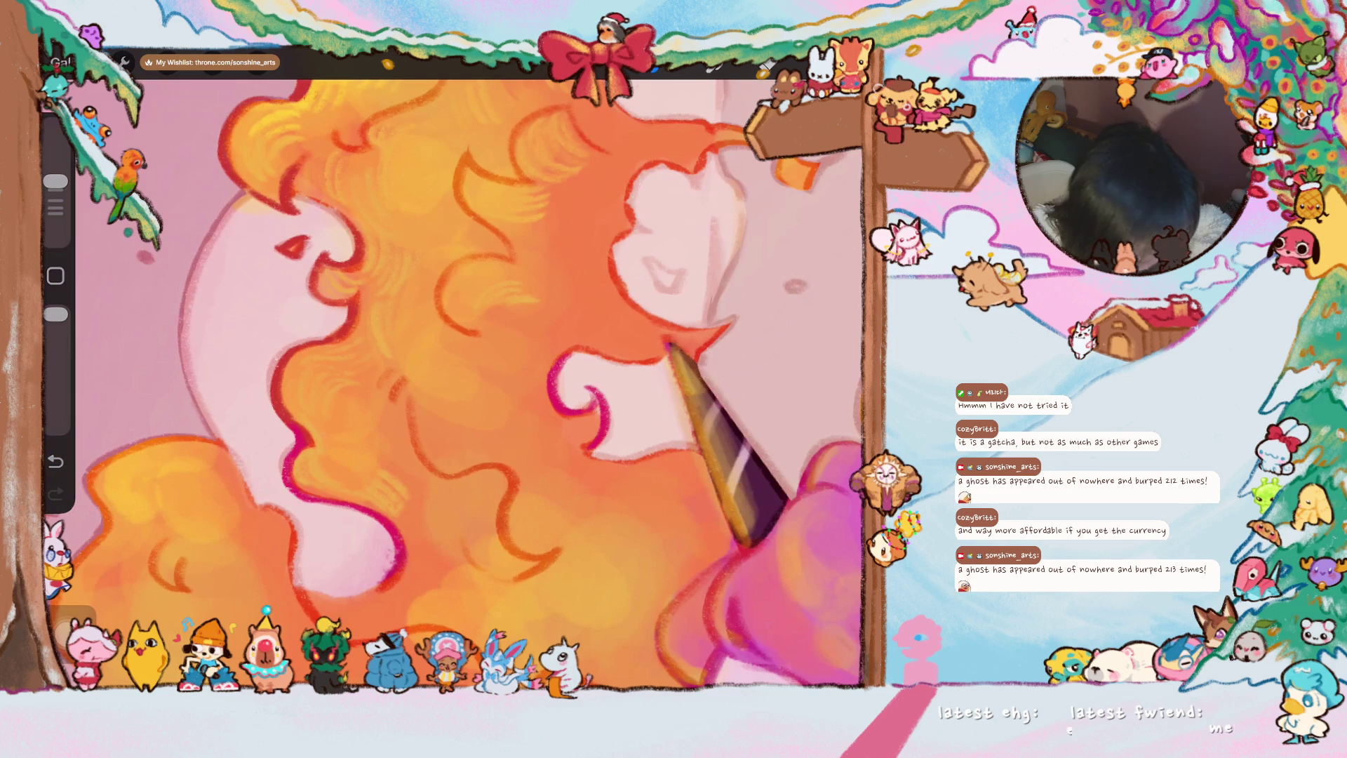
{"action": "scroll", "coordinate": [453, 380], "scroll_direction": "down", "scroll_amount": 5}
{"action": "scroll", "coordinate": [453, 380], "scroll_direction": "down", "scroll_amount": 3}
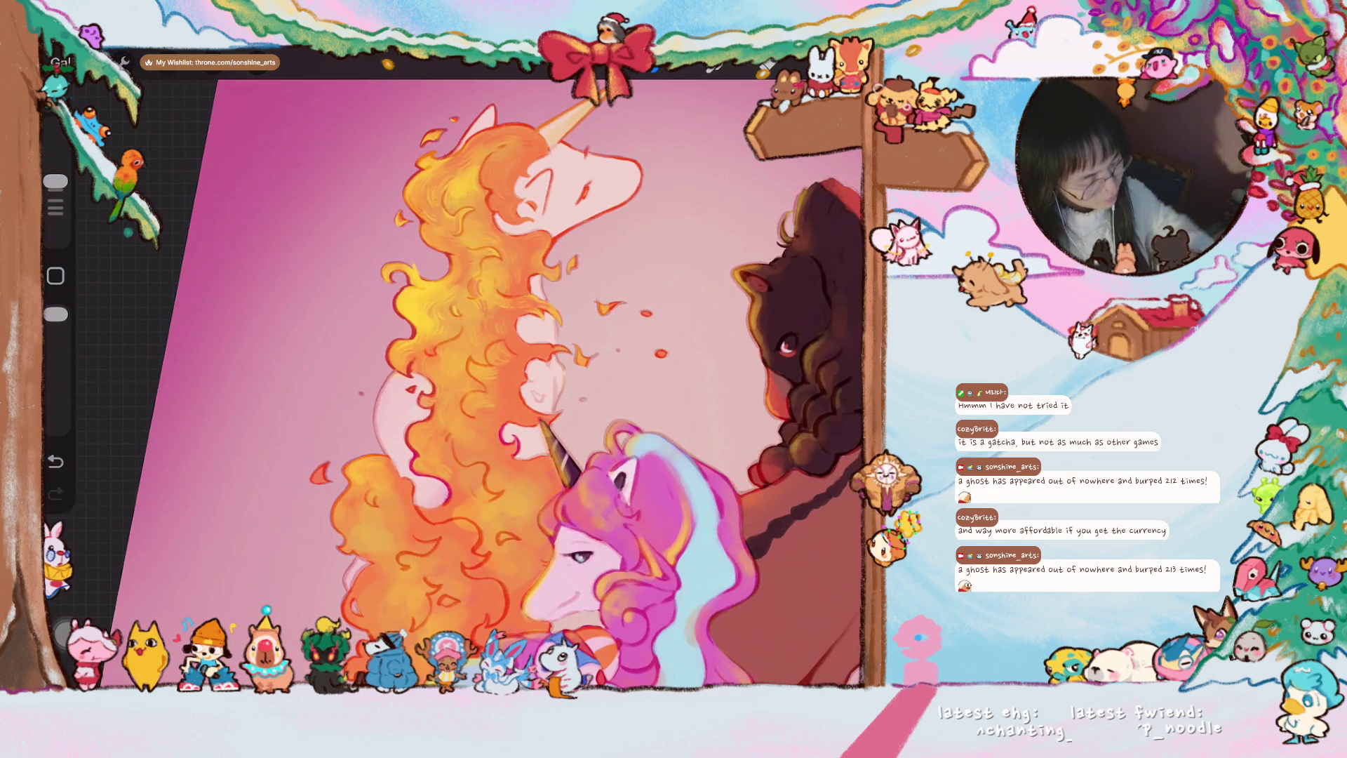
{"action": "scroll", "coordinate": [527, 368], "scroll_direction": "up", "scroll_amount": 3}
{"action": "scroll", "coordinate": [526, 369], "scroll_direction": "up", "scroll_amount": 3}
{"action": "mouse_move", "coordinate": [422, 193]}
{"action": "left_mouse_down"}
{"action": "mouse_move", "coordinate": [403, 230]}
{"action": "mouse_move", "coordinate": [425, 305]}
{"action": "mouse_move", "coordinate": [467, 324]}
{"action": "left_mouse_up"}
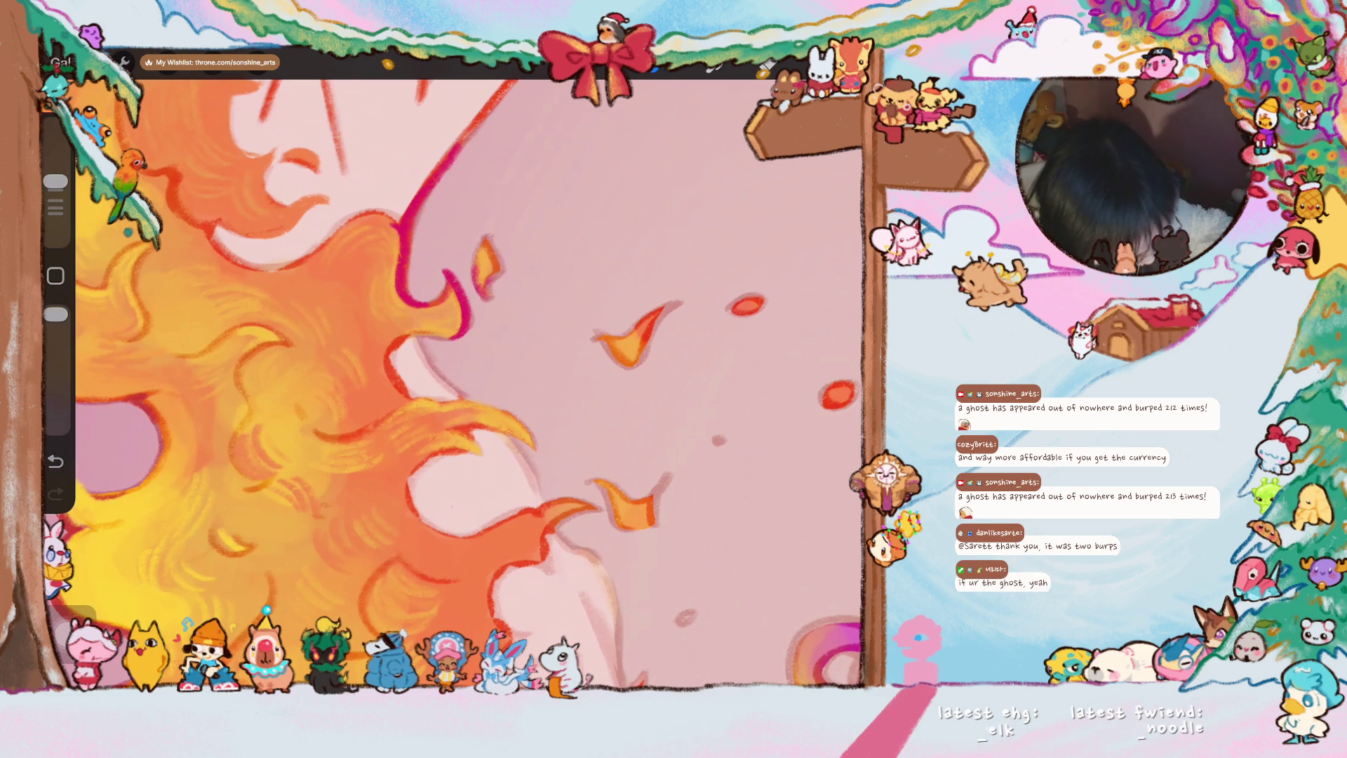
{"action": "mouse_move", "coordinate": [402, 341]}
{"action": "left_mouse_down"}
{"action": "mouse_move", "coordinate": [390, 368]}
{"action": "mouse_move", "coordinate": [417, 398]}
{"action": "left_mouse_up"}
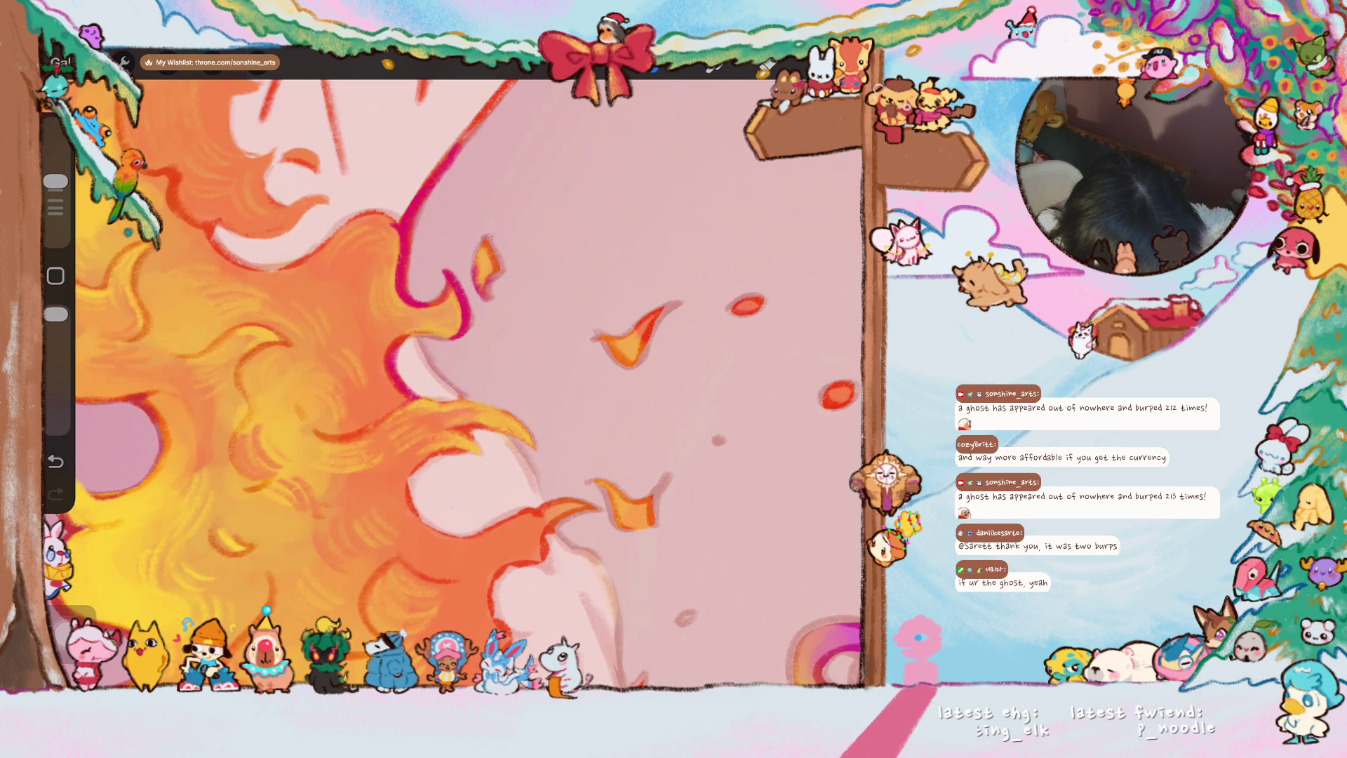
{"action": "scroll", "coordinate": [464, 379], "scroll_direction": "down", "scroll_amount": 3}
{"action": "scroll", "coordinate": [569, 317], "scroll_direction": "up", "scroll_amount": 3}
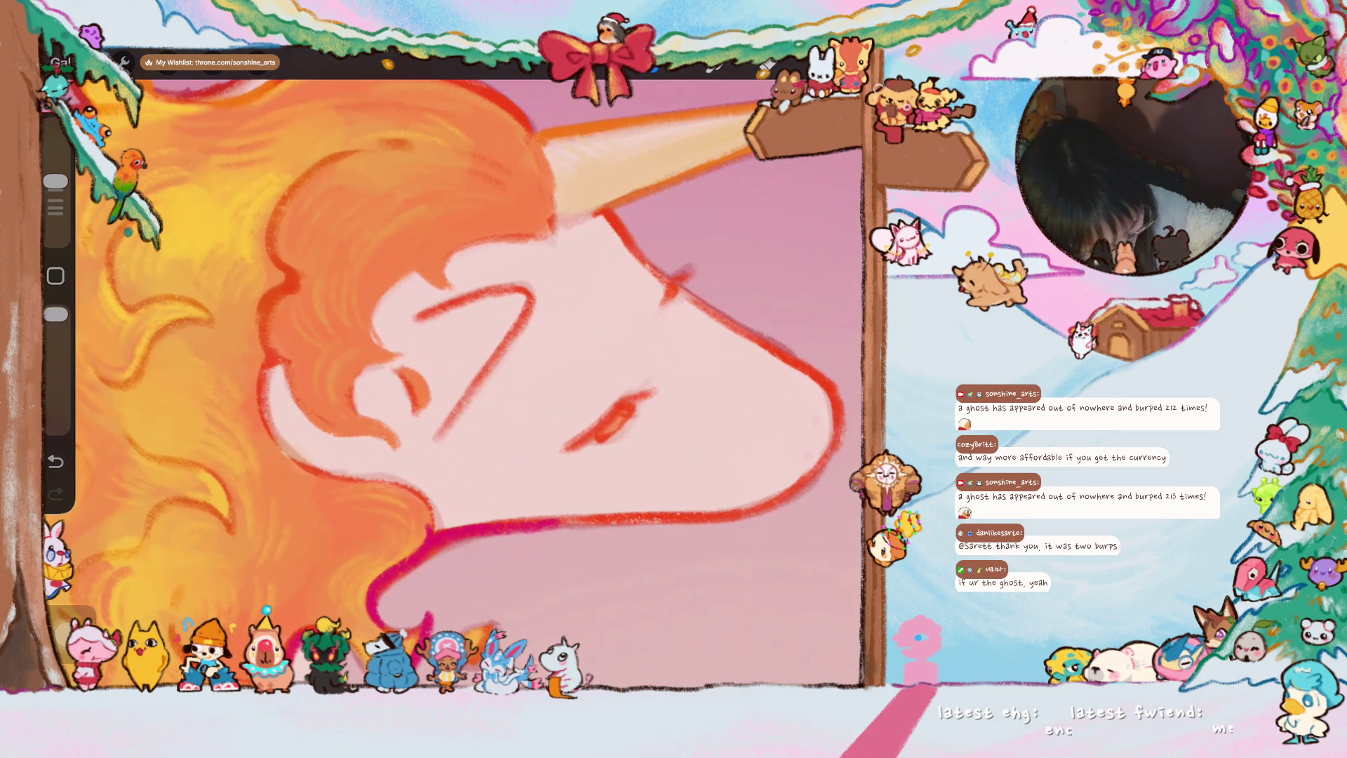
{"action": "scroll", "coordinate": [453, 390], "scroll_direction": "up", "scroll_amount": 2}
{"action": "scroll", "coordinate": [454, 637], "scroll_direction": "down", "scroll_amount": 1}
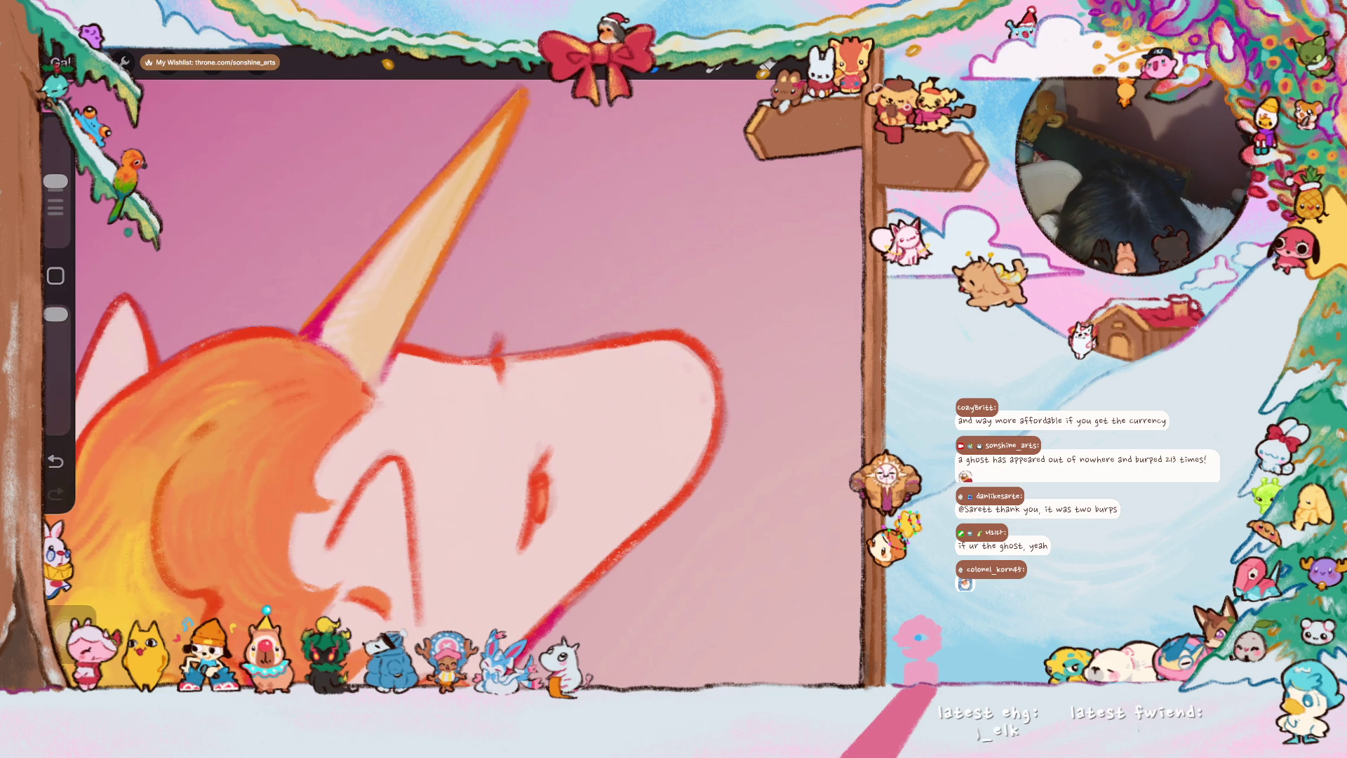
- Darken the outline at the horn base and add a darker red stroke over the eye
{"action": "left_click_drag", "start_coordinate": [494, 344], "coordinate": [499, 375]}
{"action": "left_click_drag", "start_coordinate": [536, 479], "coordinate": [525, 532]}
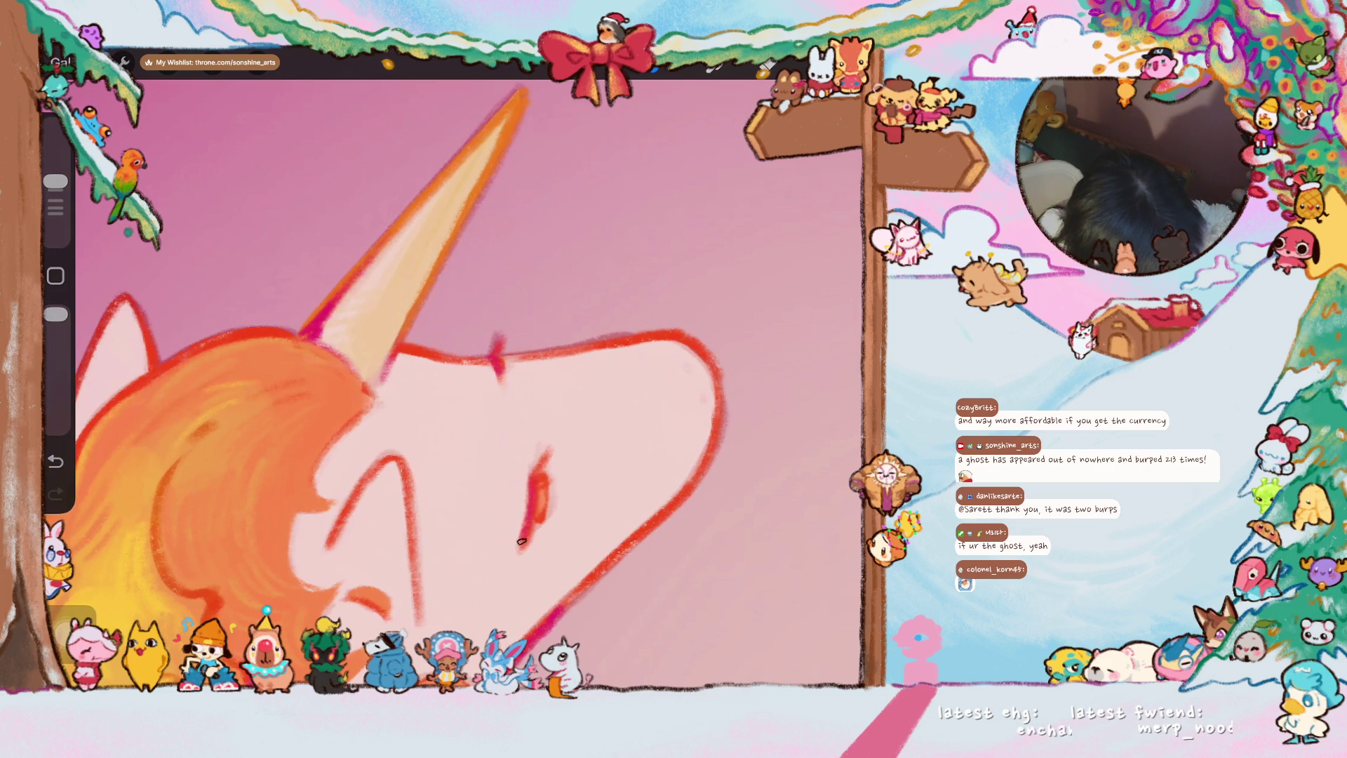
{"action": "scroll", "coordinate": [453, 369], "scroll_direction": "down", "scroll_amount": 5}
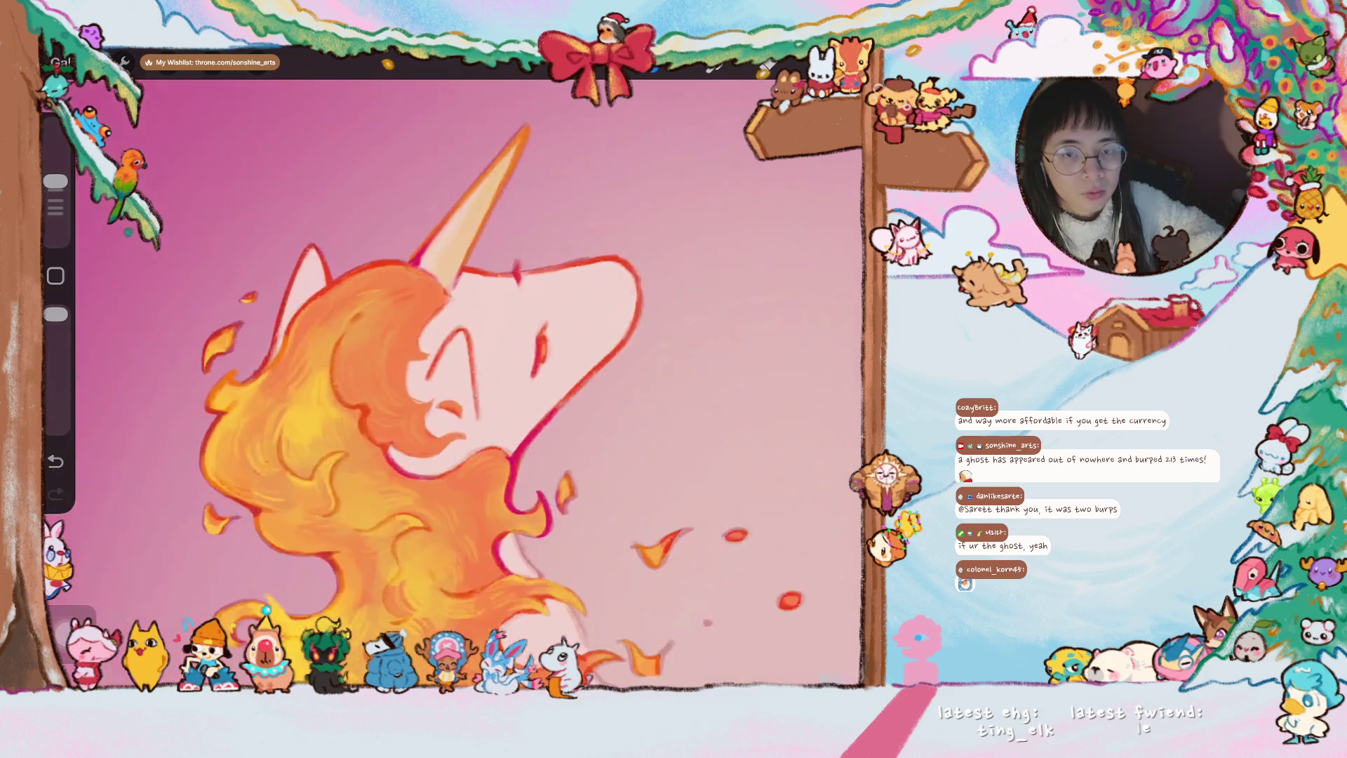
{"action": "scroll", "coordinate": [463, 369], "scroll_direction": "up", "scroll_amount": 3}
{"action": "scroll", "coordinate": [463, 368], "scroll_direction": "up", "scroll_amount": 3}
{"action": "scroll", "coordinate": [463, 368], "scroll_direction": "up", "scroll_amount": 2}
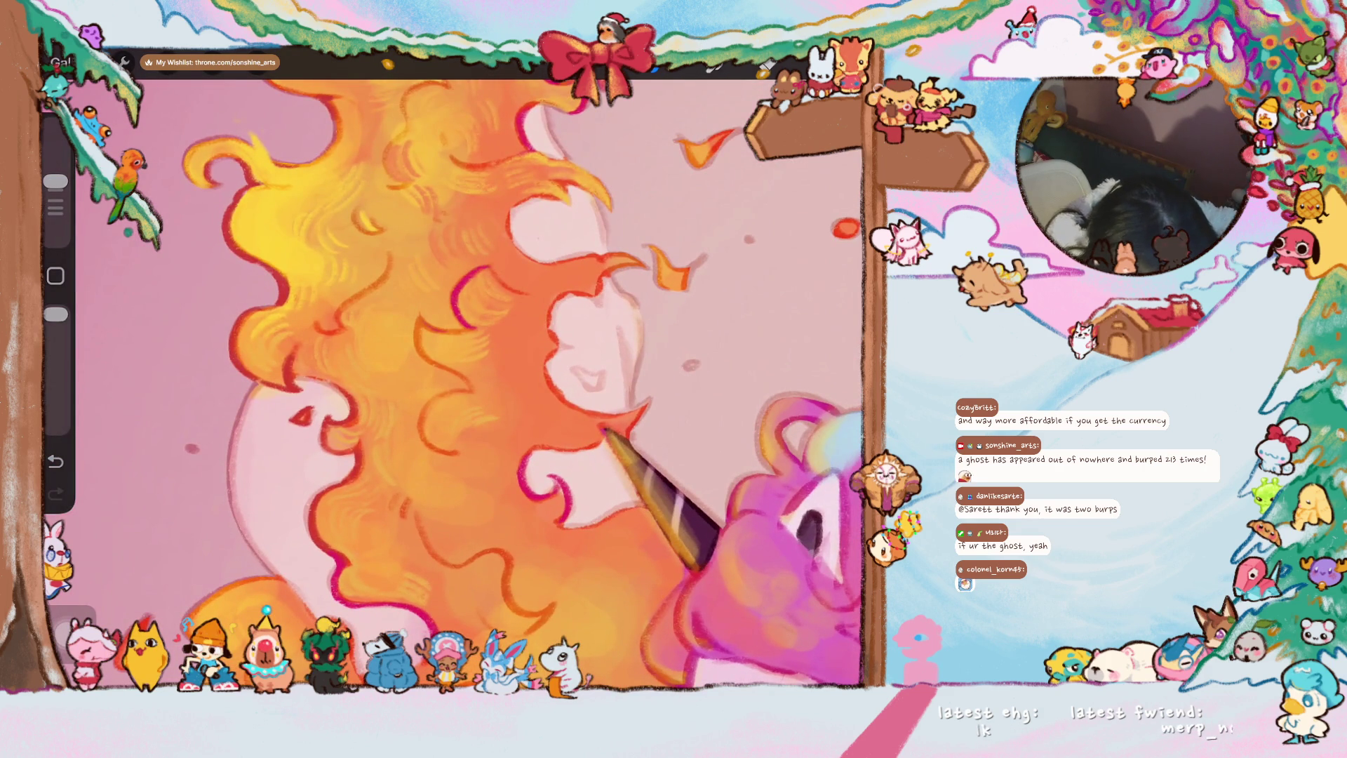
- Undo the last stroke and repaint a small darker mark on the curl
{"action": "key", "text": "ctrl+z"}
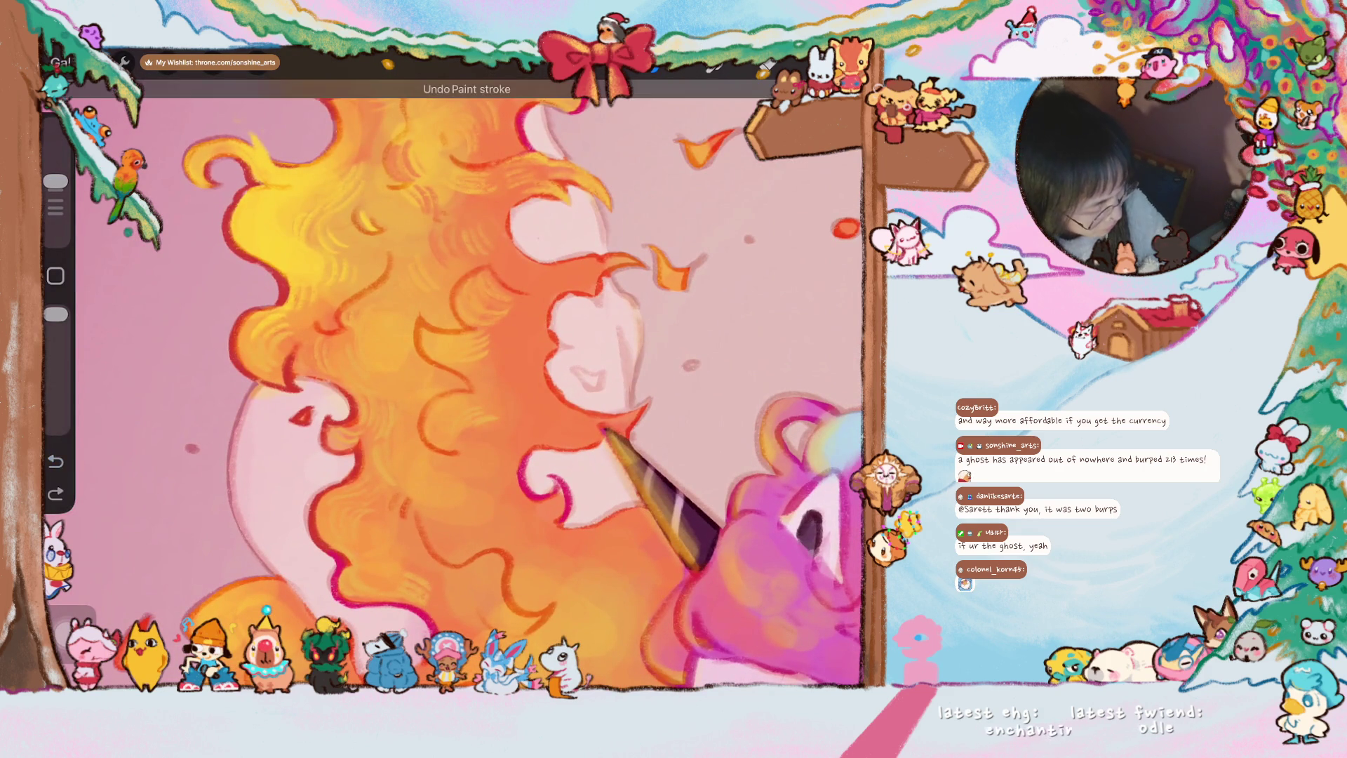
{"action": "left_click_drag", "start_coordinate": [455, 270], "coordinate": [483, 289]}
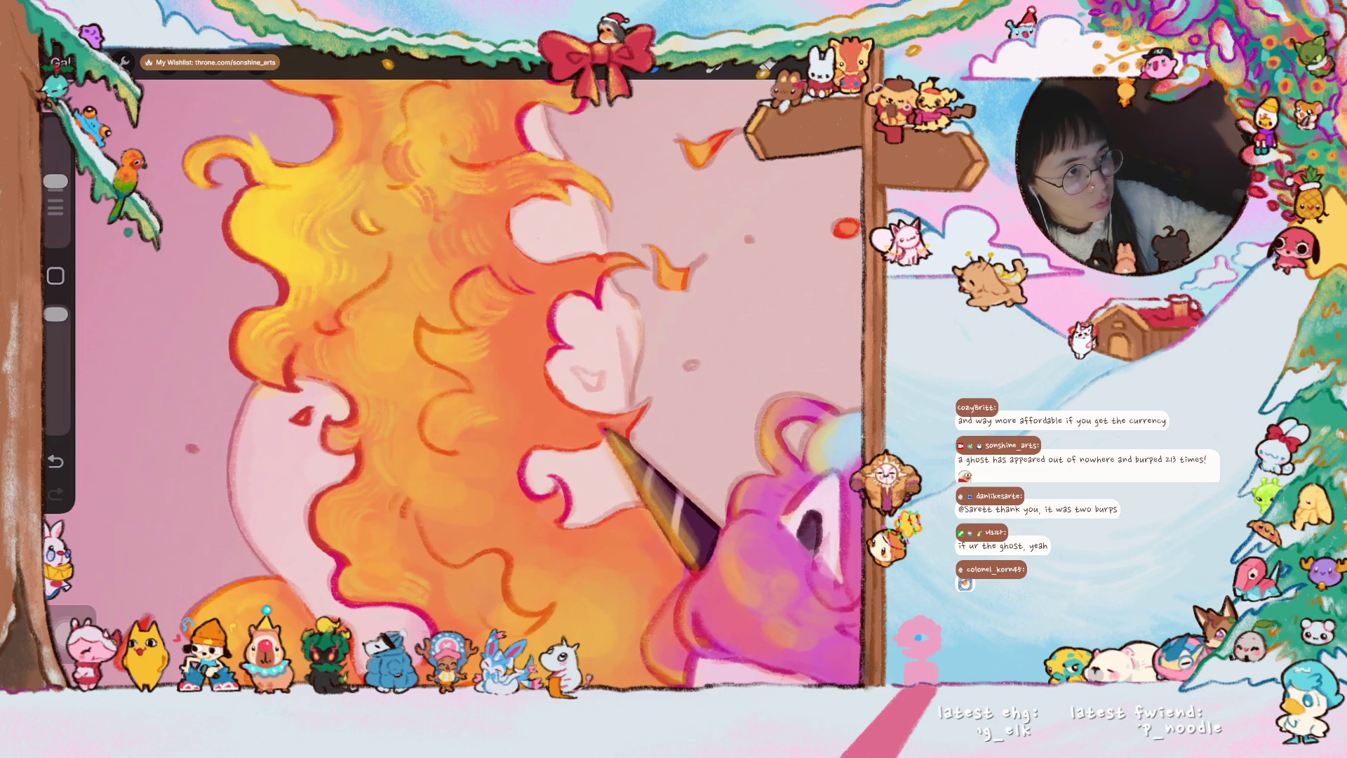
{"action": "scroll", "coordinate": [379, 148], "scroll_direction": "up", "scroll_amount": 3}
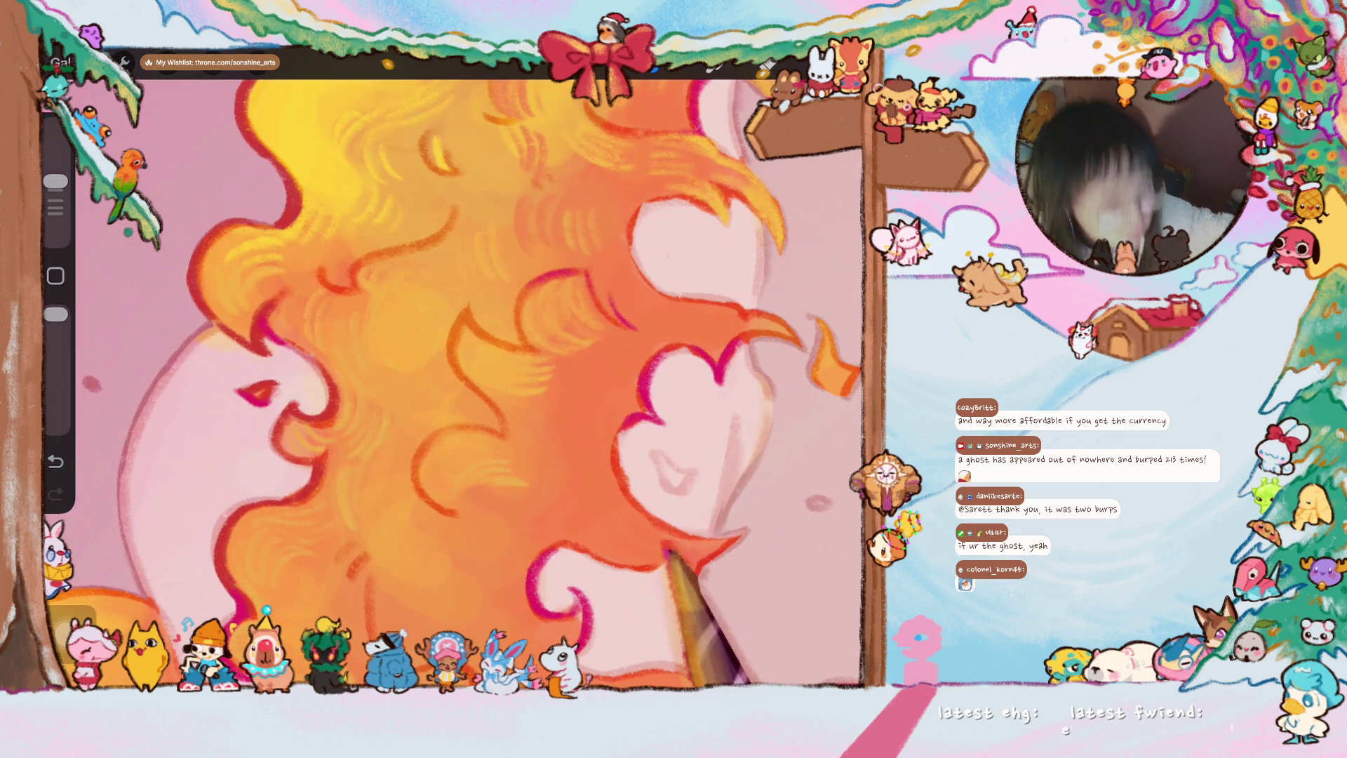
{"action": "scroll", "coordinate": [453, 379], "scroll_direction": "down", "scroll_amount": 2}
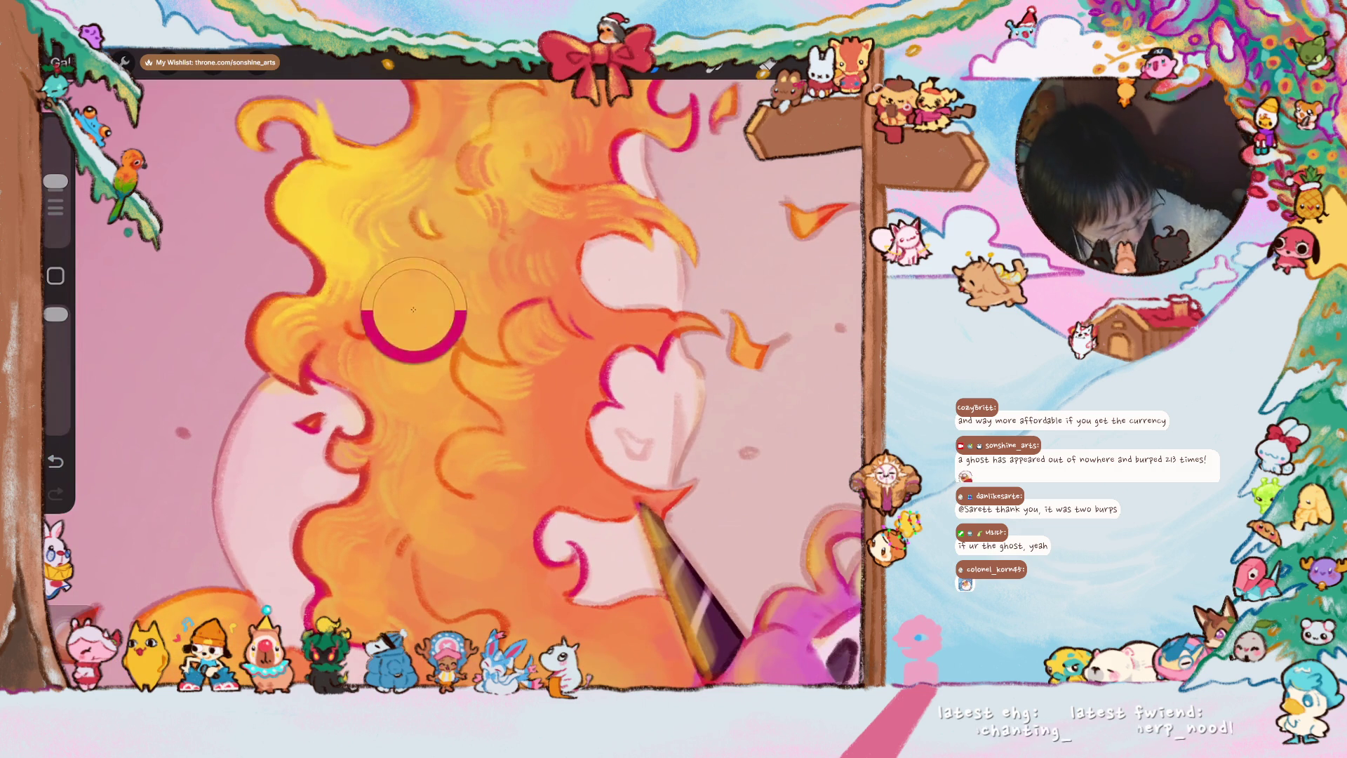
{"action": "scroll", "coordinate": [452, 378], "scroll_direction": "up", "scroll_amount": 2}
{"action": "scroll", "coordinate": [453, 379], "scroll_direction": "up", "scroll_amount": 1}
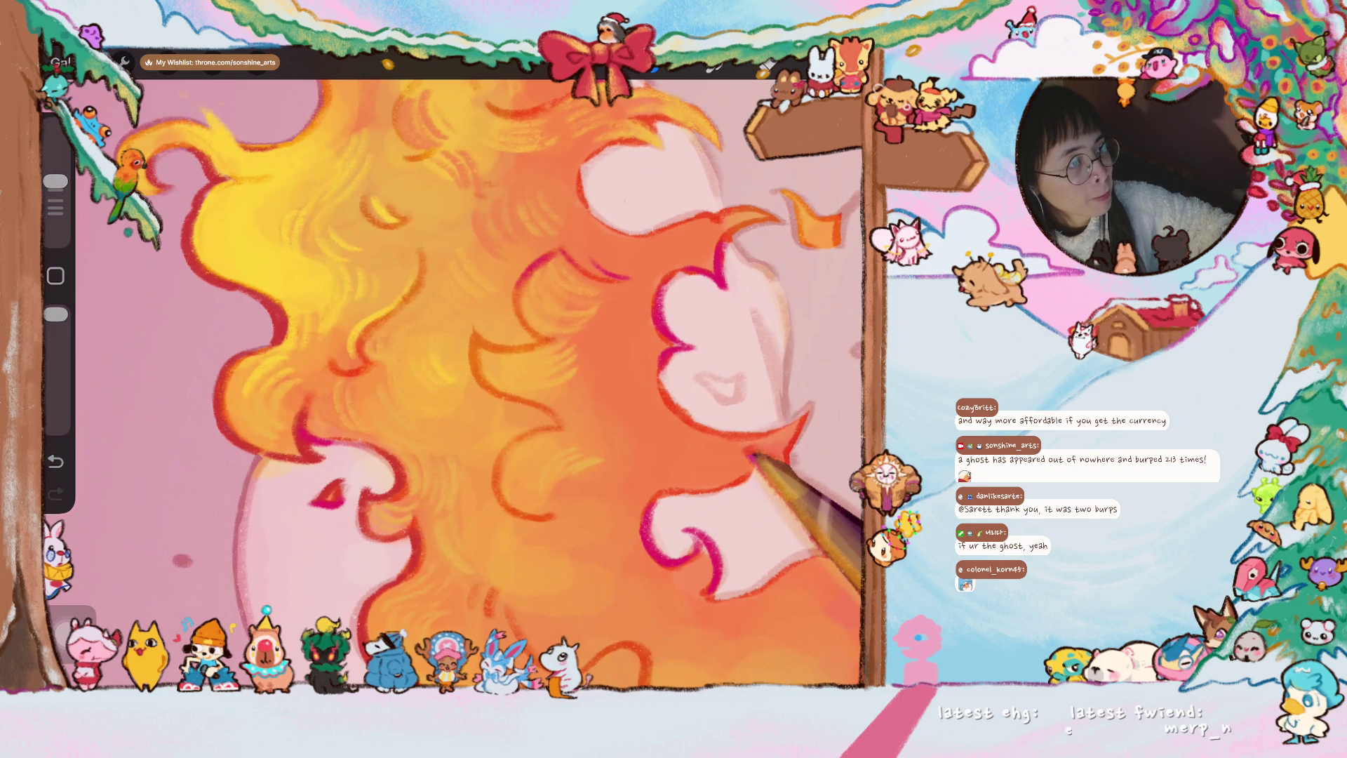
- Rotate and zoom the canvas down onto the hair curls
{"action": "left_click_drag", "start_coordinate": [589, 379], "coordinate": [506, 316]}
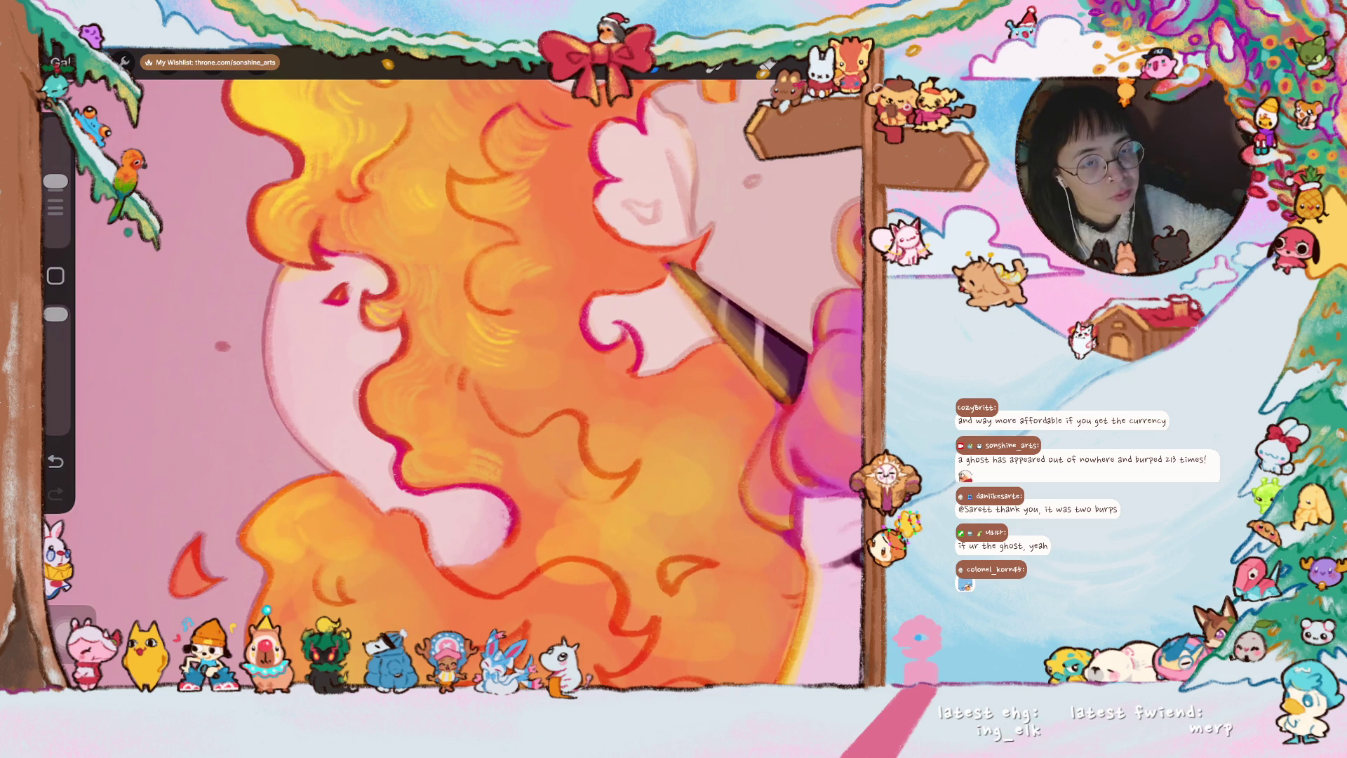
{"action": "mouse_move", "coordinate": [473, 379]}
{"action": "left_mouse_down"}
{"action": "mouse_move", "coordinate": [443, 348]}
{"action": "mouse_move", "coordinate": [422, 357]}
{"action": "left_mouse_up"}
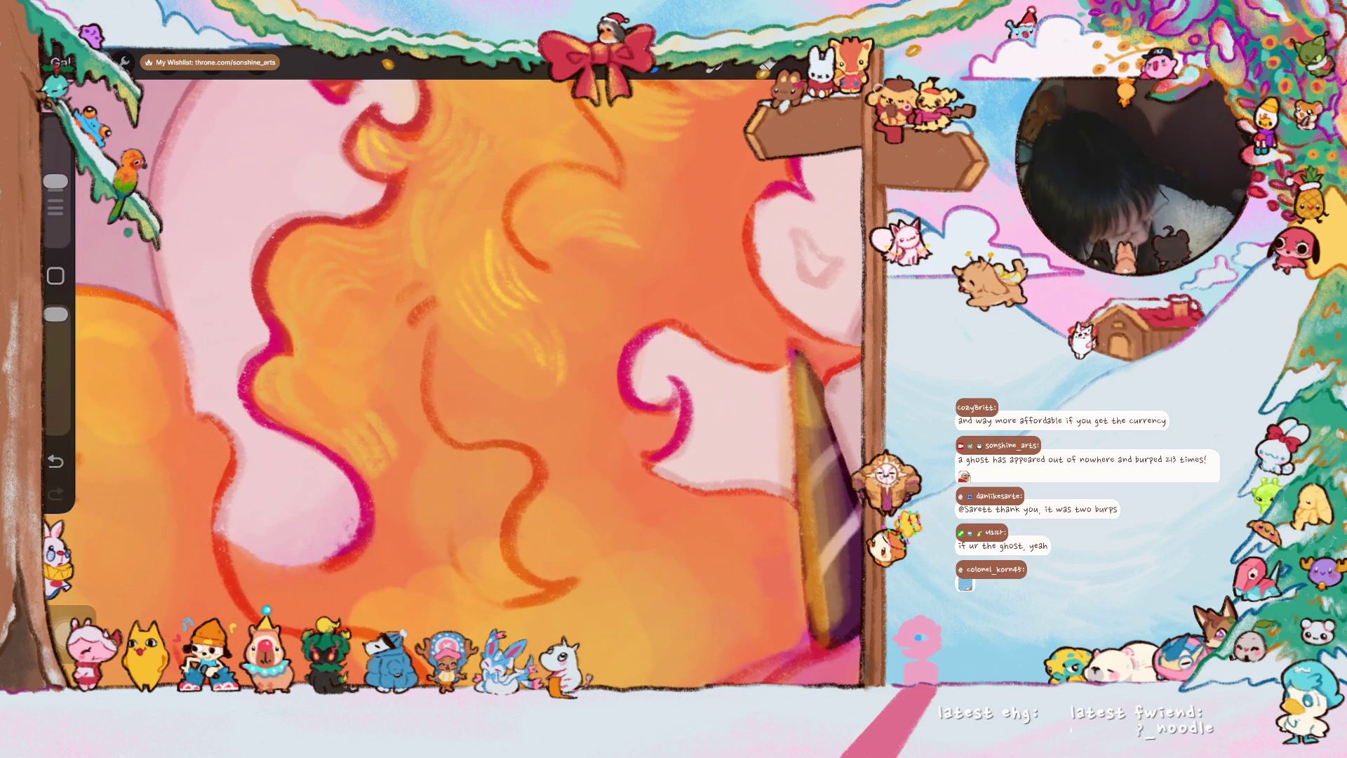
{"action": "left_click_drag", "start_coordinate": [600, 380], "coordinate": [605, 473]}
{"action": "left_click_drag", "start_coordinate": [595, 311], "coordinate": [608, 504]}
- Paint bright yellow highlights along the red curl line and several small mane curls
{"action": "left_click_drag", "start_coordinate": [608, 421], "coordinate": [608, 429]}
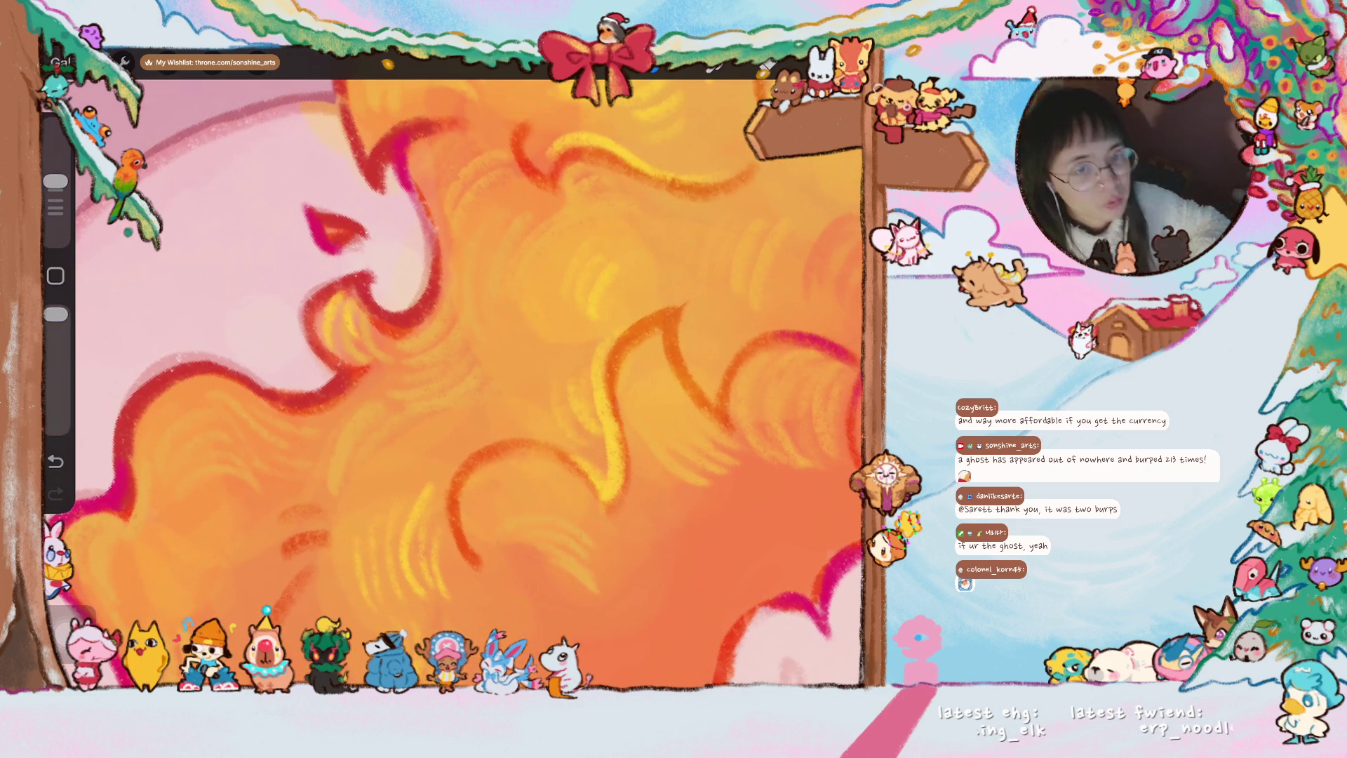
{"action": "scroll", "coordinate": [452, 379], "scroll_direction": "down", "scroll_amount": 3}
{"action": "scroll", "coordinate": [453, 384], "scroll_direction": "down", "scroll_amount": 2}
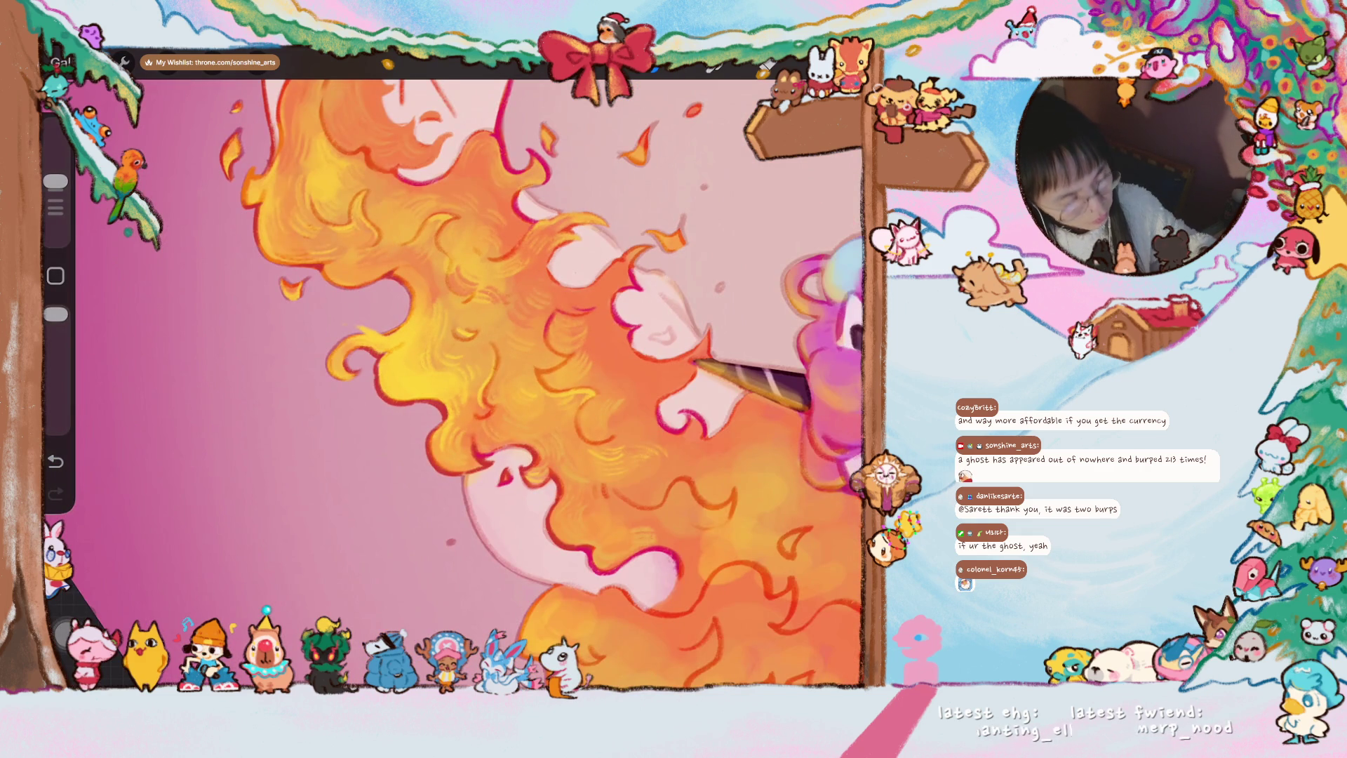
{"action": "scroll", "coordinate": [453, 384], "scroll_direction": "up", "scroll_amount": 2}
{"action": "scroll", "coordinate": [454, 384], "scroll_direction": "up", "scroll_amount": 2}
{"action": "scroll", "coordinate": [454, 383], "scroll_direction": "up", "scroll_amount": 3}
{"action": "scroll", "coordinate": [454, 383], "scroll_direction": "up", "scroll_amount": 2}
{"action": "scroll", "coordinate": [454, 383], "scroll_direction": "up", "scroll_amount": 2}
{"action": "mouse_move", "coordinate": [369, 321]}
{"action": "left_mouse_down"}
{"action": "mouse_move", "coordinate": [400, 417]}
{"action": "mouse_move", "coordinate": [483, 487]}
{"action": "mouse_move", "coordinate": [427, 556]}
{"action": "mouse_move", "coordinate": [434, 632]}
{"action": "left_mouse_up"}
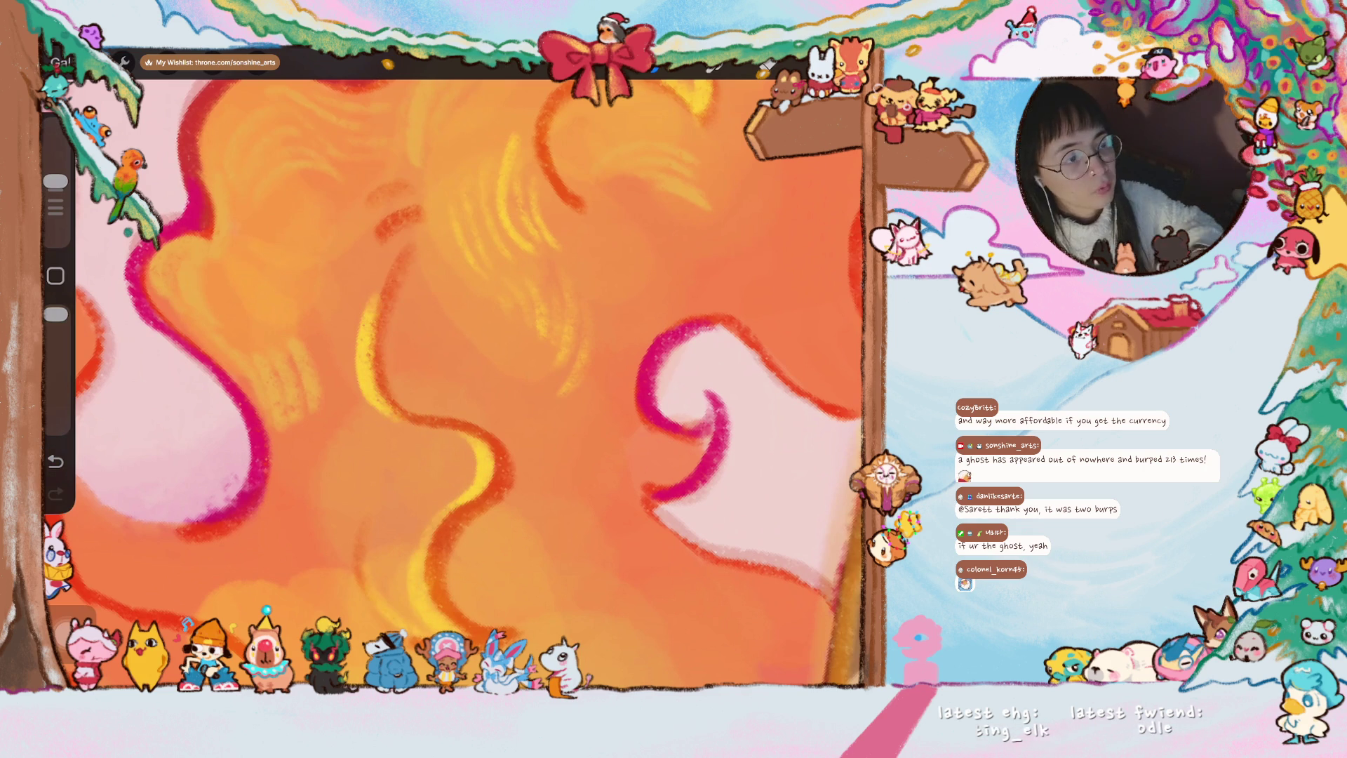
{"action": "scroll", "coordinate": [453, 383], "scroll_direction": "down", "scroll_amount": 3}
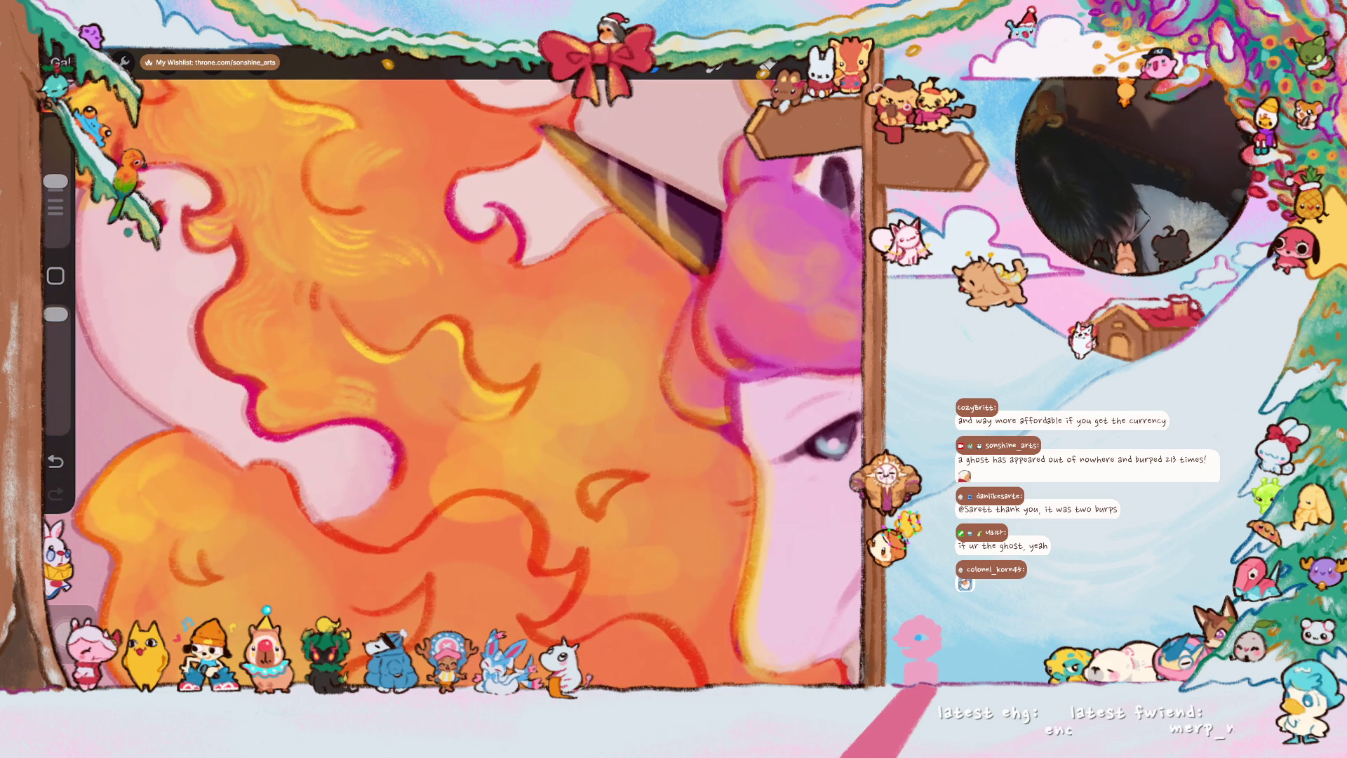
{"action": "left_click_drag", "start_coordinate": [592, 492], "coordinate": [619, 480]}
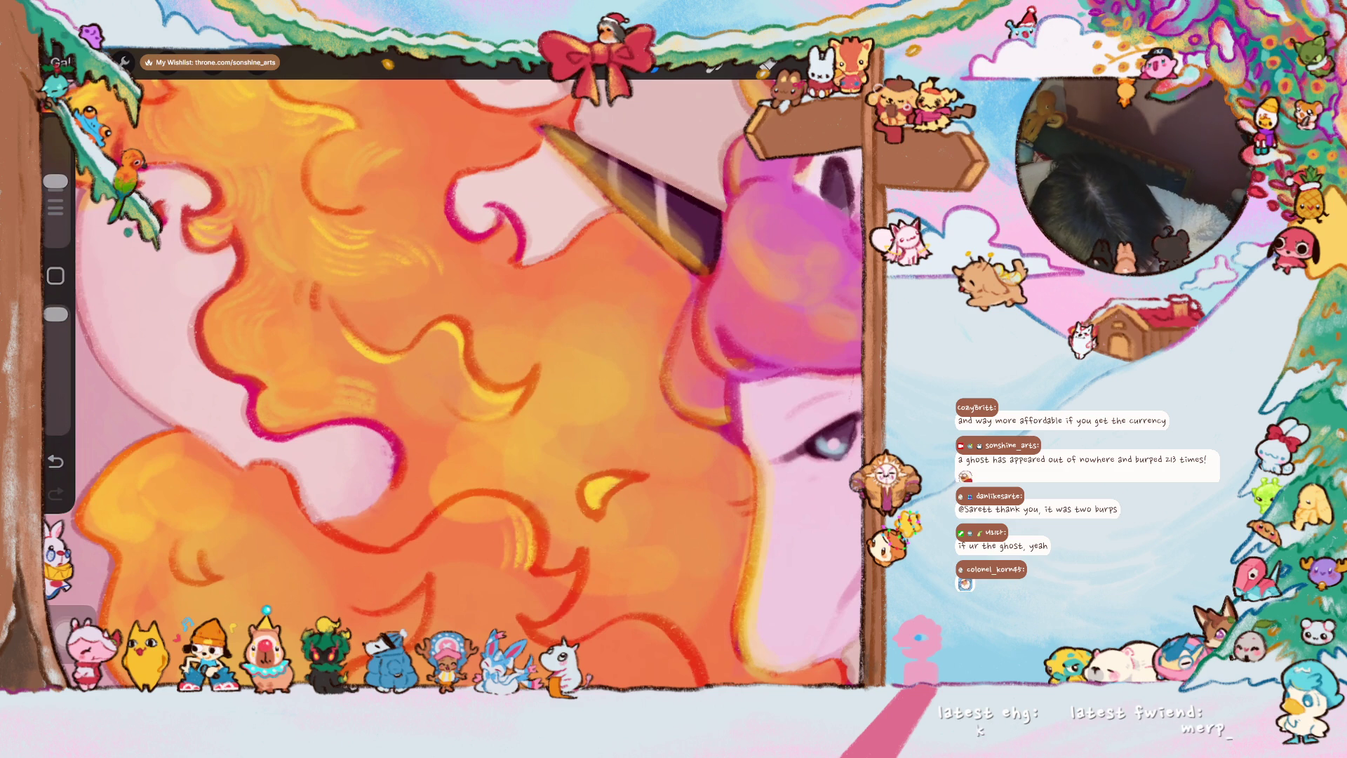
{"action": "left_click_drag", "start_coordinate": [577, 568], "coordinate": [564, 600]}
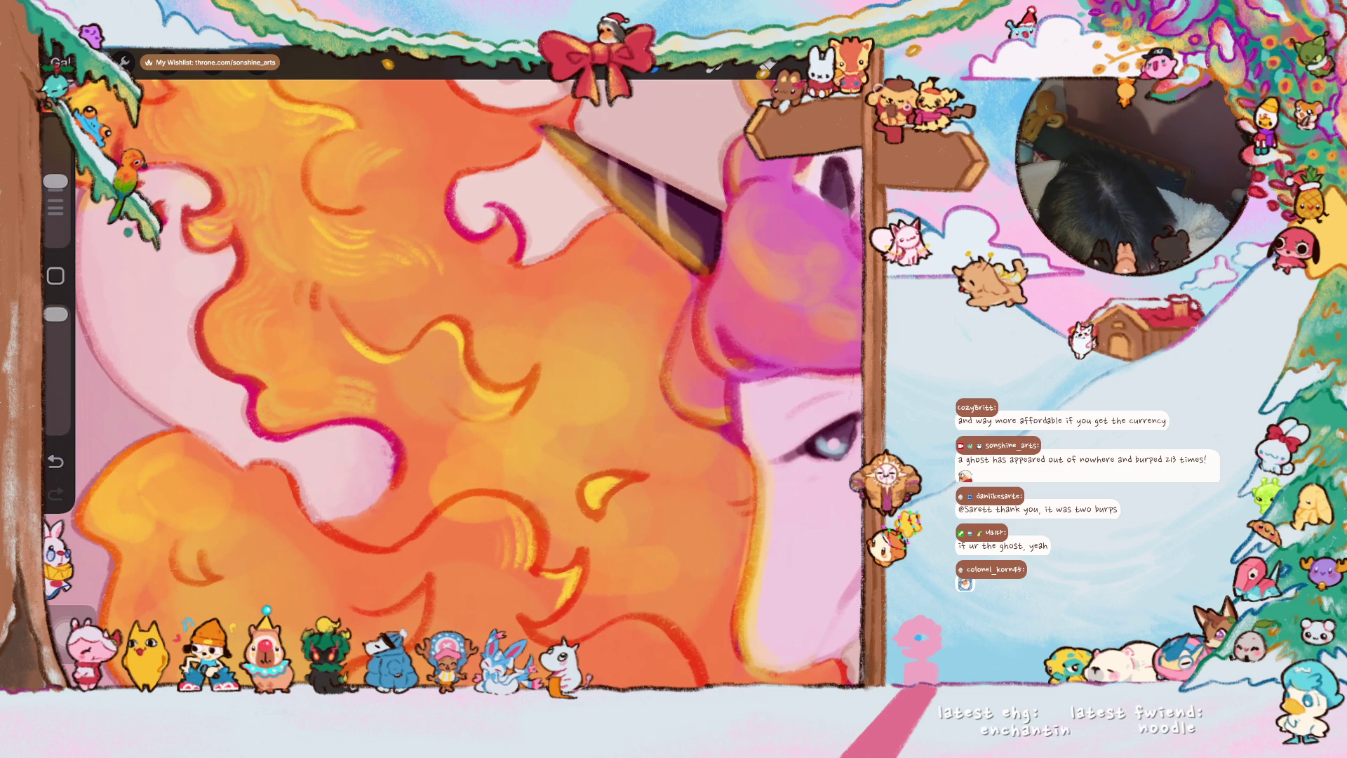
{"action": "scroll", "coordinate": [453, 384], "scroll_direction": "down", "scroll_amount": 5}
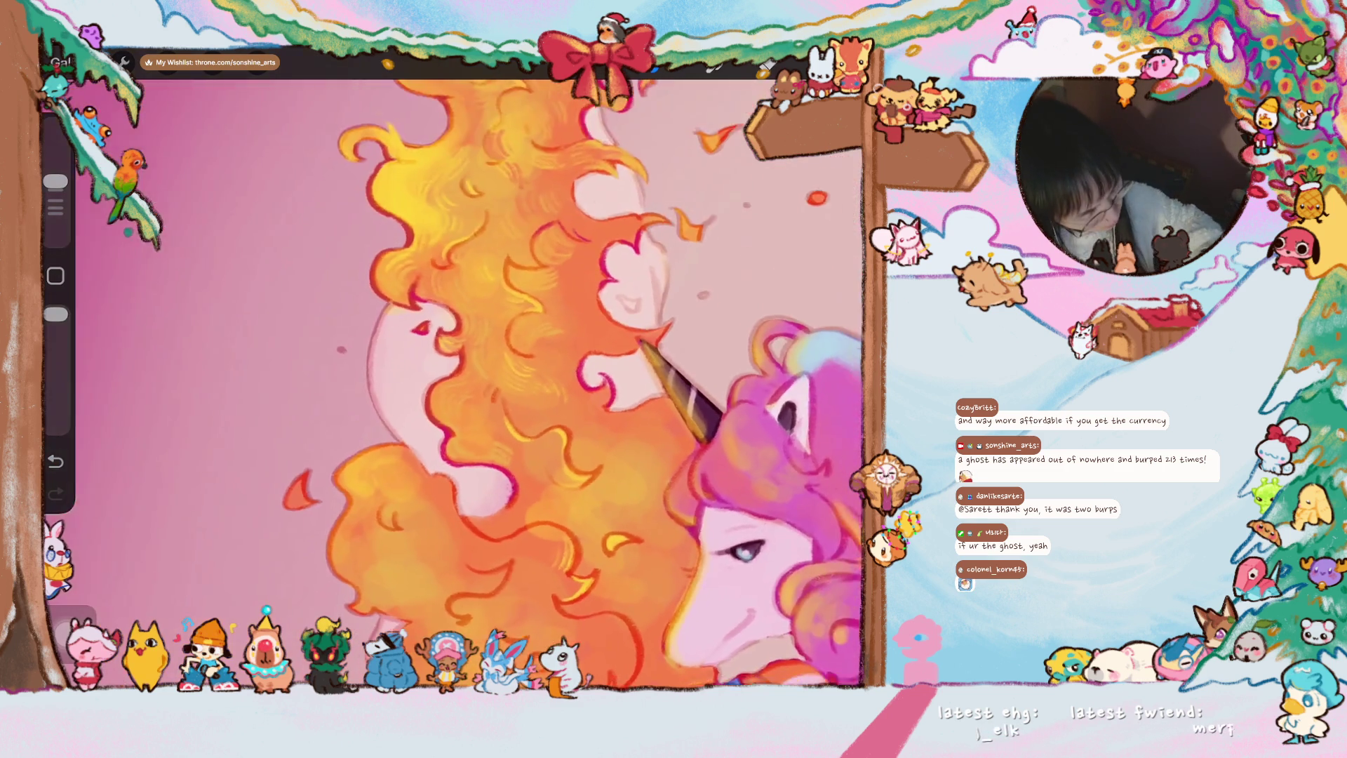
{"action": "scroll", "coordinate": [317, 330], "scroll_direction": "up", "scroll_amount": 5}
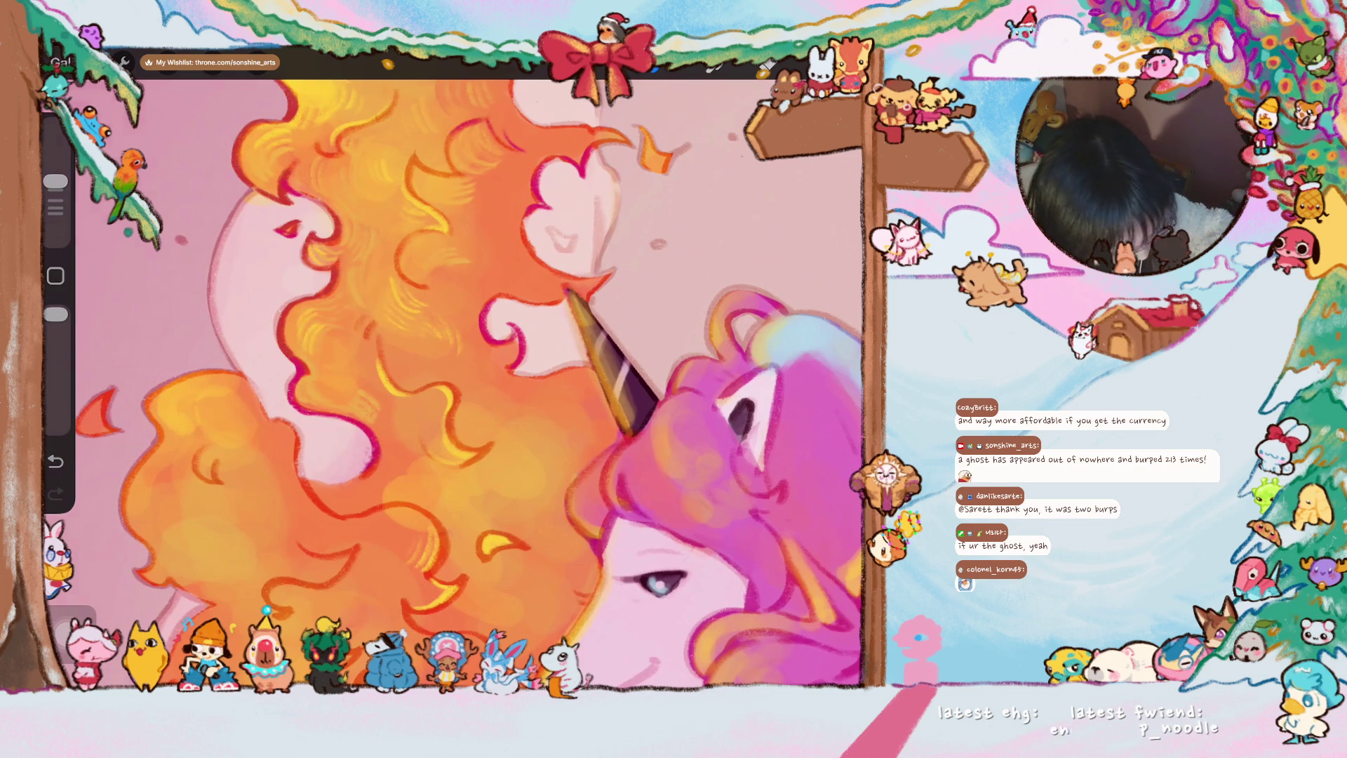
{"action": "scroll", "coordinate": [454, 375], "scroll_direction": "down", "scroll_amount": 3}
{"action": "scroll", "coordinate": [453, 378], "scroll_direction": "down", "scroll_amount": 3}
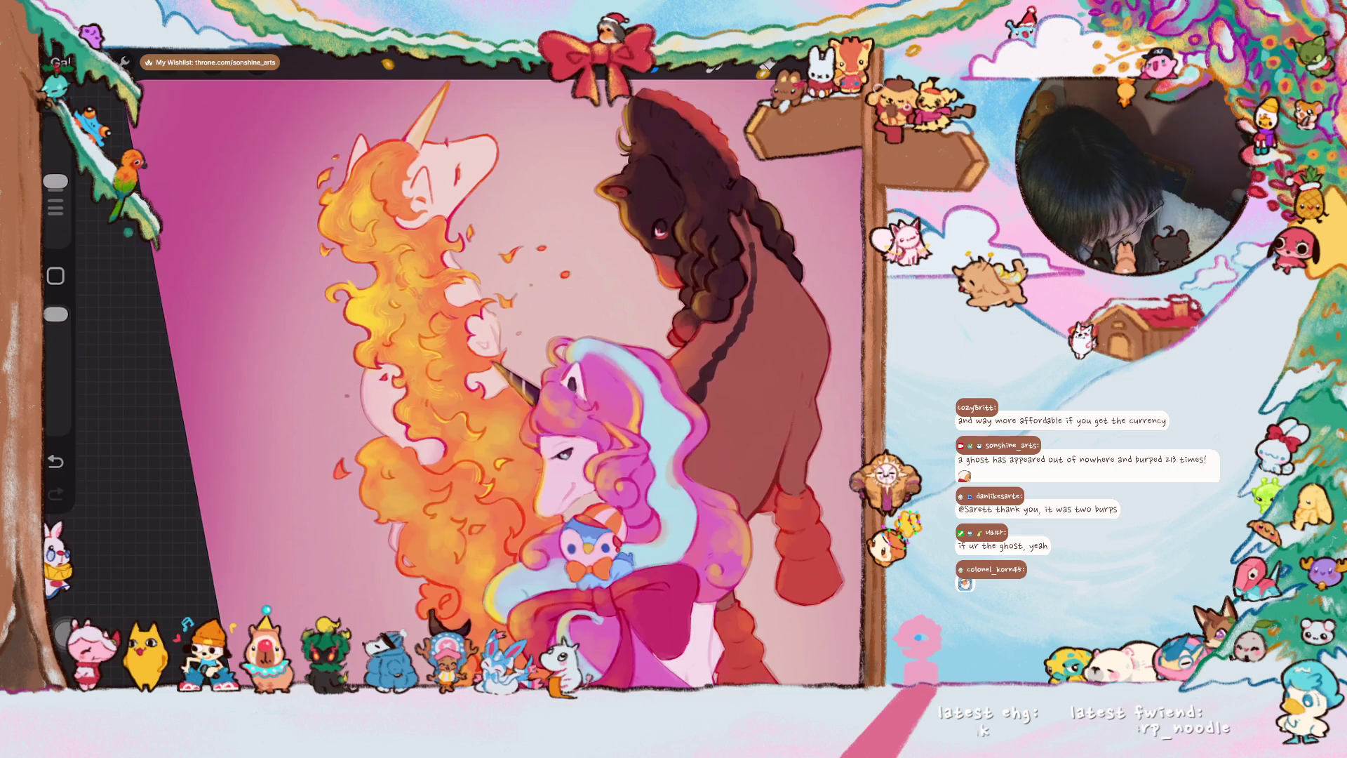
{"action": "scroll", "coordinate": [574, 236], "scroll_direction": "up", "scroll_amount": 5}
- Sample a red from the flame and darken the wisp tips and the left flame tip
{"action": "left_click", "coordinate": [360, 258]}
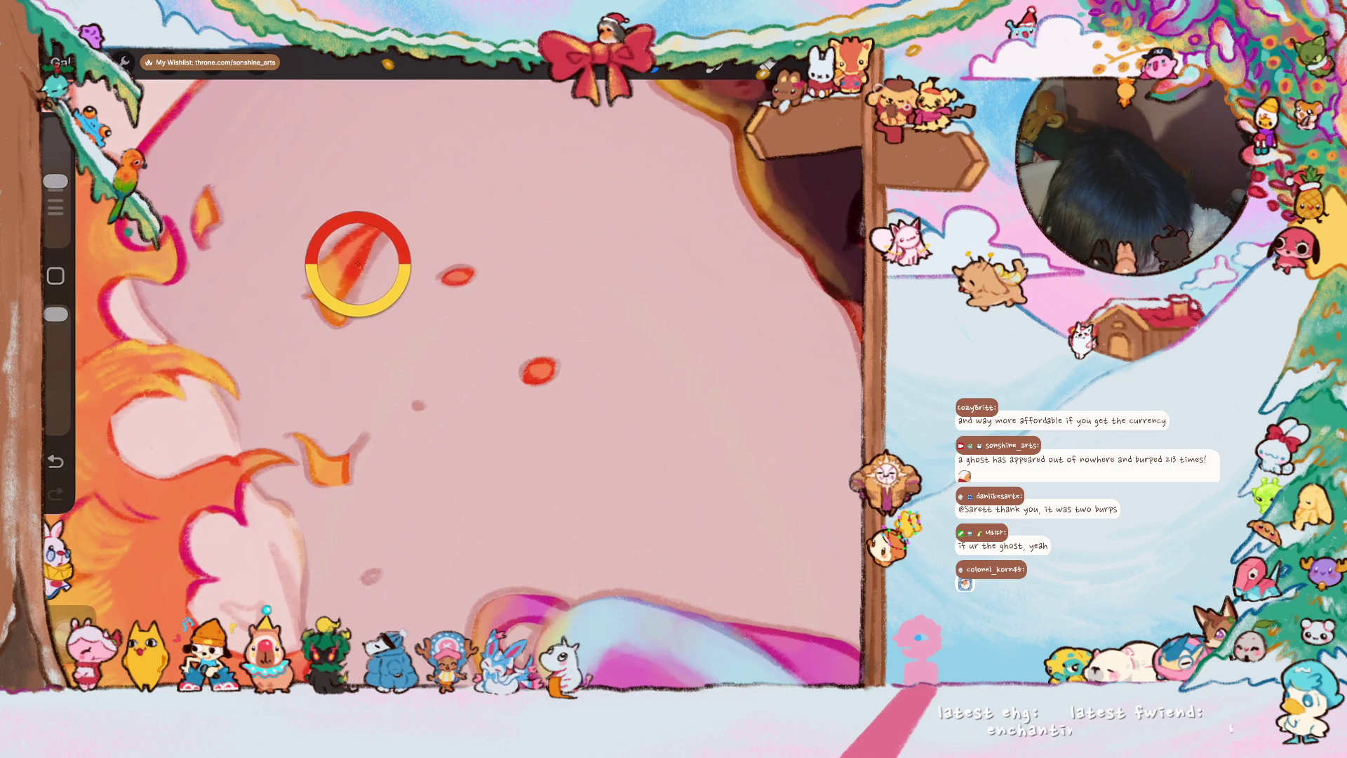
{"action": "scroll", "coordinate": [453, 422], "scroll_direction": "up", "scroll_amount": 2}
{"action": "mouse_move", "coordinate": [417, 269]}
{"action": "left_mouse_down"}
{"action": "mouse_move", "coordinate": [388, 316]}
{"action": "mouse_move", "coordinate": [387, 370]}
{"action": "left_mouse_up"}
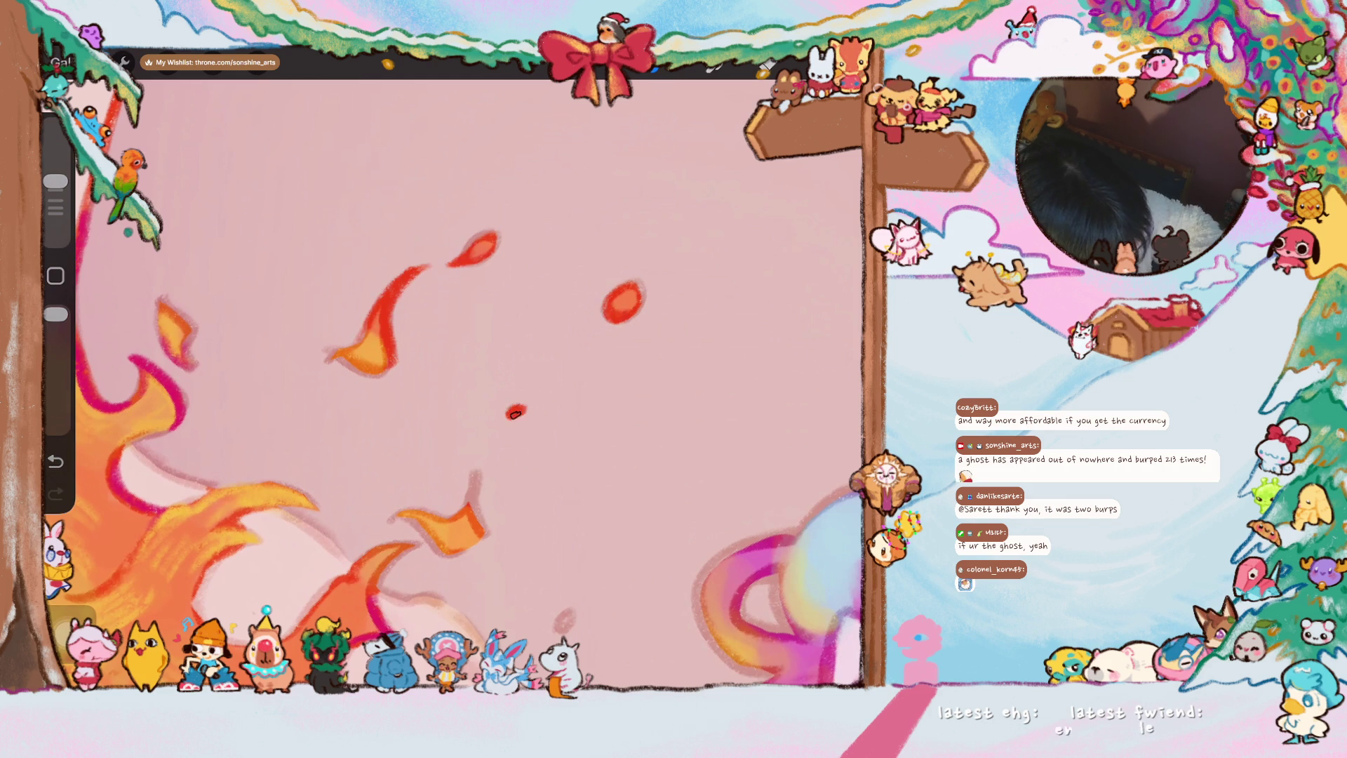
{"action": "left_click_drag", "start_coordinate": [480, 475], "coordinate": [468, 520]}
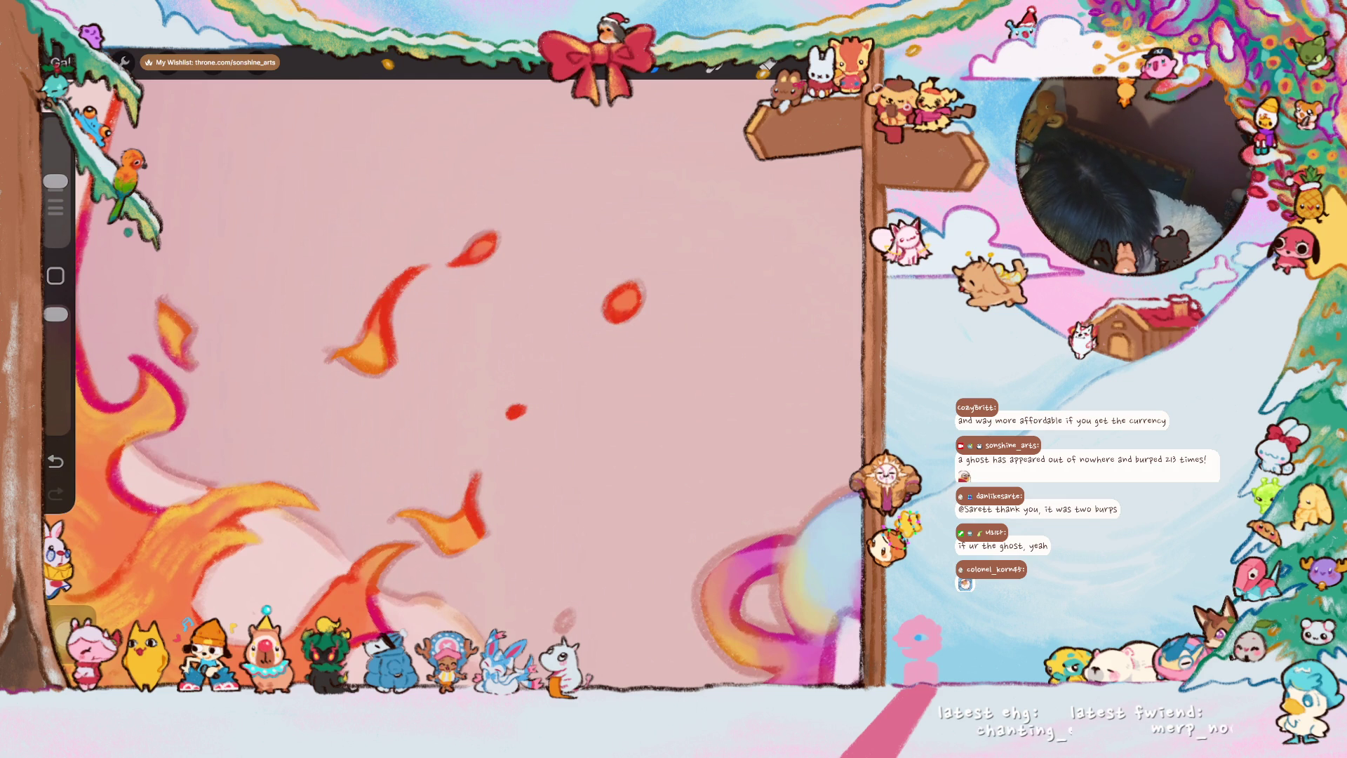
{"action": "mouse_move", "coordinate": [160, 332]}
{"action": "left_mouse_down"}
{"action": "mouse_move", "coordinate": [158, 297]}
{"action": "mouse_move", "coordinate": [173, 320]}
{"action": "left_mouse_up"}
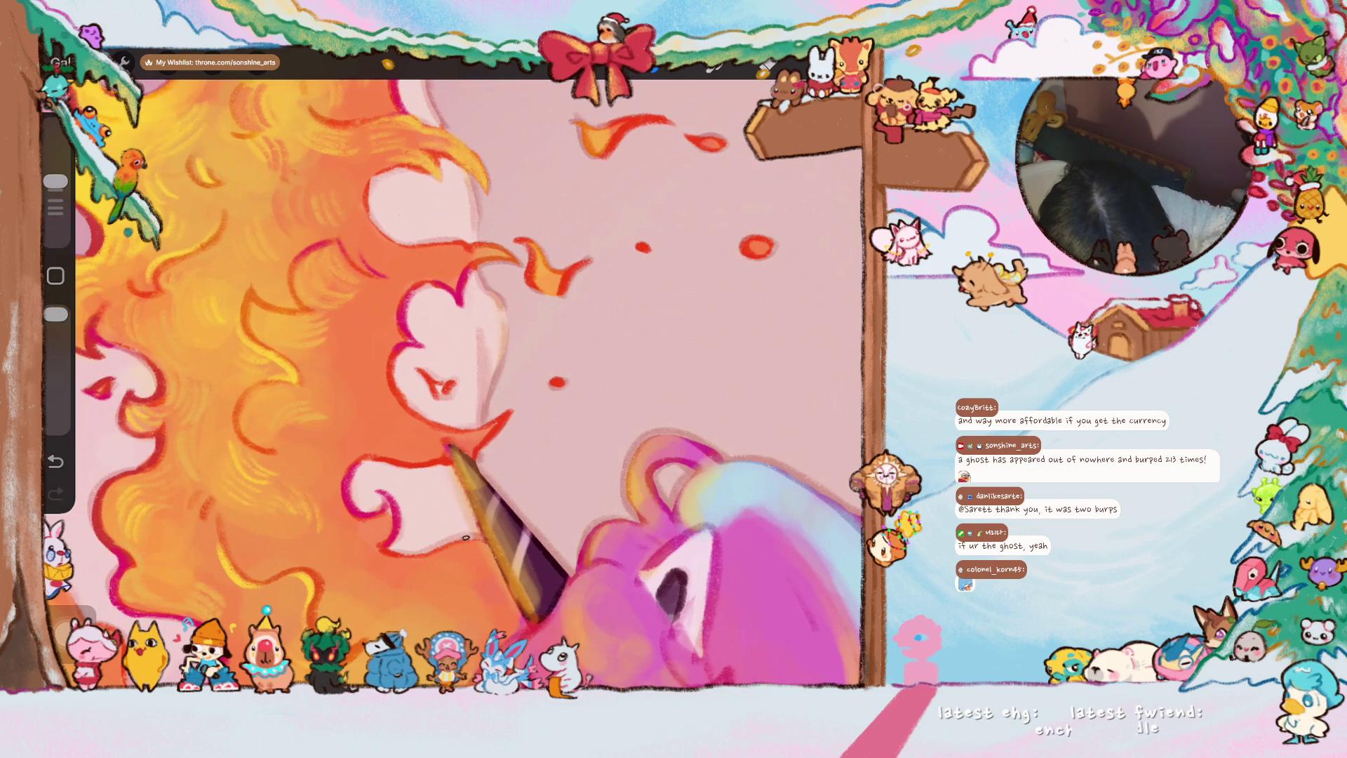
{"action": "scroll", "coordinate": [456, 384], "scroll_direction": "down", "scroll_amount": 3}
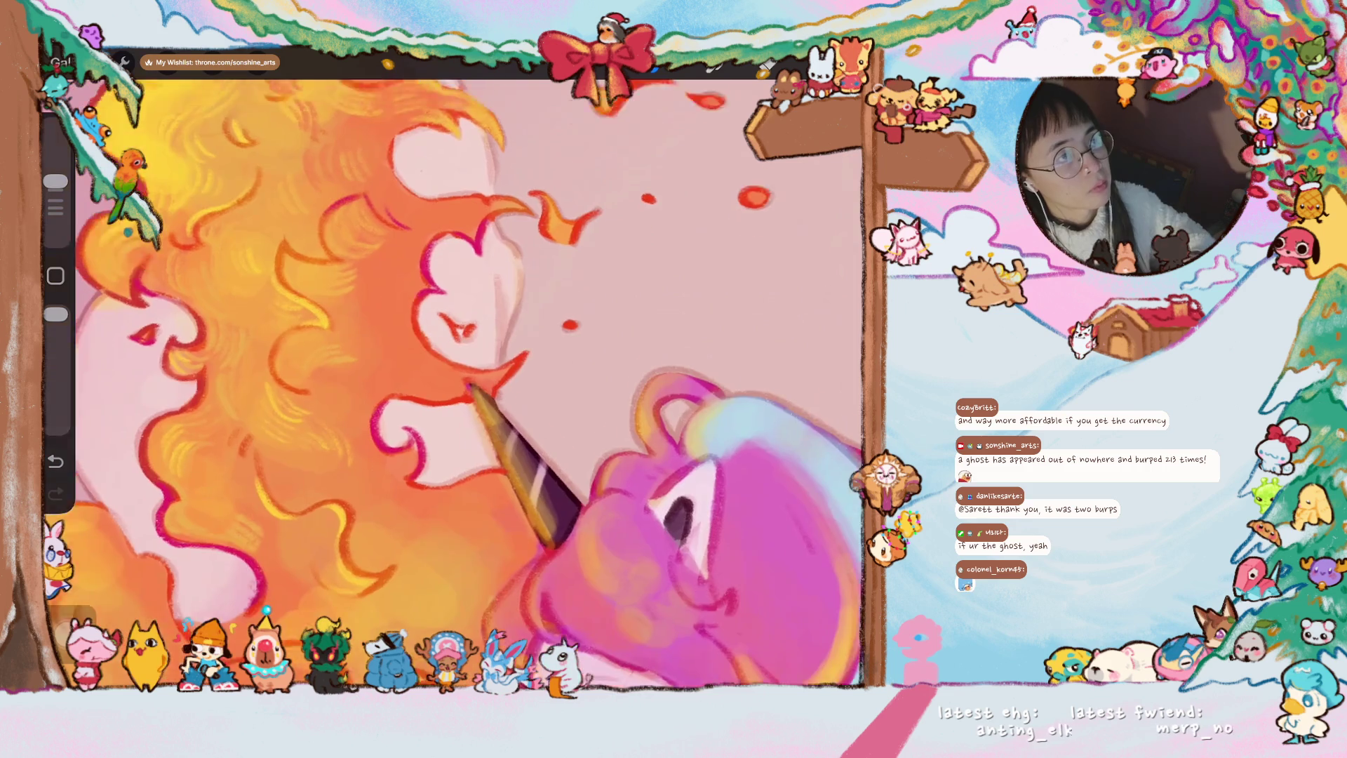
{"action": "scroll", "coordinate": [455, 384], "scroll_direction": "down", "scroll_amount": 3}
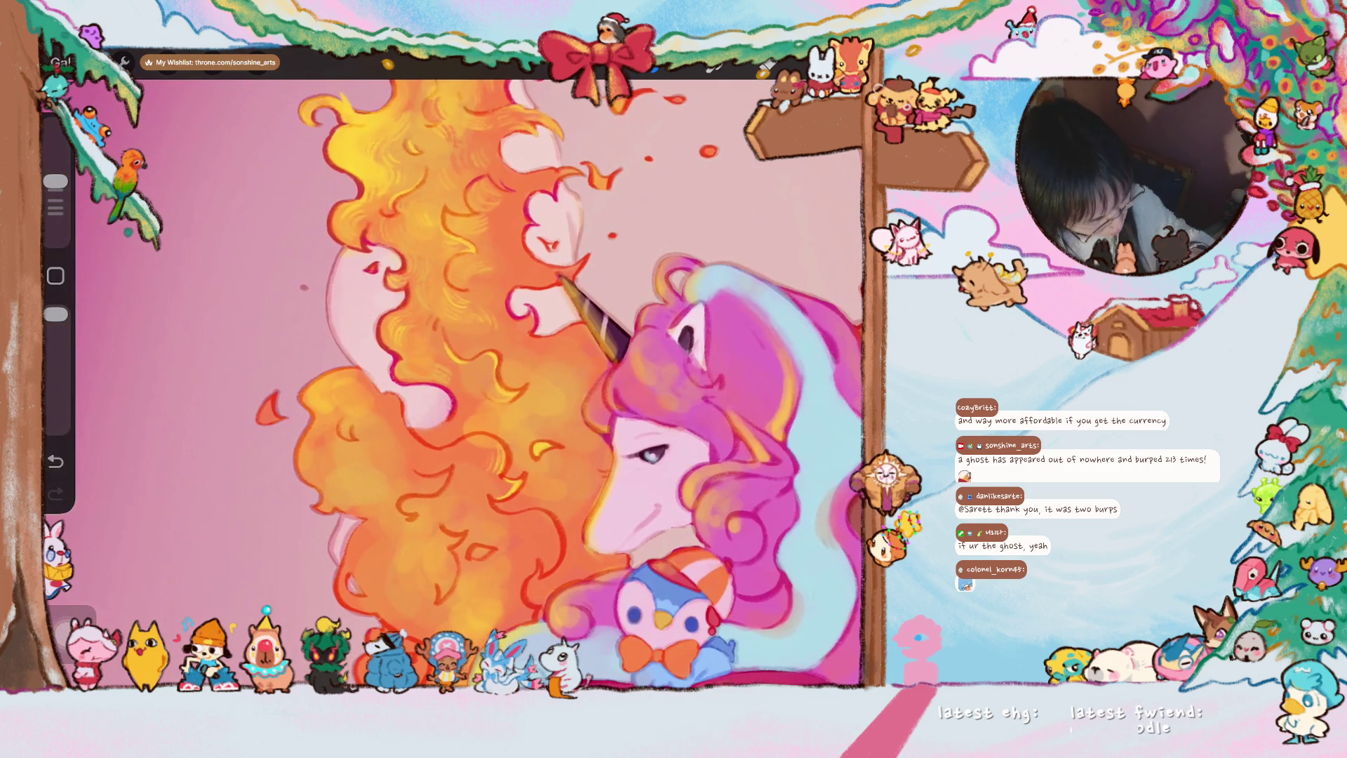
{"action": "scroll", "coordinate": [455, 384], "scroll_direction": "down", "scroll_amount": 3}
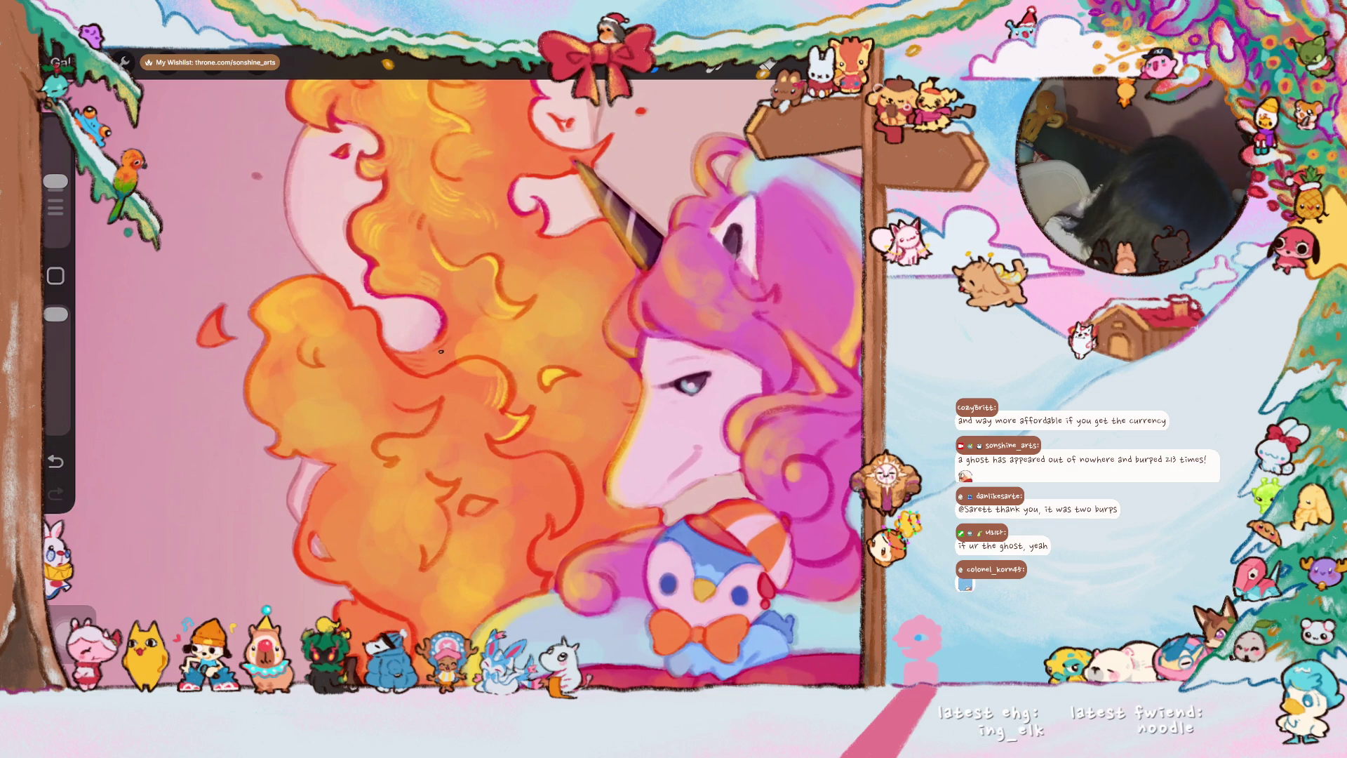
{"action": "scroll", "coordinate": [527, 347], "scroll_direction": "up", "scroll_amount": 2}
{"action": "scroll", "coordinate": [527, 347], "scroll_direction": "up", "scroll_amount": 2}
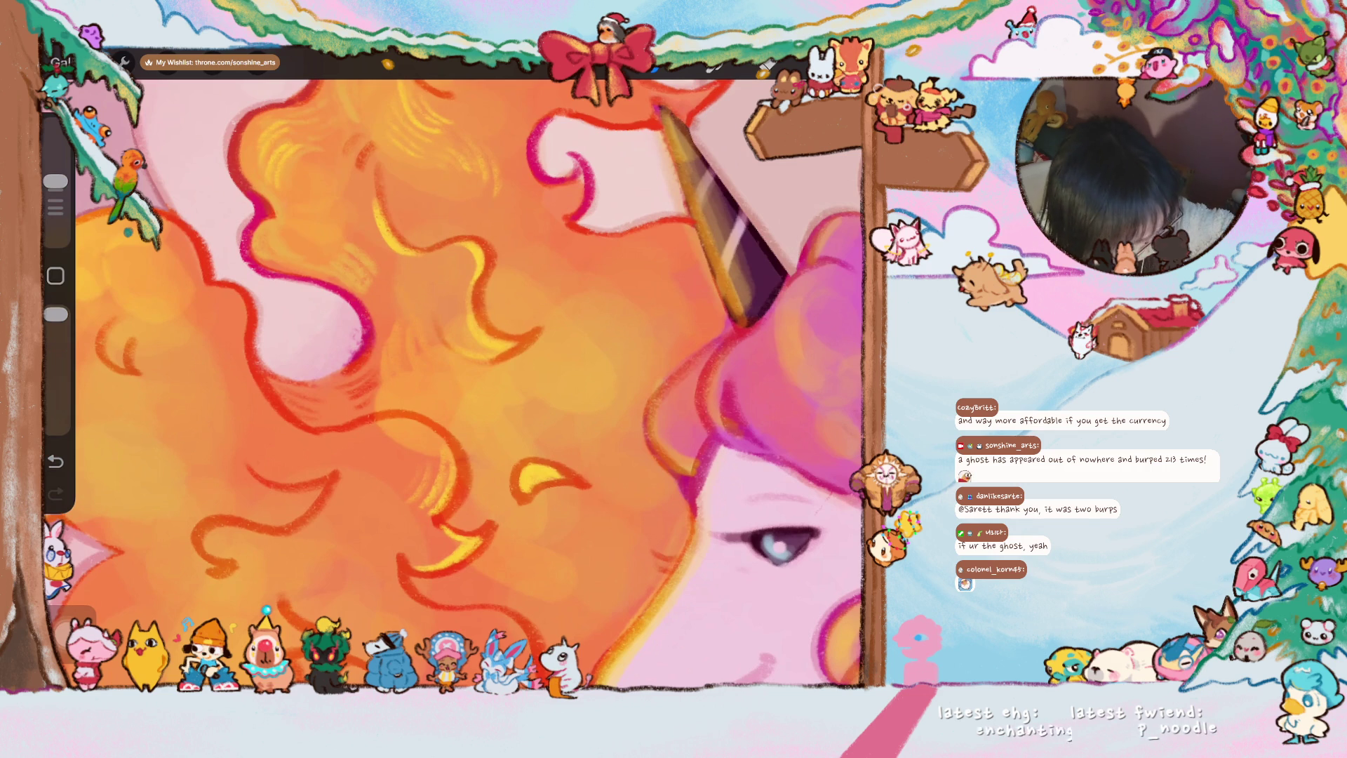
{"action": "scroll", "coordinate": [469, 384], "scroll_direction": "up", "scroll_amount": 3}
{"action": "scroll", "coordinate": [469, 384], "scroll_direction": "up", "scroll_amount": 3}
{"action": "scroll", "coordinate": [470, 385], "scroll_direction": "up", "scroll_amount": 1}
- Paint a red outline down the hair's left side, then add yellow highlights to the curls
{"action": "left_click_drag", "start_coordinate": [299, 407], "coordinate": [271, 619]}
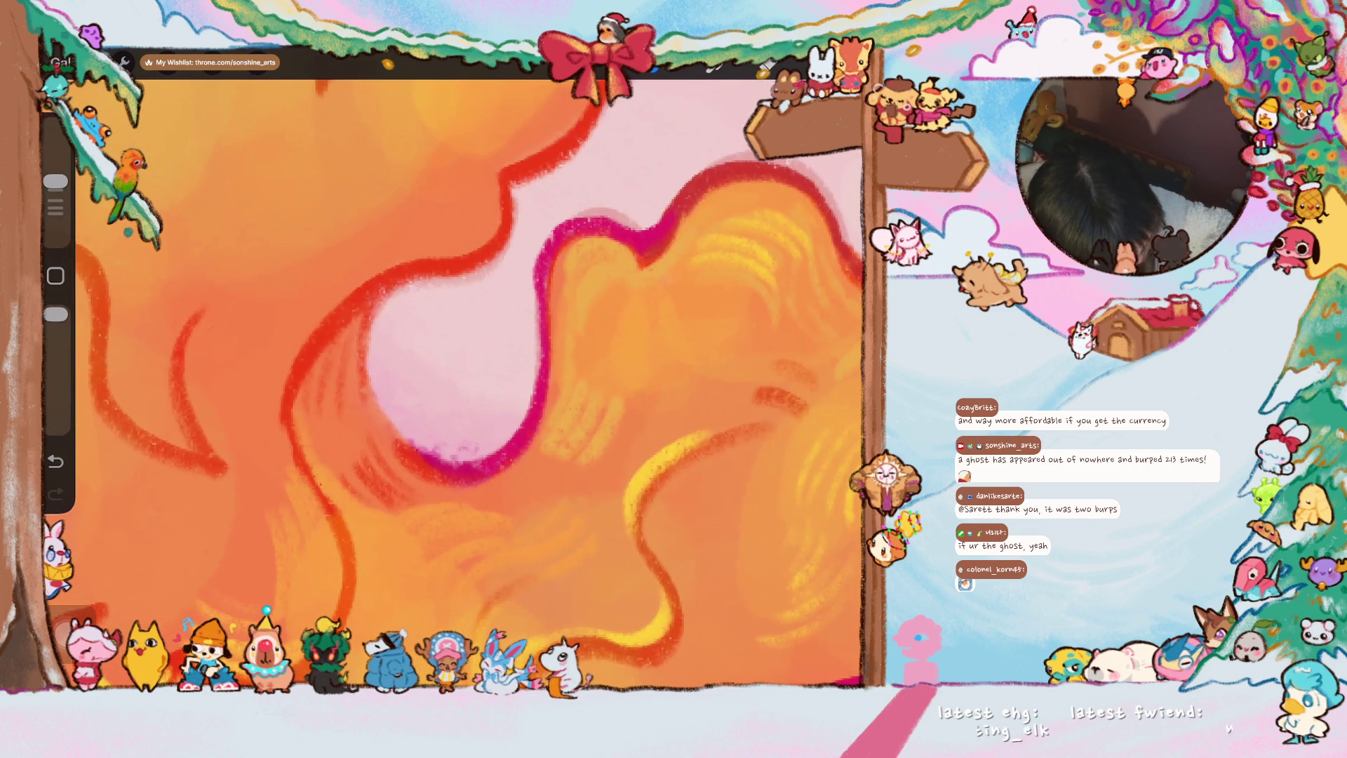
{"action": "scroll", "coordinate": [457, 384], "scroll_direction": "down", "scroll_amount": 3}
{"action": "scroll", "coordinate": [458, 384], "scroll_direction": "down", "scroll_amount": 1}
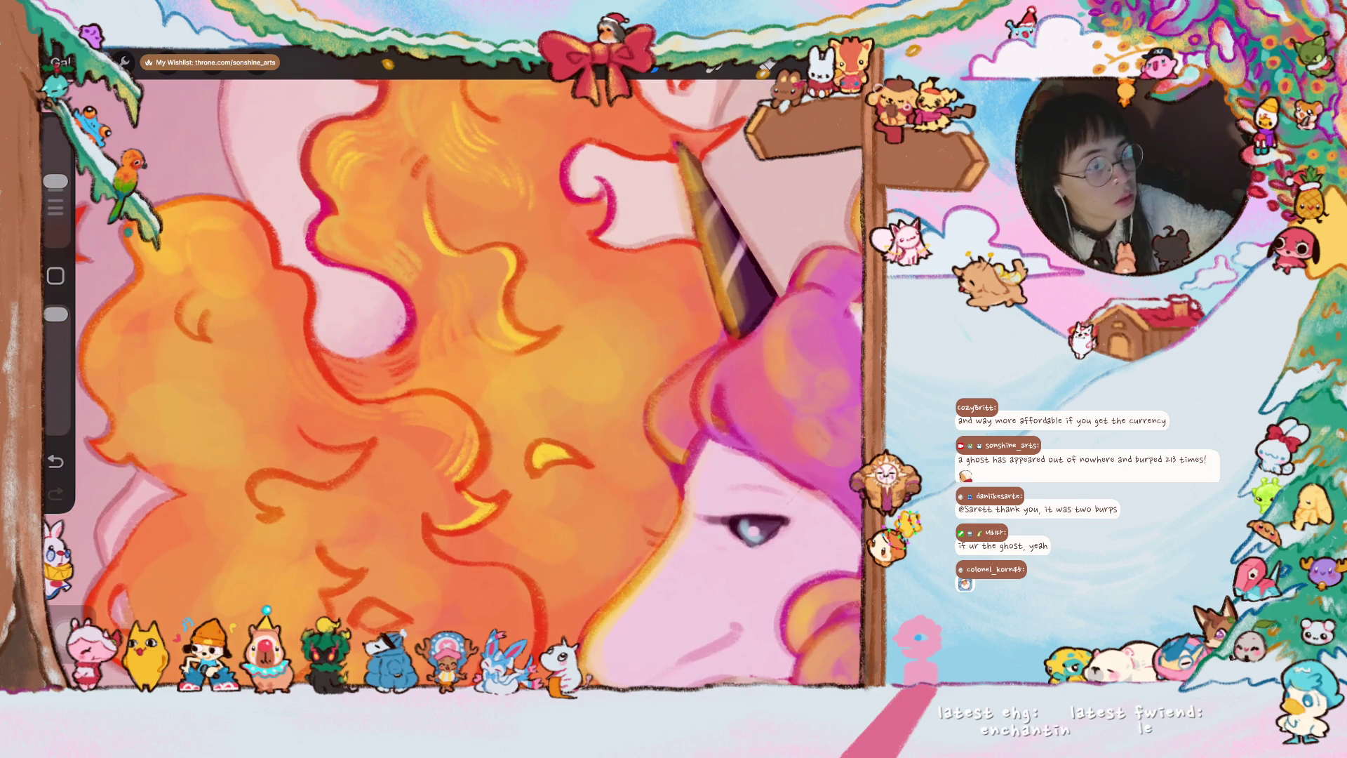
{"action": "scroll", "coordinate": [471, 385], "scroll_direction": "up", "scroll_amount": 3}
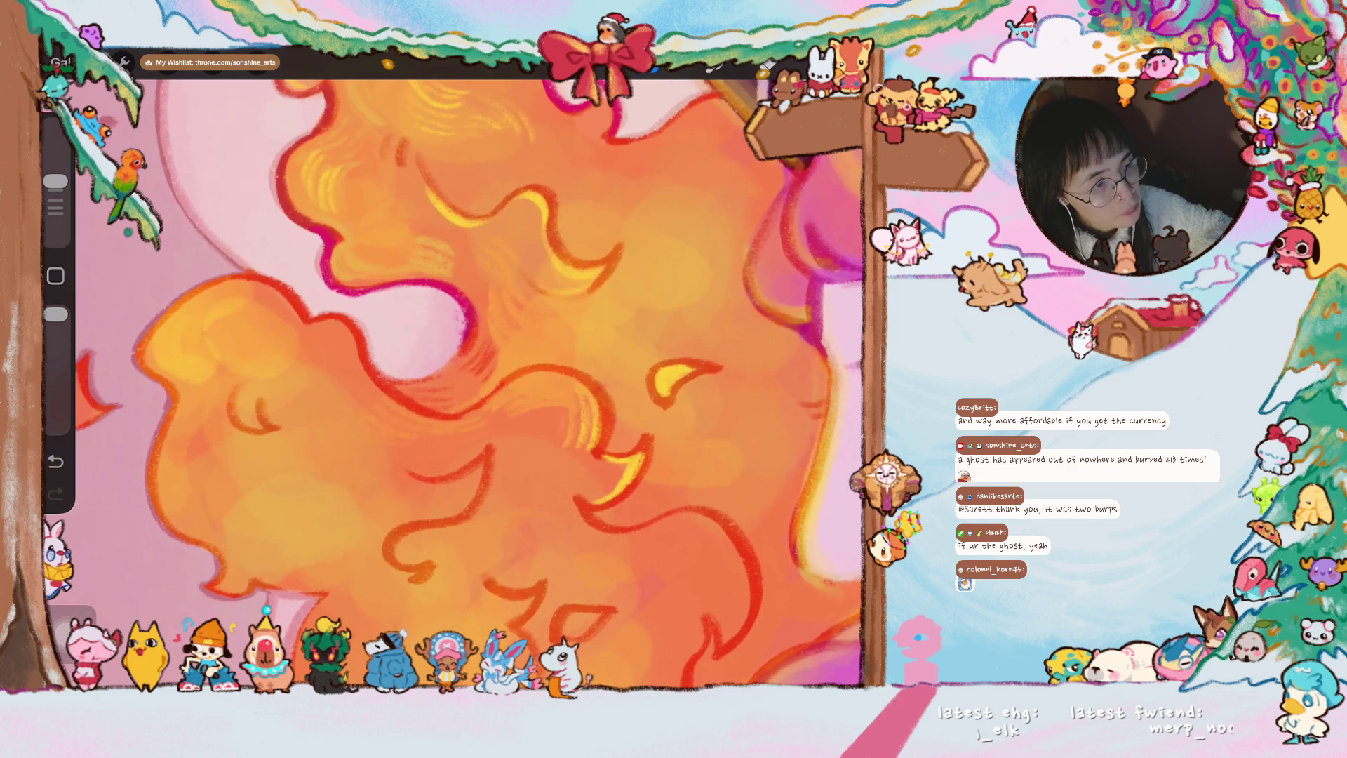
{"action": "left_click_drag", "start_coordinate": [469, 384], "coordinate": [575, 348]}
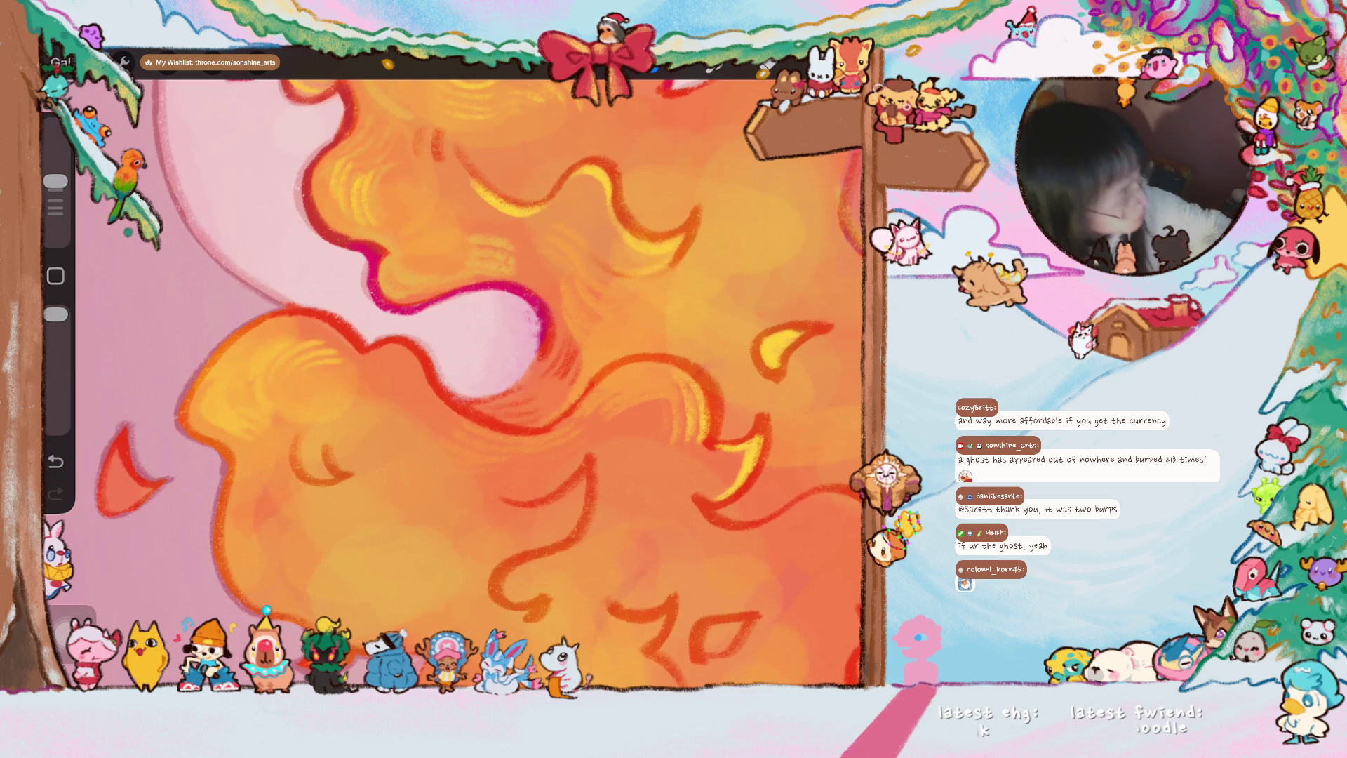
{"action": "scroll", "coordinate": [508, 383], "scroll_direction": "down", "scroll_amount": 3}
{"action": "left_click_drag", "start_coordinate": [322, 357], "coordinate": [346, 440]}
{"action": "left_click_drag", "start_coordinate": [346, 379], "coordinate": [350, 421]}
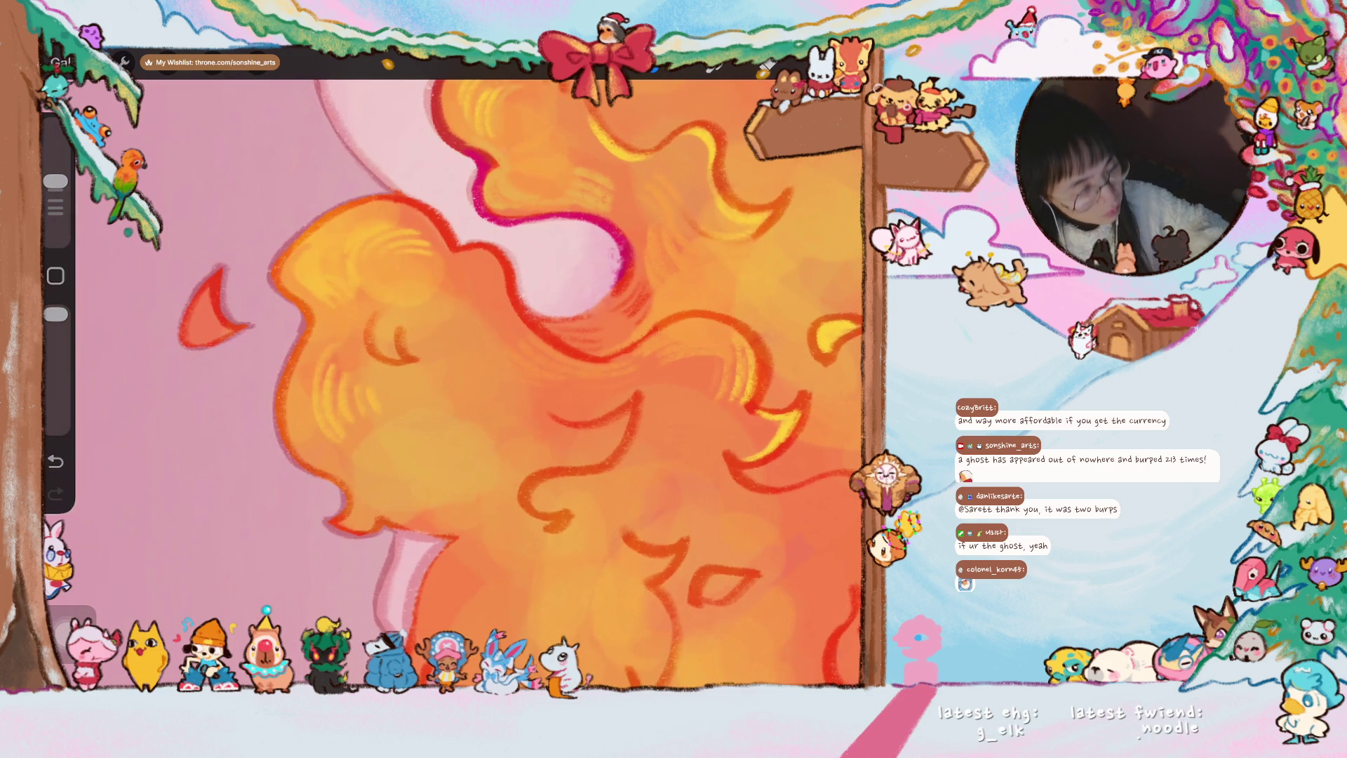
{"action": "scroll", "coordinate": [454, 384], "scroll_direction": "down", "scroll_amount": 3}
{"action": "scroll", "coordinate": [453, 383], "scroll_direction": "down", "scroll_amount": 2}
{"action": "scroll", "coordinate": [461, 378], "scroll_direction": "down", "scroll_amount": 2}
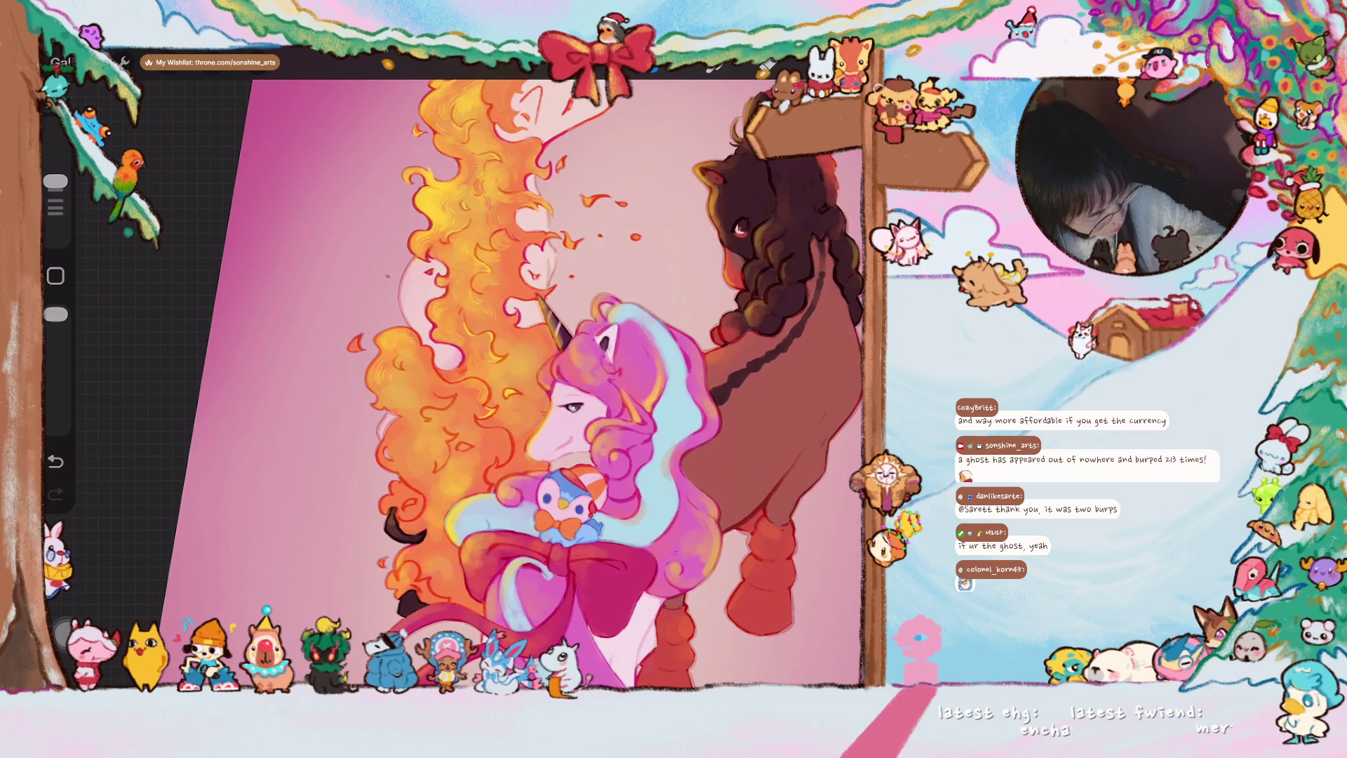
{"action": "scroll", "coordinate": [512, 371], "scroll_direction": "down", "scroll_amount": 2}
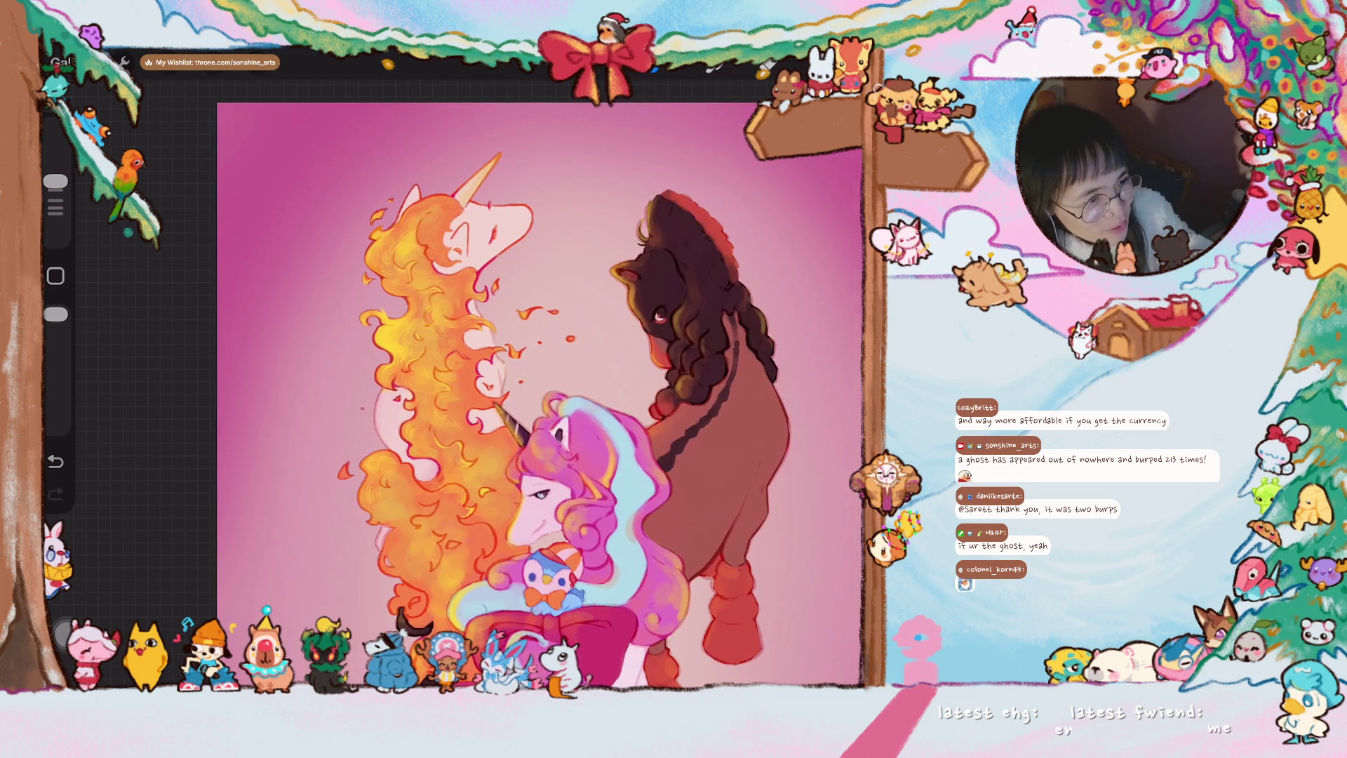
{"action": "scroll", "coordinate": [517, 372], "scroll_direction": "up", "scroll_amount": 2}
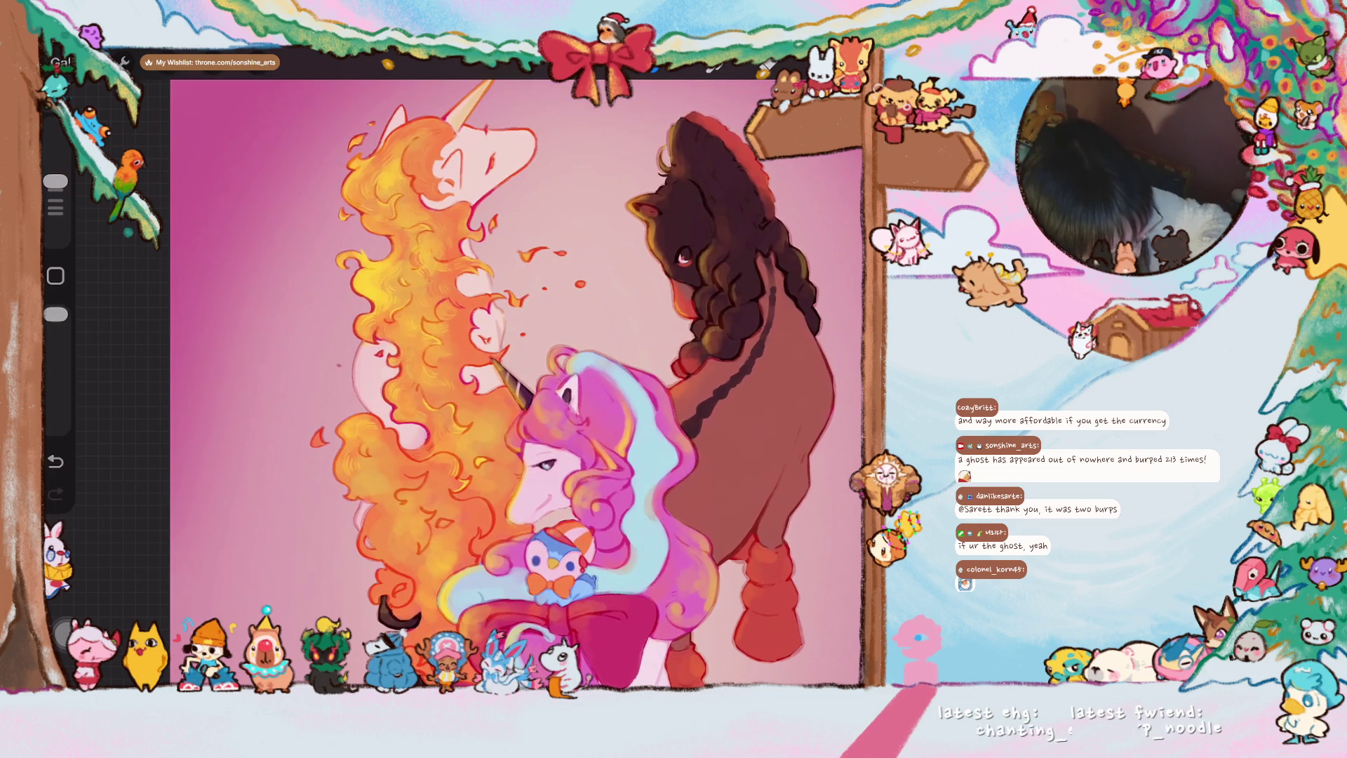
{"action": "scroll", "coordinate": [454, 368], "scroll_direction": "up", "scroll_amount": 2}
{"action": "scroll", "coordinate": [453, 369], "scroll_direction": "up", "scroll_amount": 3}
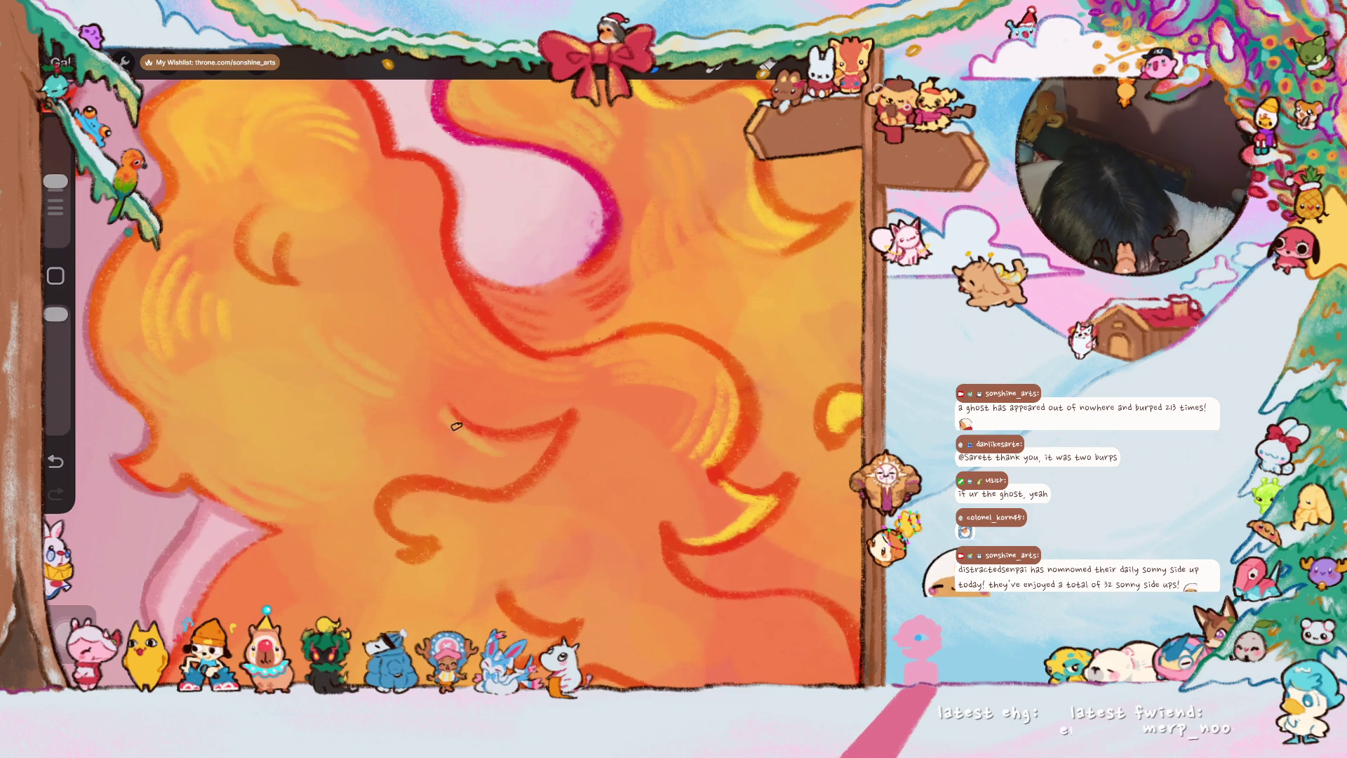
{"action": "scroll", "coordinate": [446, 409], "scroll_direction": "up", "scroll_amount": 2}
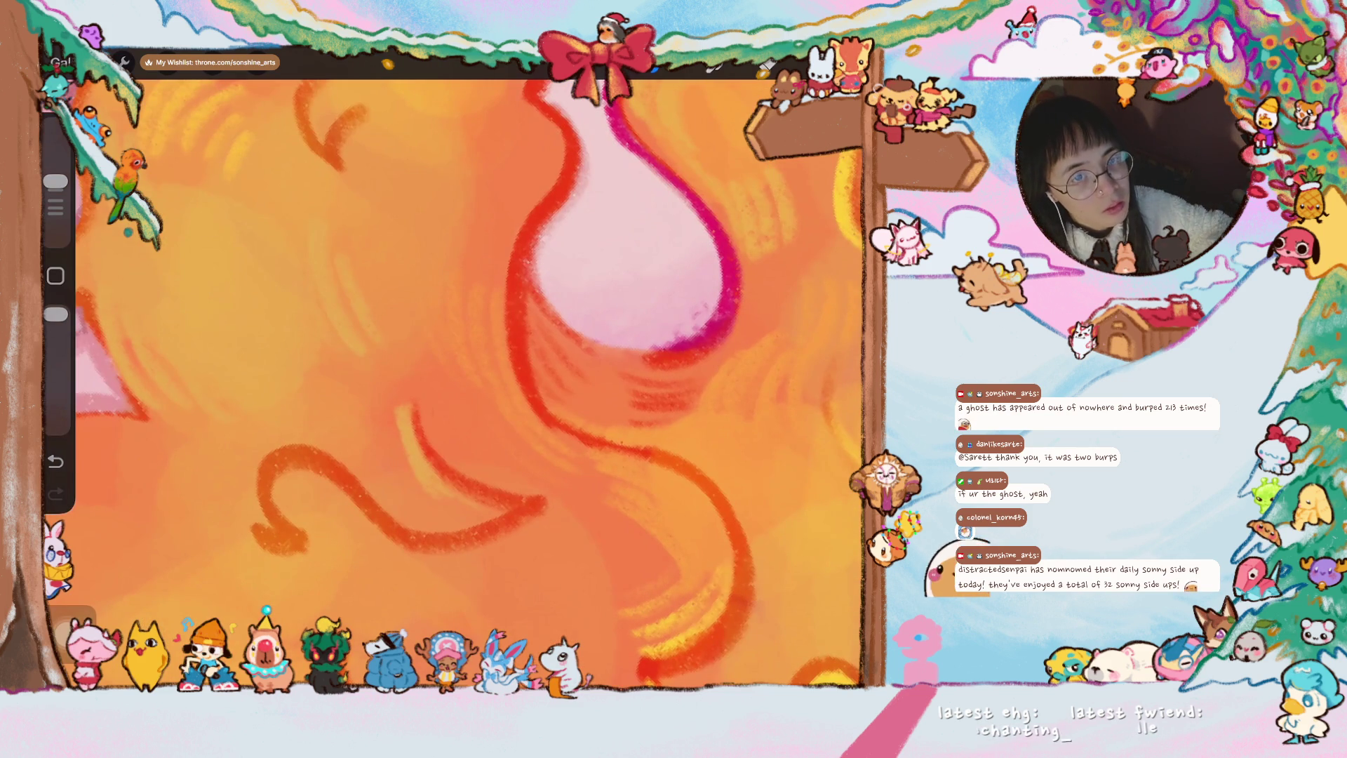
- Lay pale texture strokes and light hatching along an orange curve of the mane
{"action": "left_click_drag", "start_coordinate": [387, 390], "coordinate": [409, 474]}
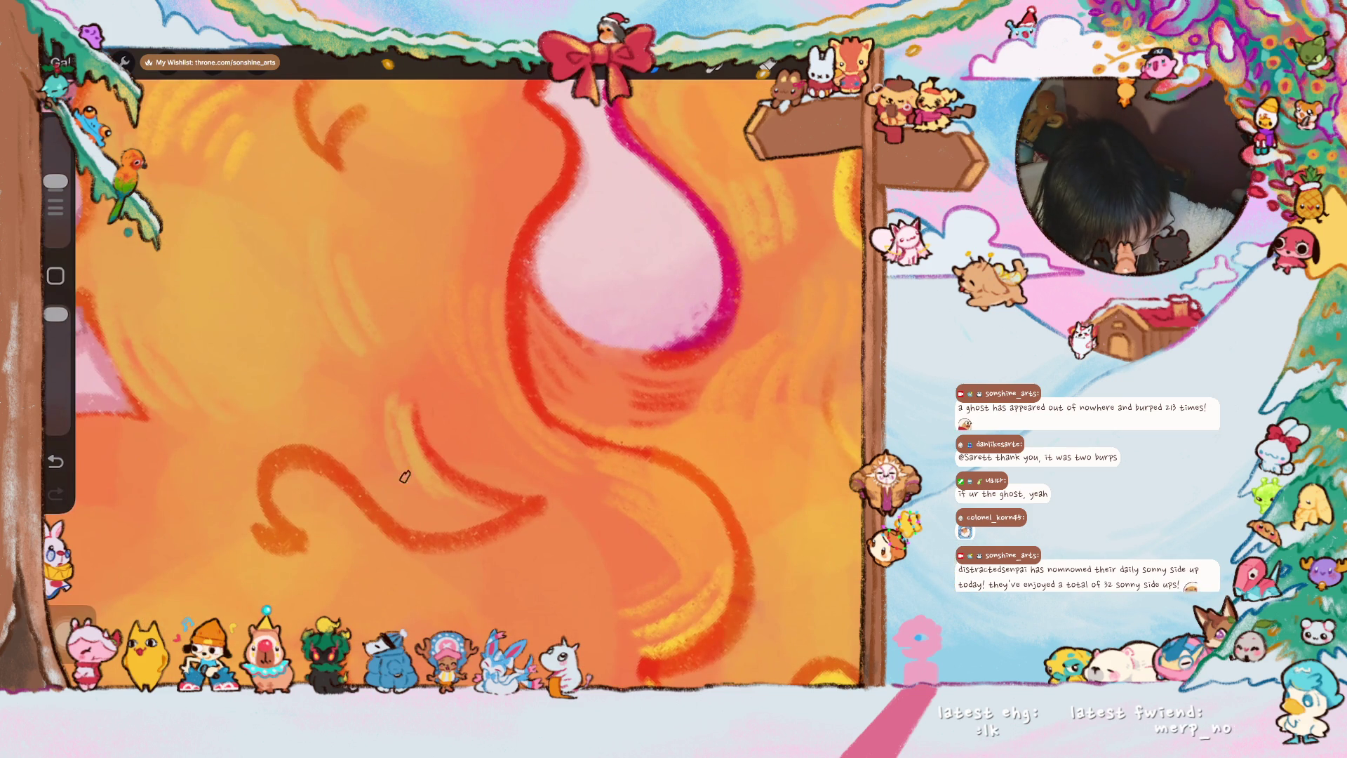
{"action": "left_click_drag", "start_coordinate": [501, 507], "coordinate": [413, 506]}
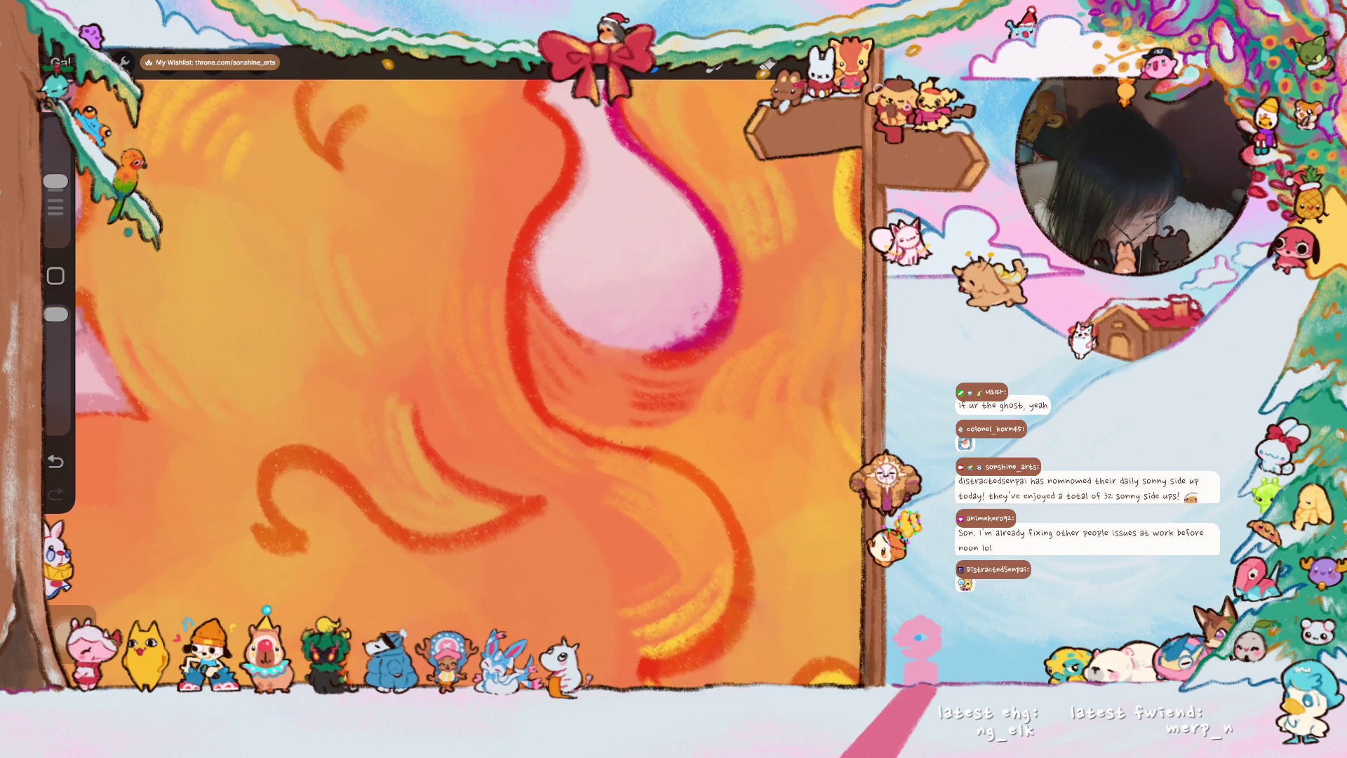
{"action": "scroll", "coordinate": [453, 385], "scroll_direction": "down", "scroll_amount": 3}
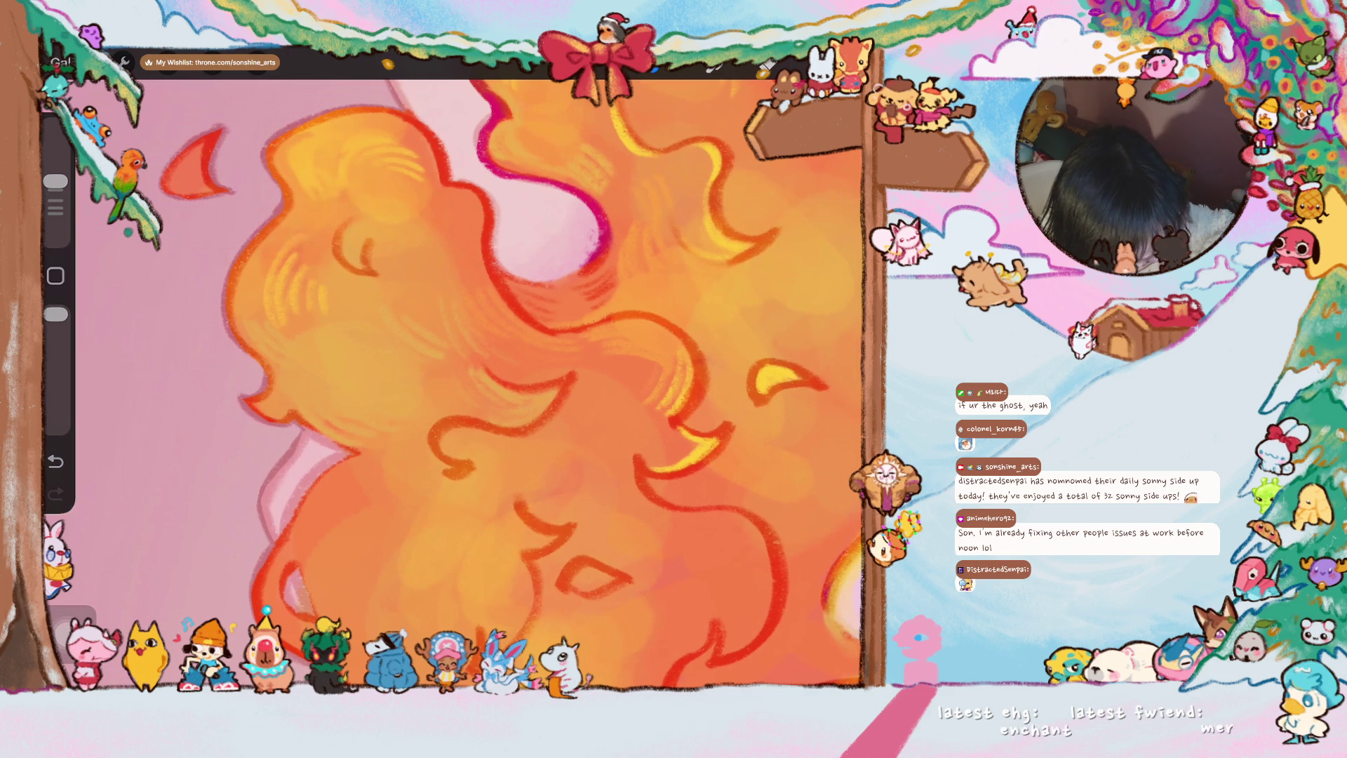
{"action": "scroll", "coordinate": [531, 383], "scroll_direction": "up", "scroll_amount": 2}
{"action": "scroll", "coordinate": [500, 382], "scroll_direction": "up", "scroll_amount": 2}
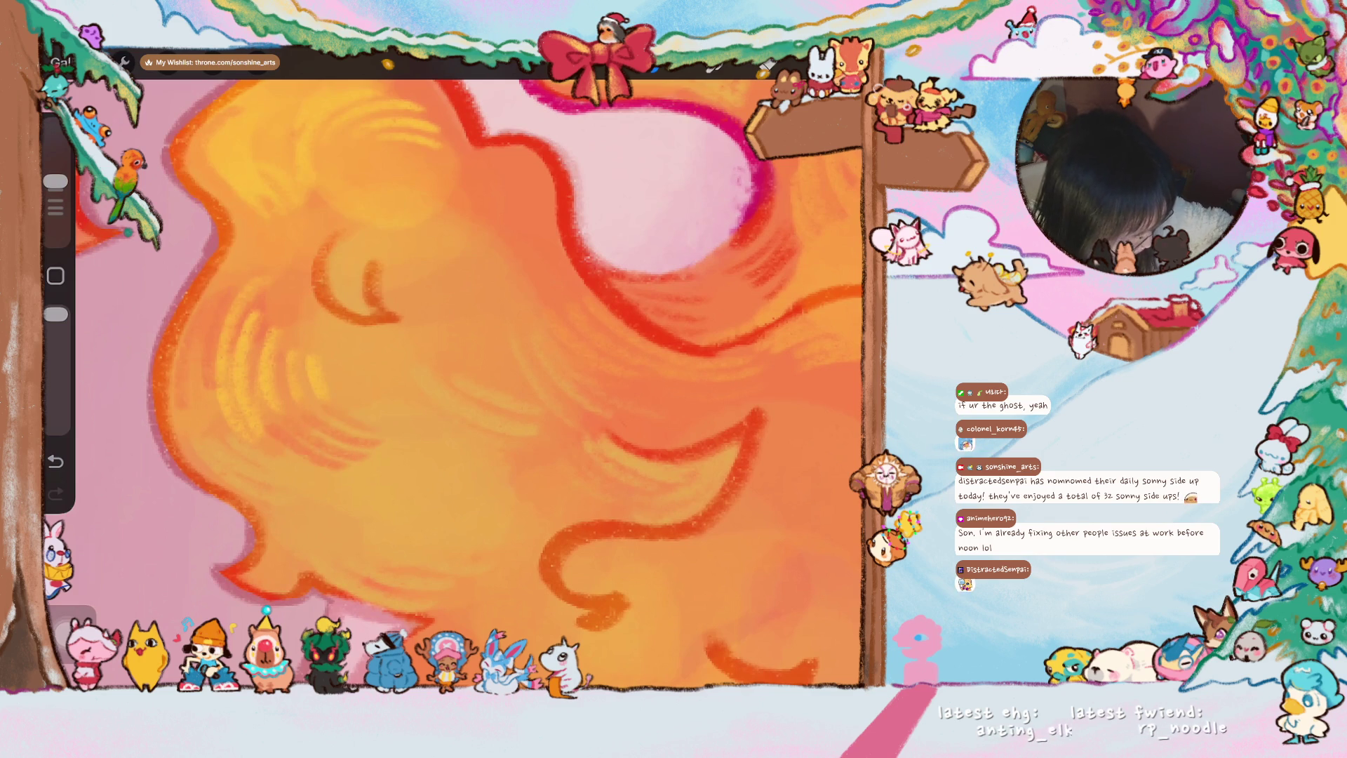
{"action": "scroll", "coordinate": [374, 411], "scroll_direction": "down", "scroll_amount": 2}
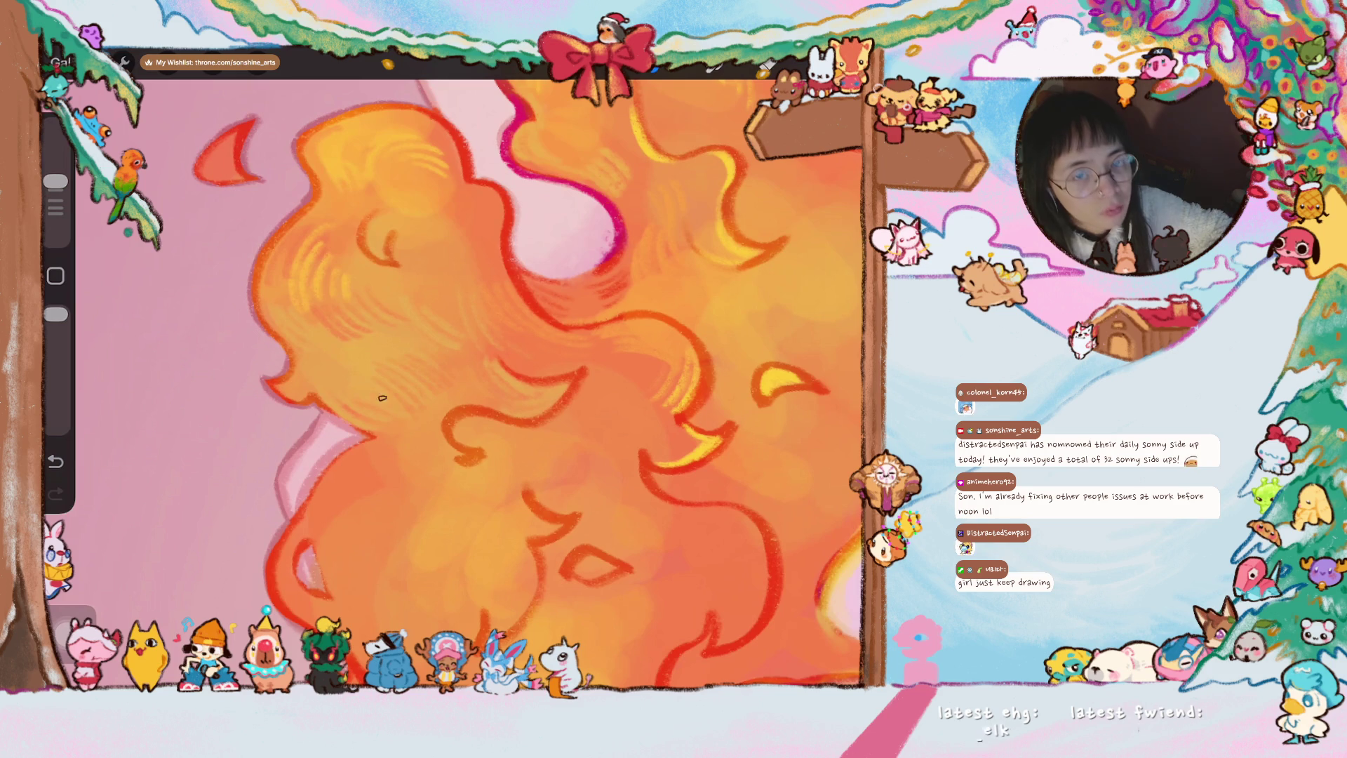
{"action": "scroll", "coordinate": [582, 385], "scroll_direction": "down", "scroll_amount": 2}
{"action": "scroll", "coordinate": [453, 374], "scroll_direction": "down", "scroll_amount": 2}
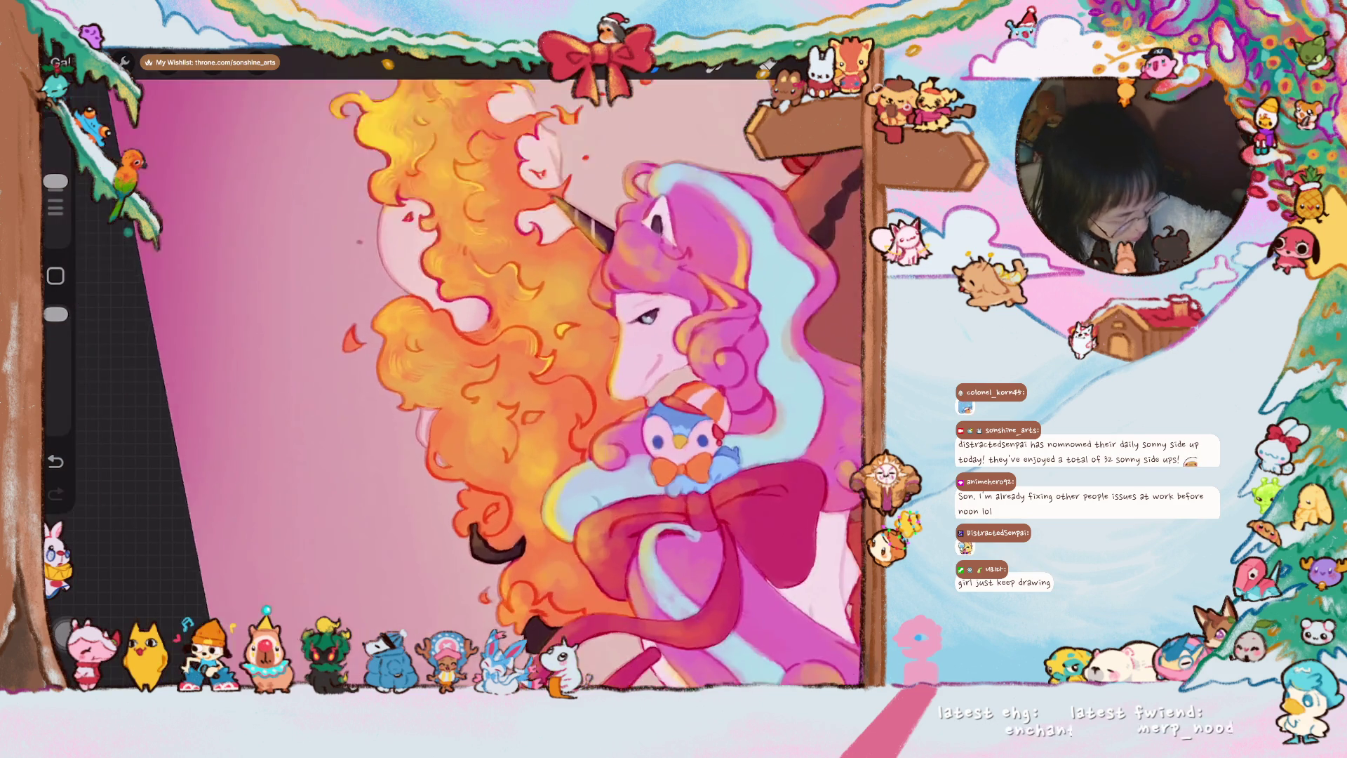
{"action": "scroll", "coordinate": [453, 373], "scroll_direction": "up", "scroll_amount": 5}
{"action": "scroll", "coordinate": [452, 373], "scroll_direction": "up", "scroll_amount": 2}
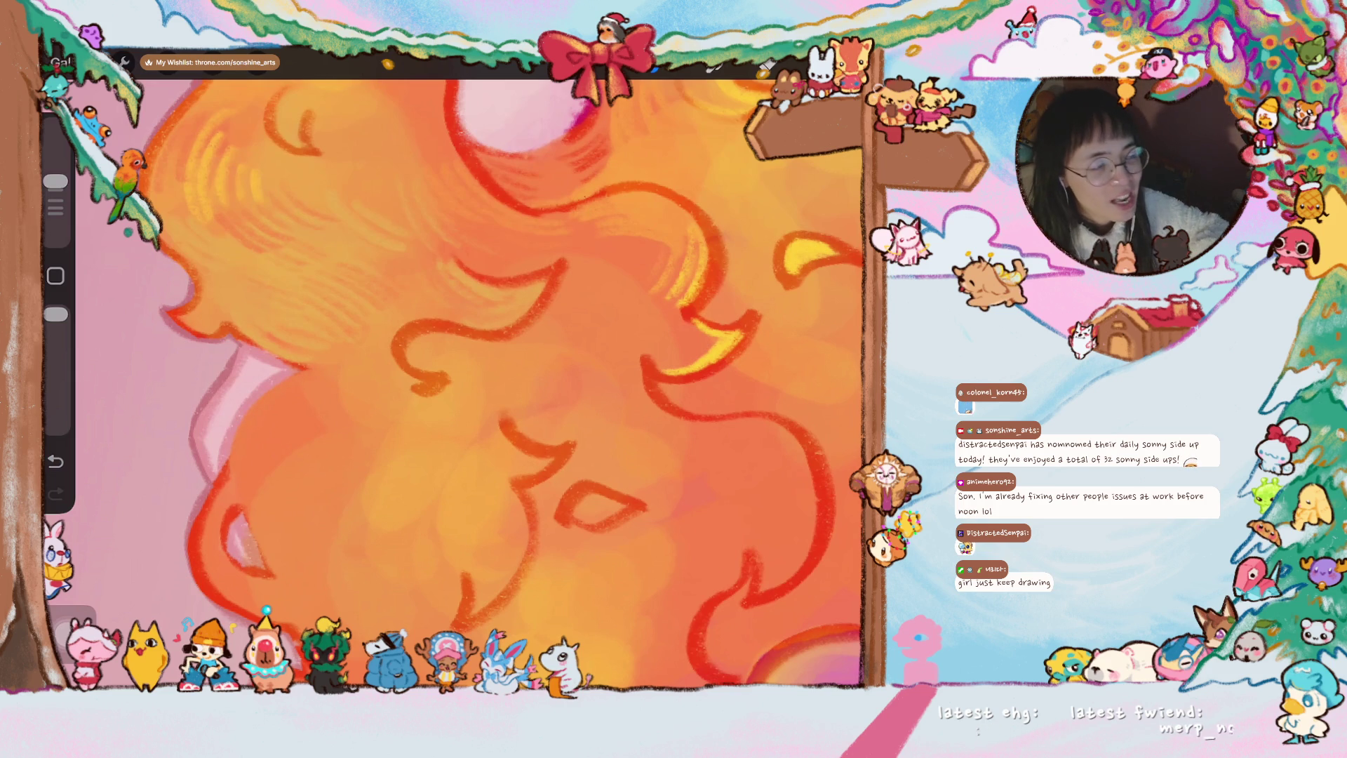
{"action": "scroll", "coordinate": [472, 385], "scroll_direction": "down", "scroll_amount": 3}
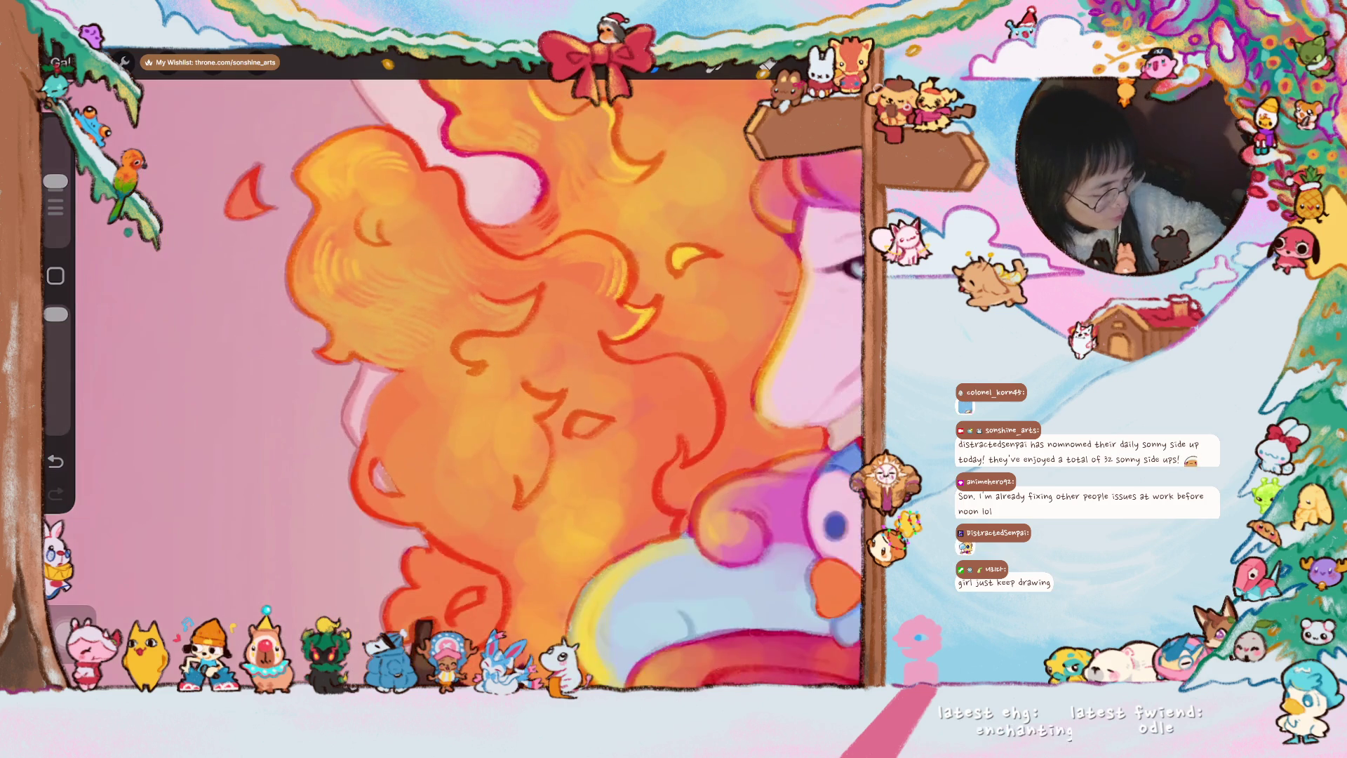
{"action": "scroll", "coordinate": [497, 383], "scroll_direction": "up", "scroll_amount": 2}
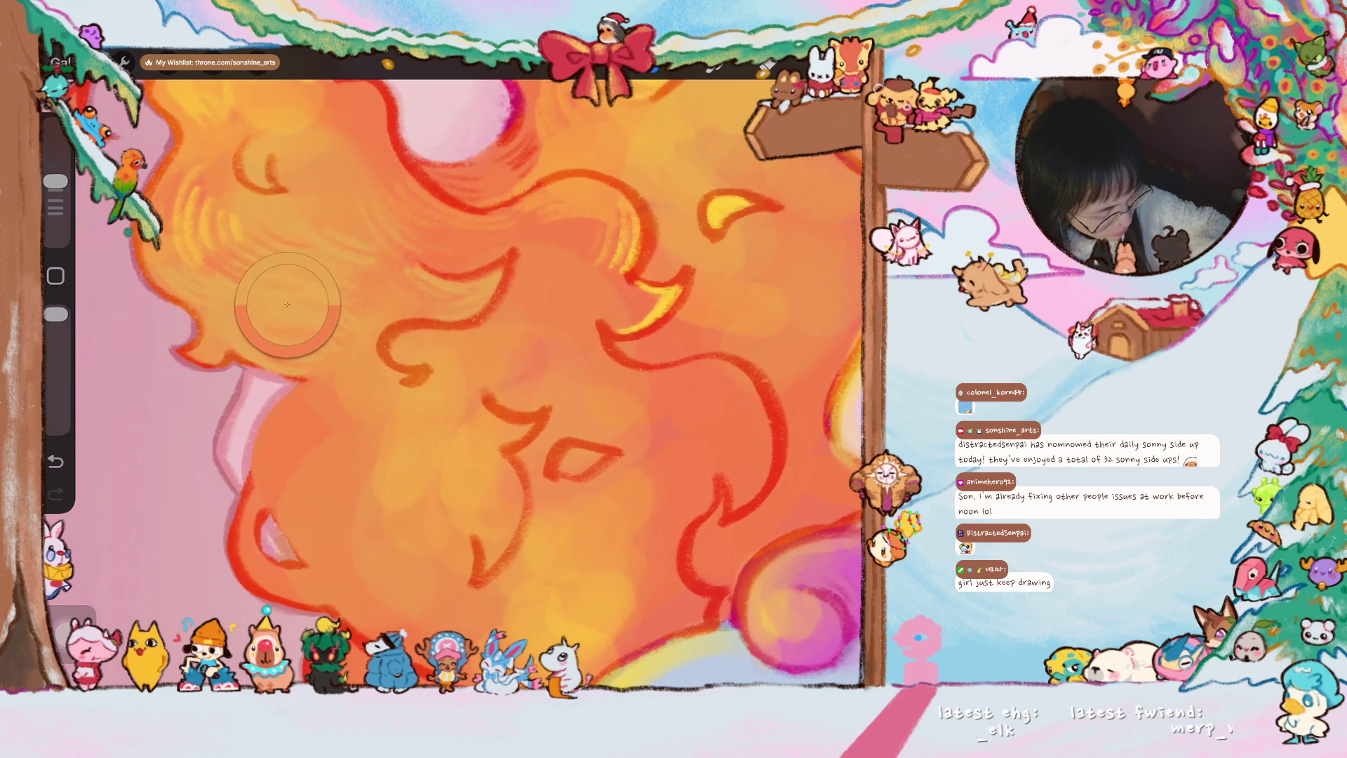
{"action": "scroll", "coordinate": [472, 384], "scroll_direction": "down", "scroll_amount": 2}
{"action": "scroll", "coordinate": [473, 384], "scroll_direction": "down", "scroll_amount": 2}
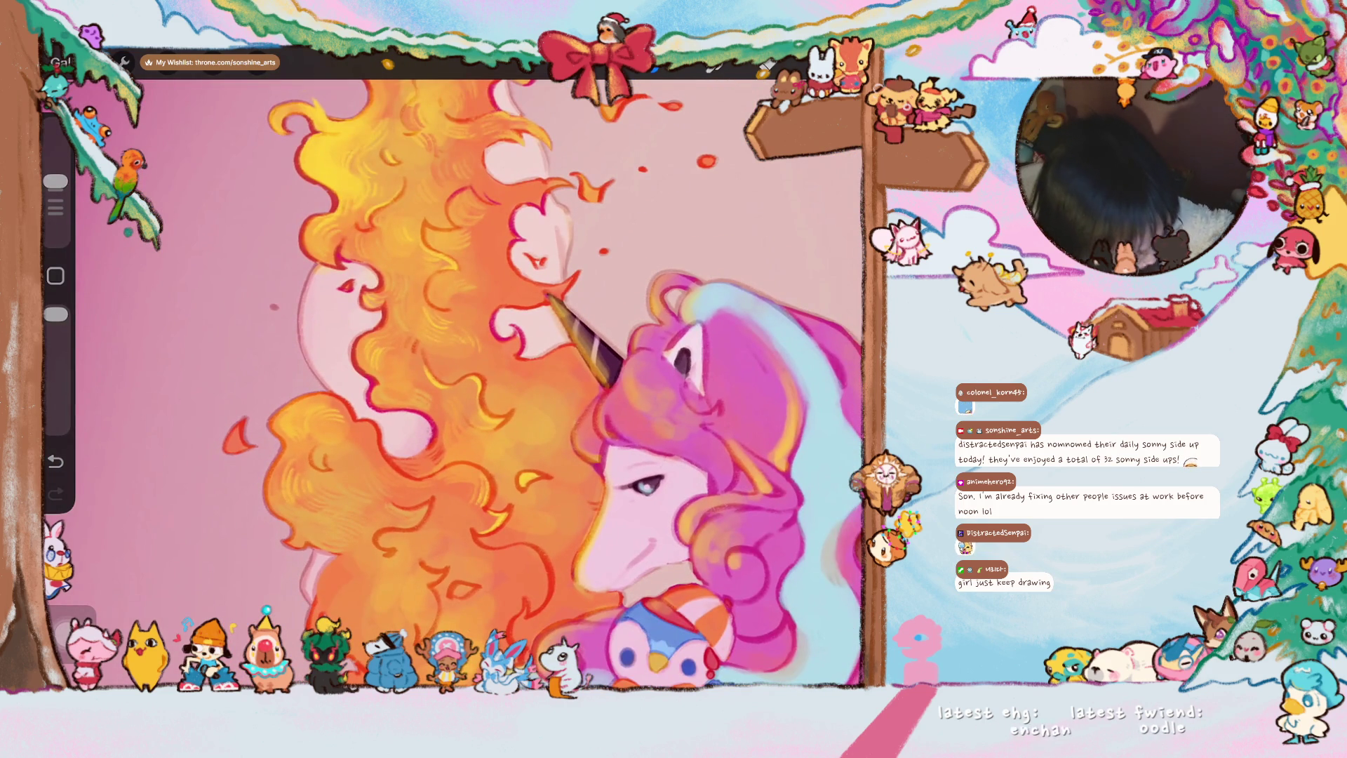
{"action": "scroll", "coordinate": [472, 385], "scroll_direction": "up", "scroll_amount": 3}
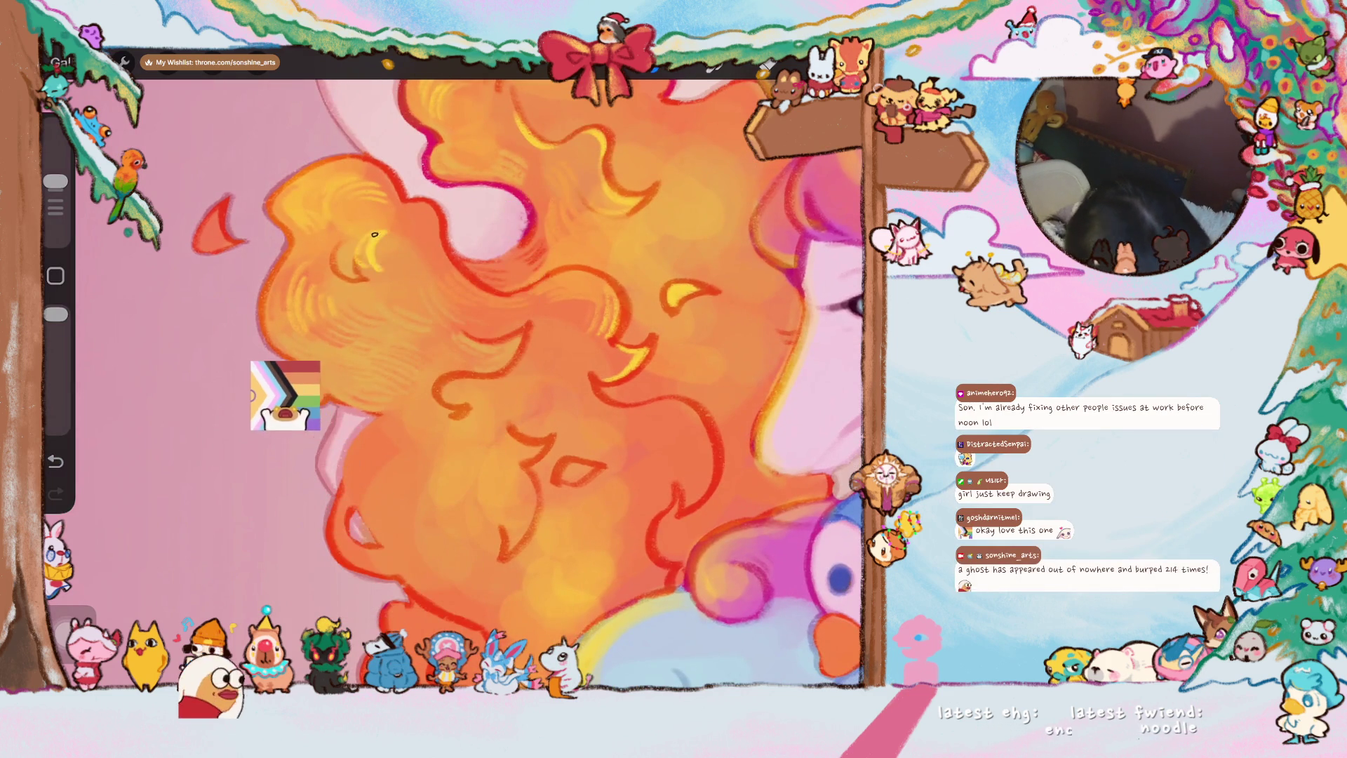
{"action": "left_click_drag", "start_coordinate": [365, 246], "coordinate": [348, 276]}
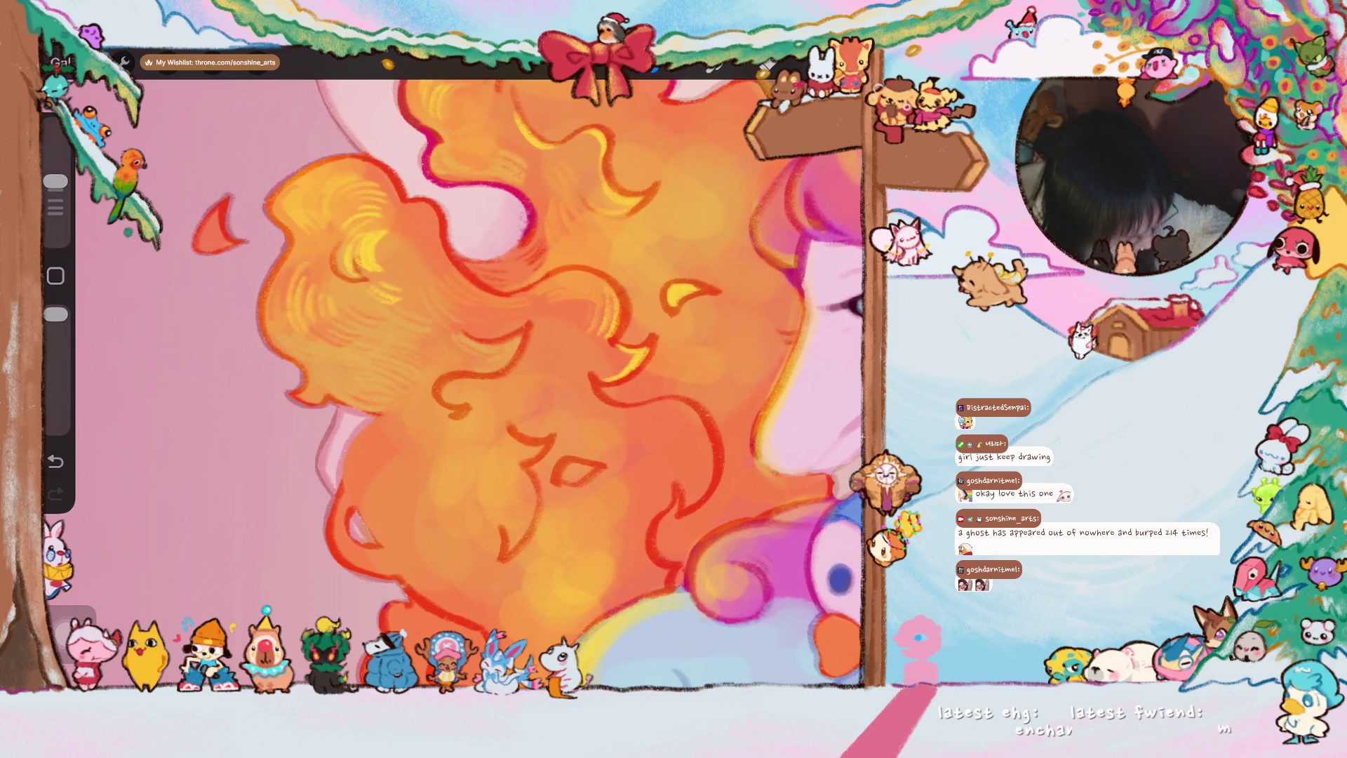
{"action": "scroll", "coordinate": [474, 379], "scroll_direction": "up", "scroll_amount": 3}
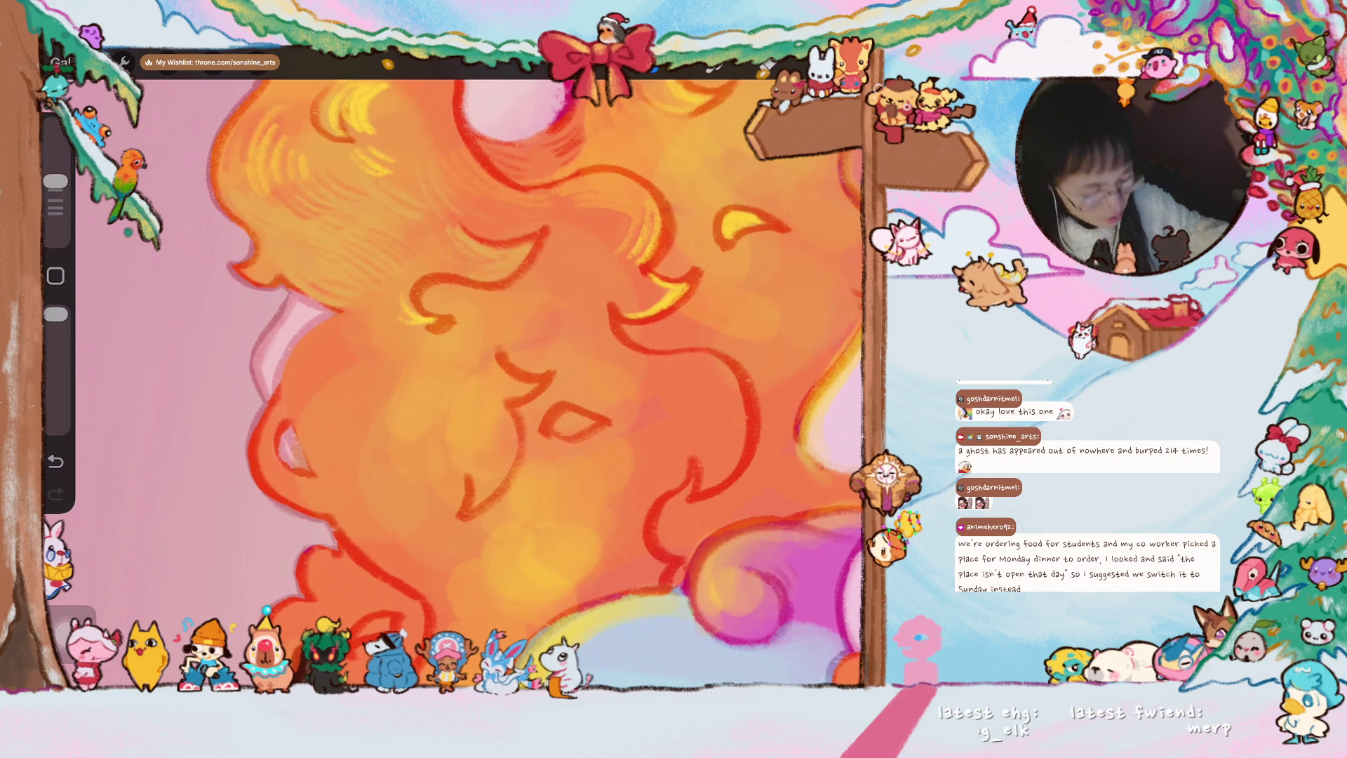
{"action": "scroll", "coordinate": [485, 380], "scroll_direction": "down", "scroll_amount": 2}
- Brighten a yellow highlight on the mane and add a short highlight stroke
{"action": "mouse_move", "coordinate": [332, 221]}
{"action": "left_mouse_down"}
{"action": "mouse_move", "coordinate": [359, 282]}
{"action": "mouse_move", "coordinate": [351, 305]}
{"action": "left_mouse_up"}
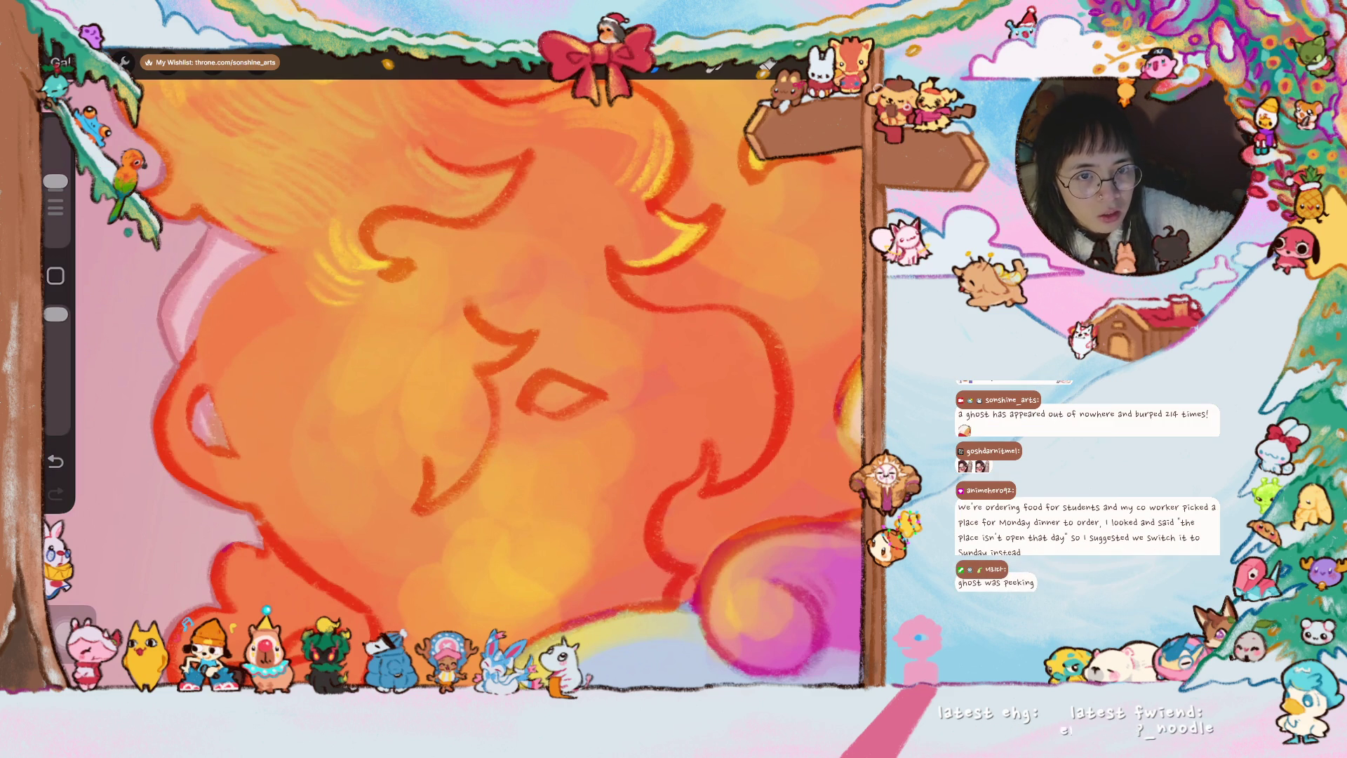
{"action": "scroll", "coordinate": [465, 384], "scroll_direction": "down", "scroll_amount": 2}
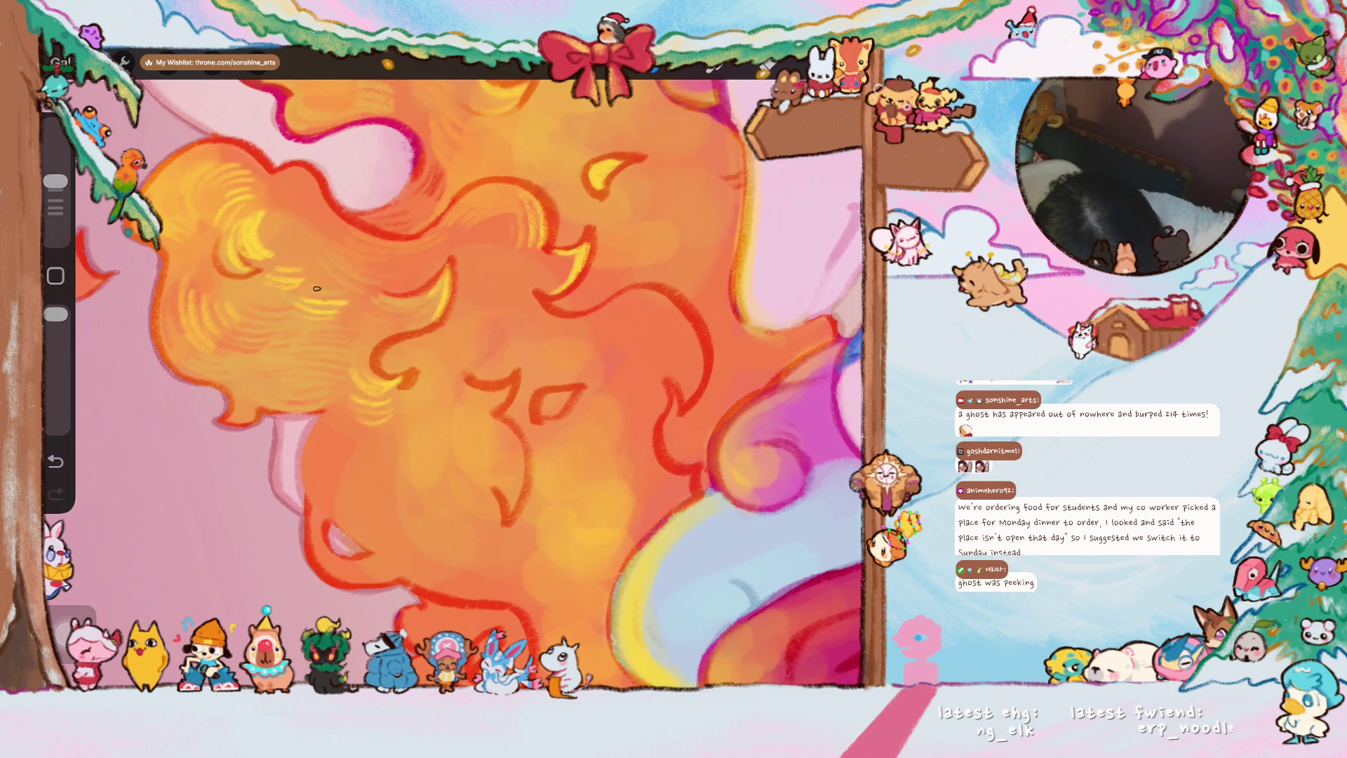
{"action": "left_click_drag", "start_coordinate": [370, 306], "coordinate": [379, 322]}
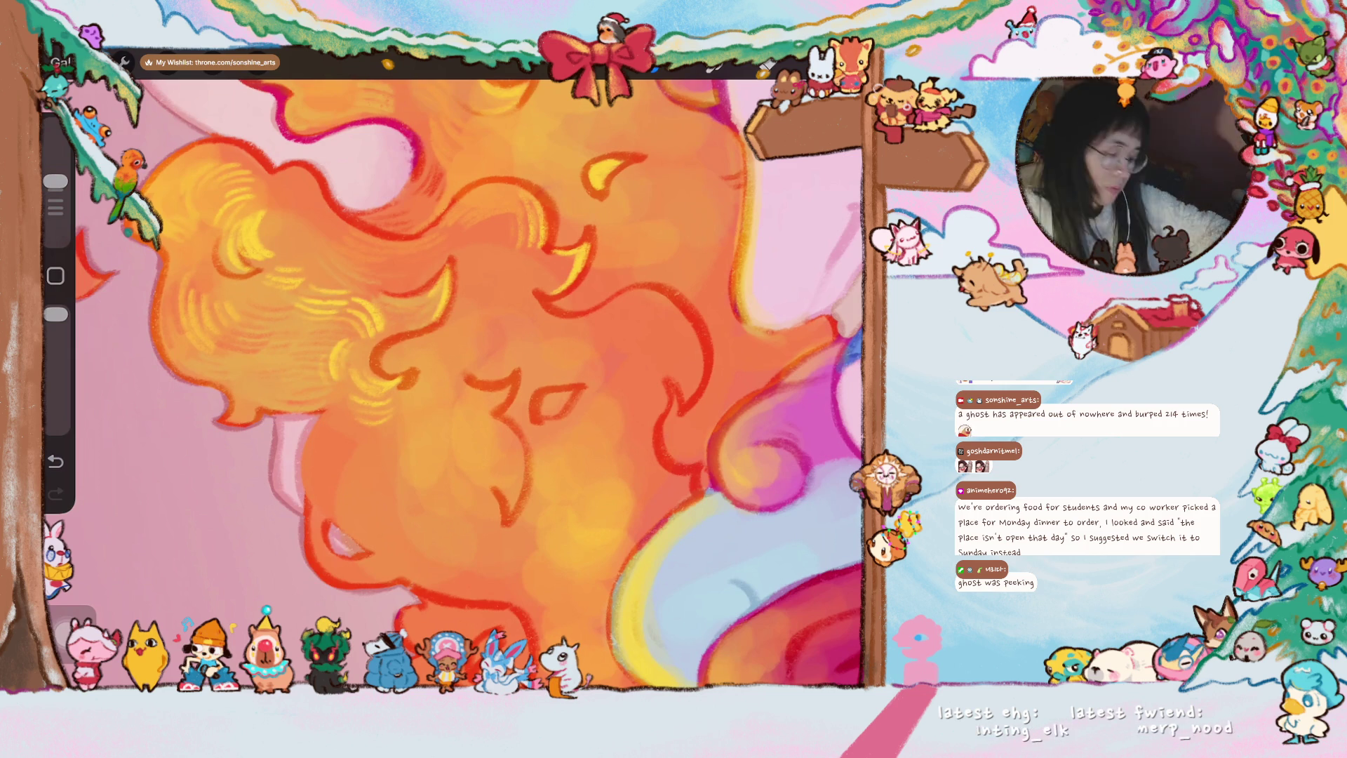
{"action": "scroll", "coordinate": [453, 380], "scroll_direction": "down", "scroll_amount": 2}
{"action": "scroll", "coordinate": [453, 379], "scroll_direction": "down", "scroll_amount": 2}
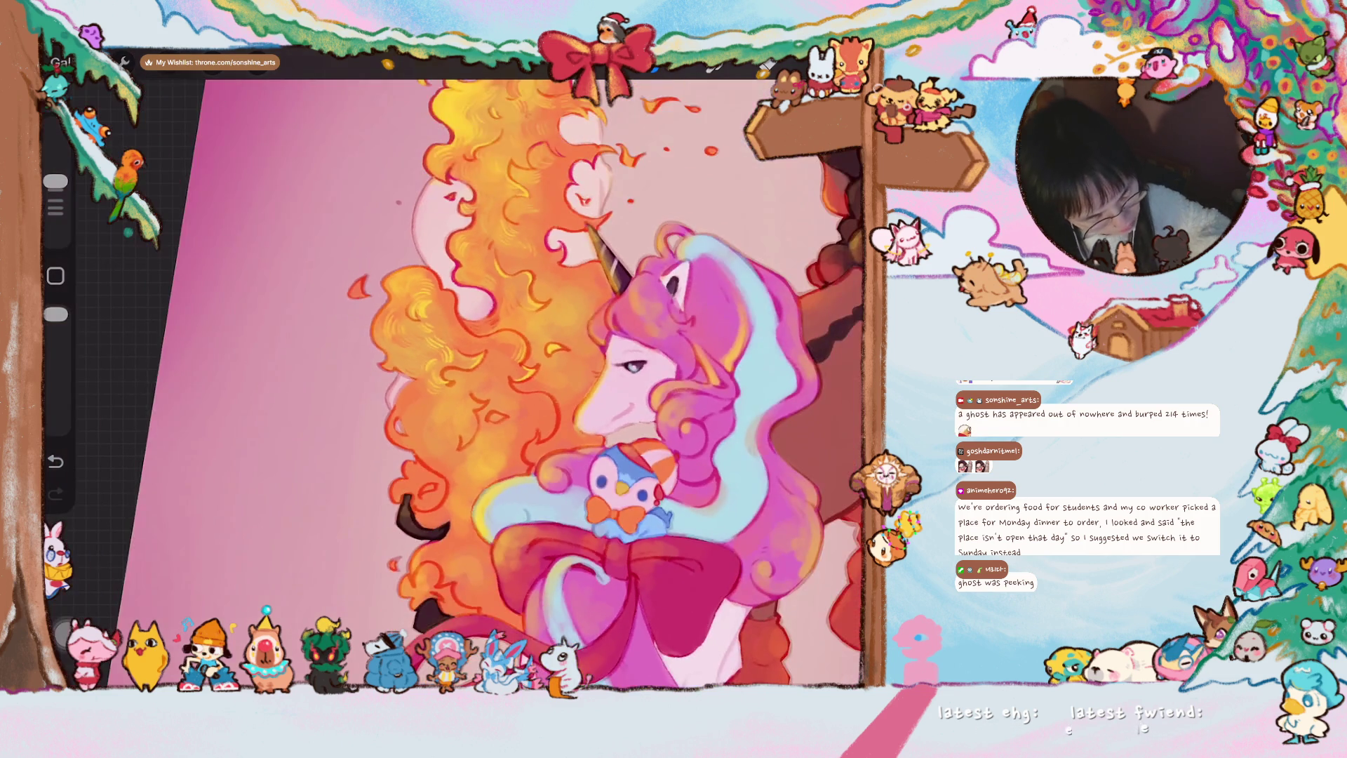
{"action": "scroll", "coordinate": [452, 379], "scroll_direction": "down", "scroll_amount": 2}
{"action": "scroll", "coordinate": [453, 379], "scroll_direction": "down", "scroll_amount": 2}
{"action": "scroll", "coordinate": [548, 379], "scroll_direction": "down", "scroll_amount": 2}
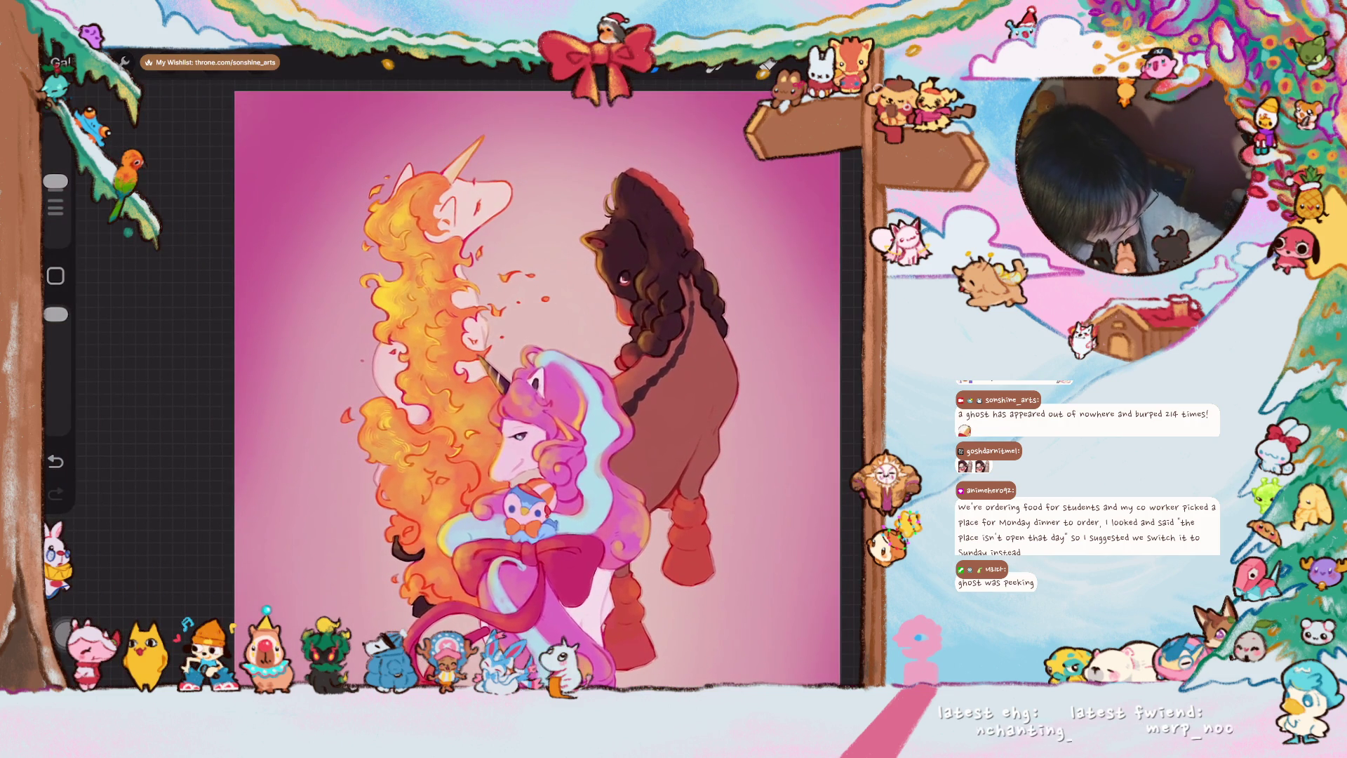
{"action": "scroll", "coordinate": [547, 379], "scroll_direction": "up", "scroll_amount": 2}
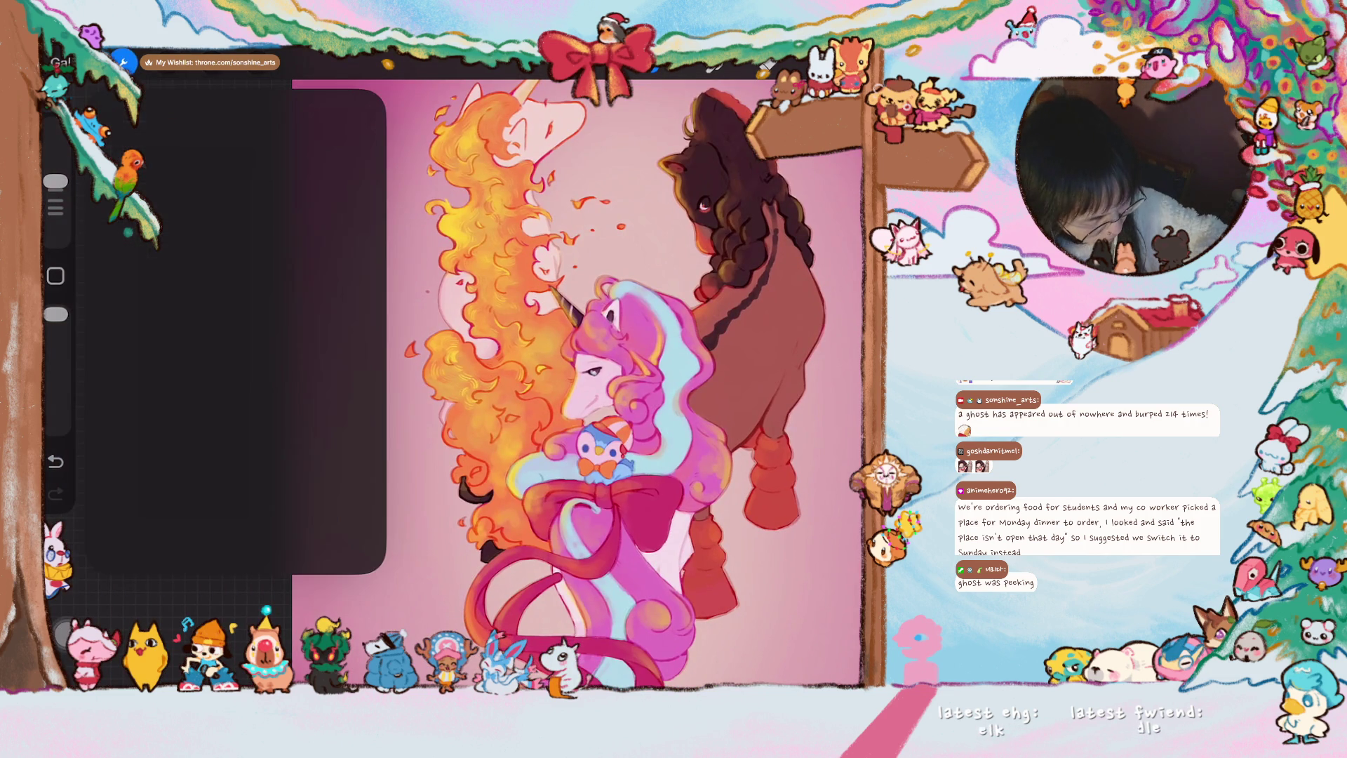
- Show the canvas Reference window and move it to the upper-left beside the artwork
{"action": "left_click", "coordinate": [122, 61]}
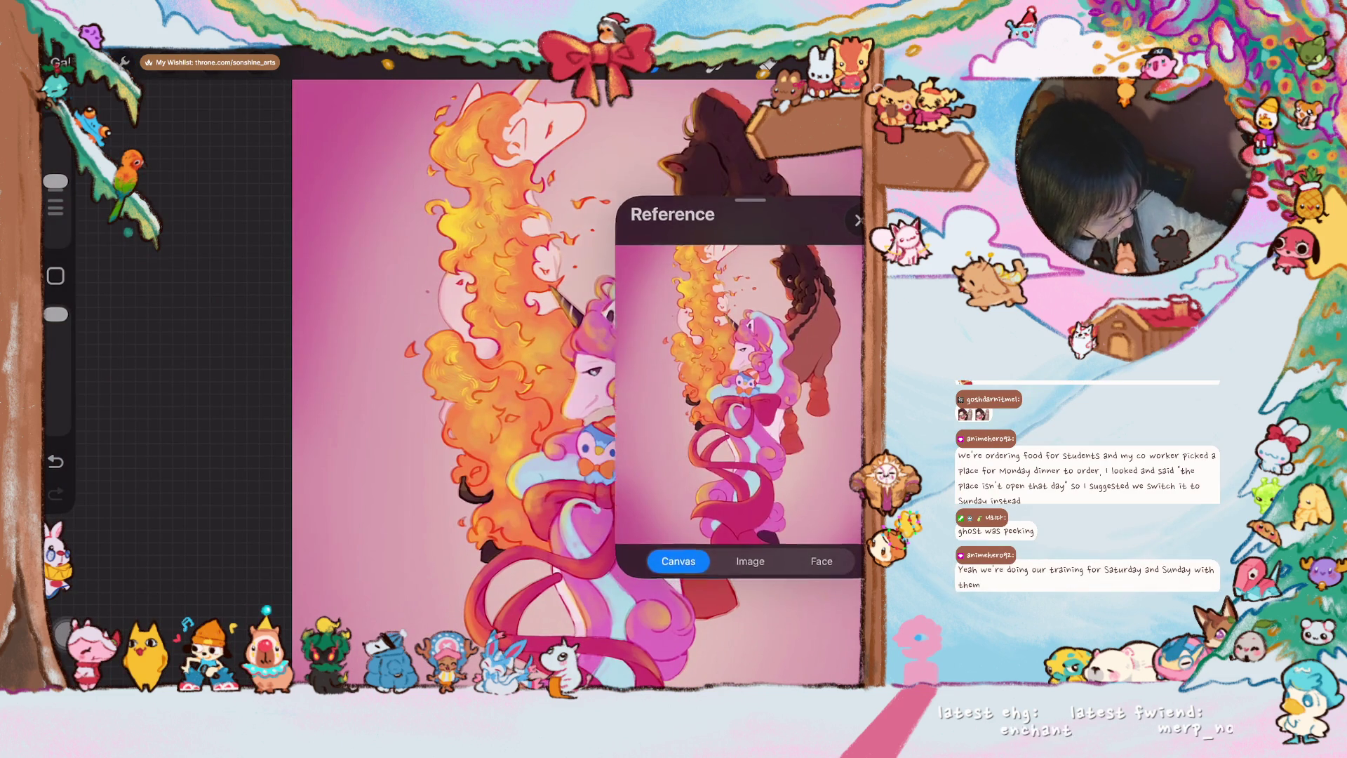
{"action": "left_click_drag", "start_coordinate": [743, 205], "coordinate": [248, 103]}
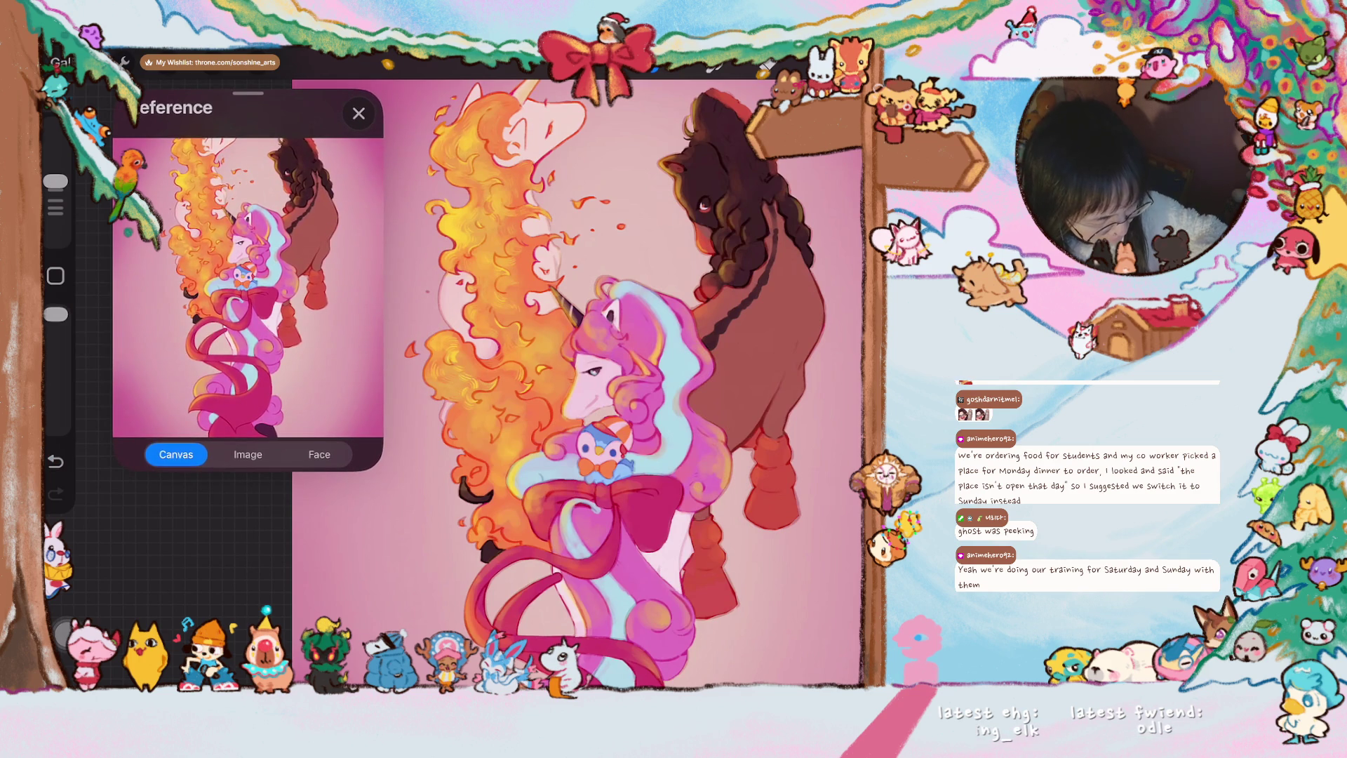
{"action": "scroll", "coordinate": [578, 379], "scroll_direction": "up", "scroll_amount": 2}
{"action": "scroll", "coordinate": [579, 379], "scroll_direction": "up", "scroll_amount": 2}
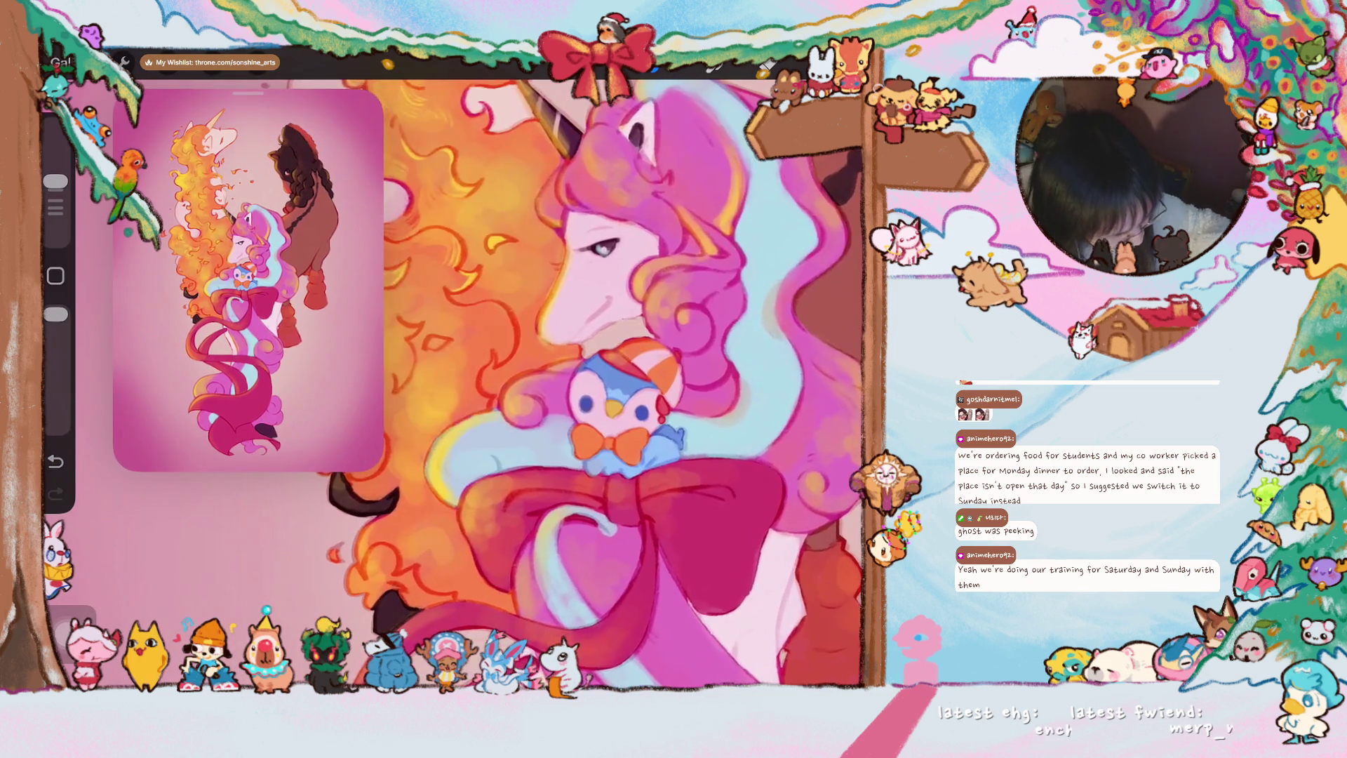
{"action": "scroll", "coordinate": [579, 379], "scroll_direction": "up", "scroll_amount": 2}
{"action": "scroll", "coordinate": [579, 379], "scroll_direction": "up", "scroll_amount": 2}
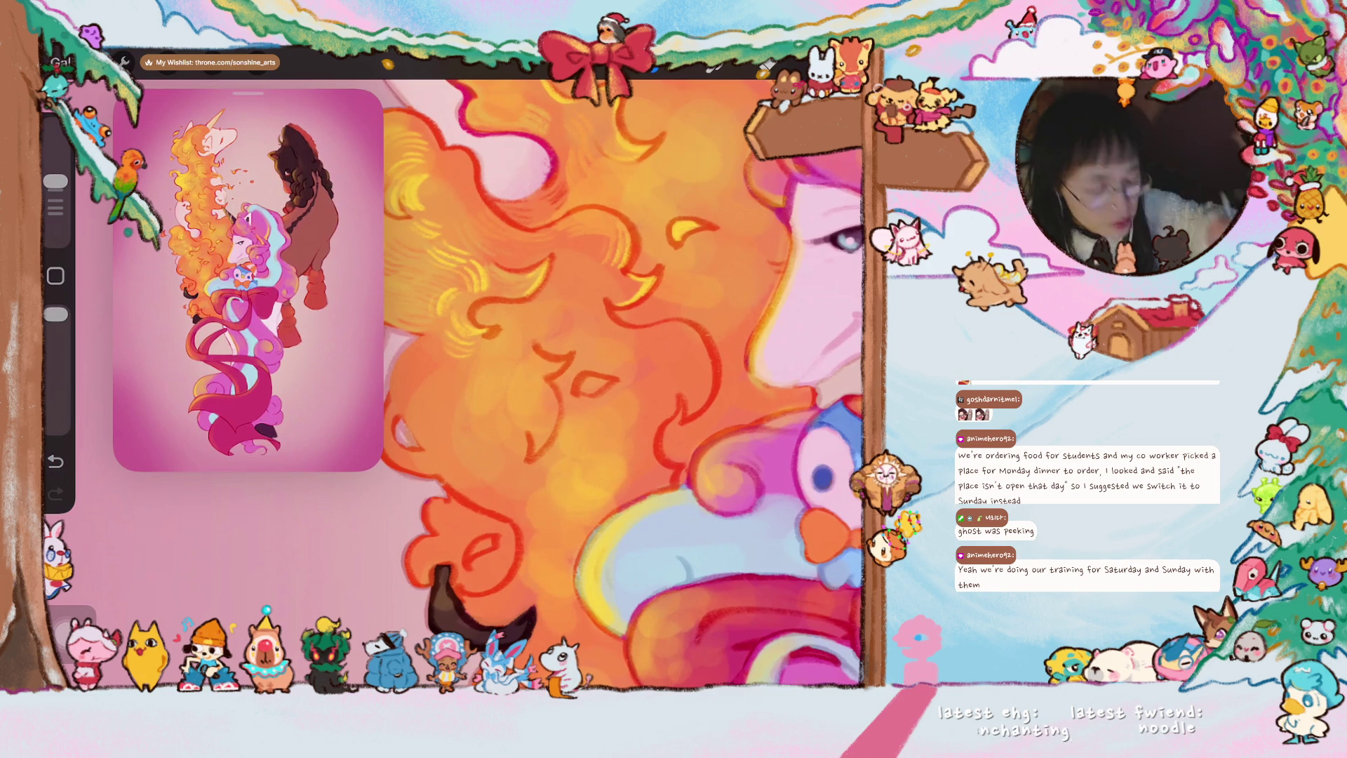
{"action": "scroll", "coordinate": [624, 384], "scroll_direction": "left", "scroll_amount": 3}
{"action": "scroll", "coordinate": [623, 384], "scroll_direction": "left", "scroll_amount": 3}
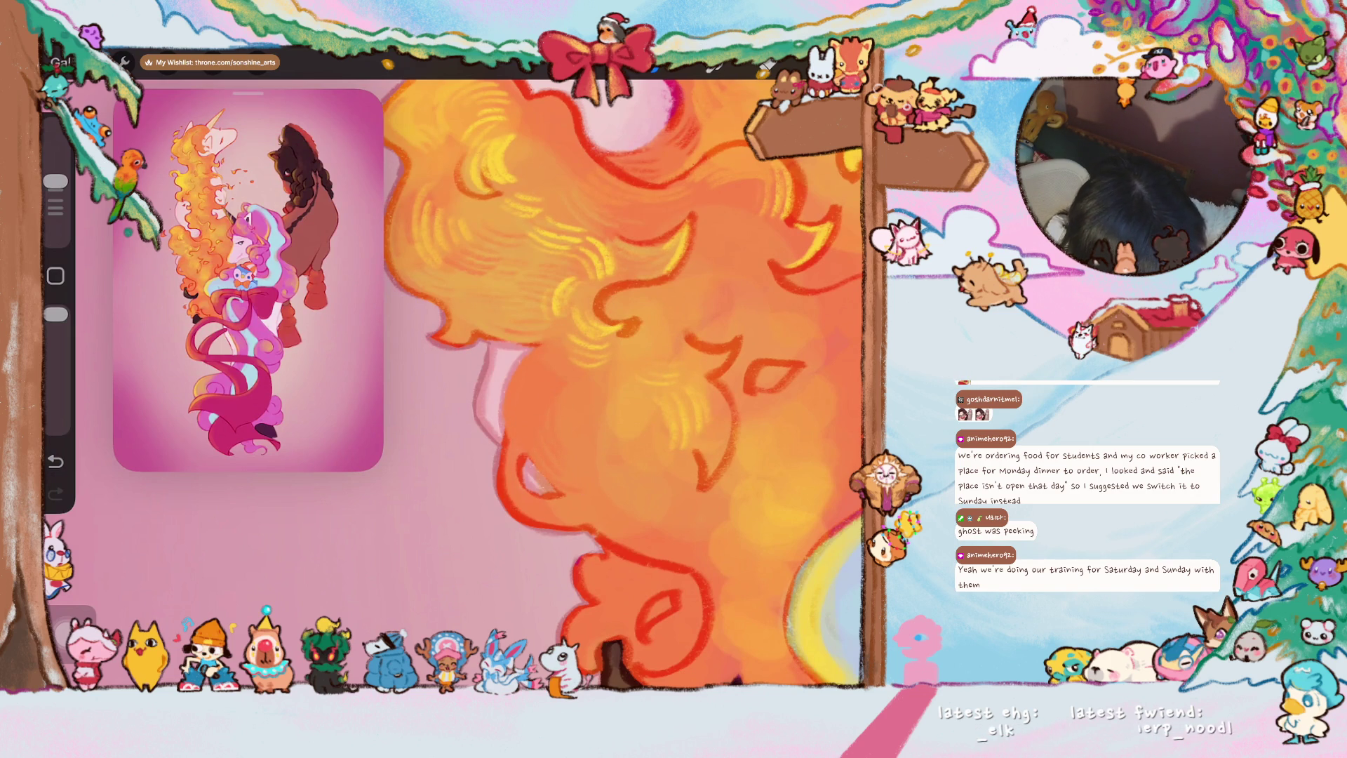
{"action": "left_click_drag", "start_coordinate": [503, 496], "coordinate": [503, 450]}
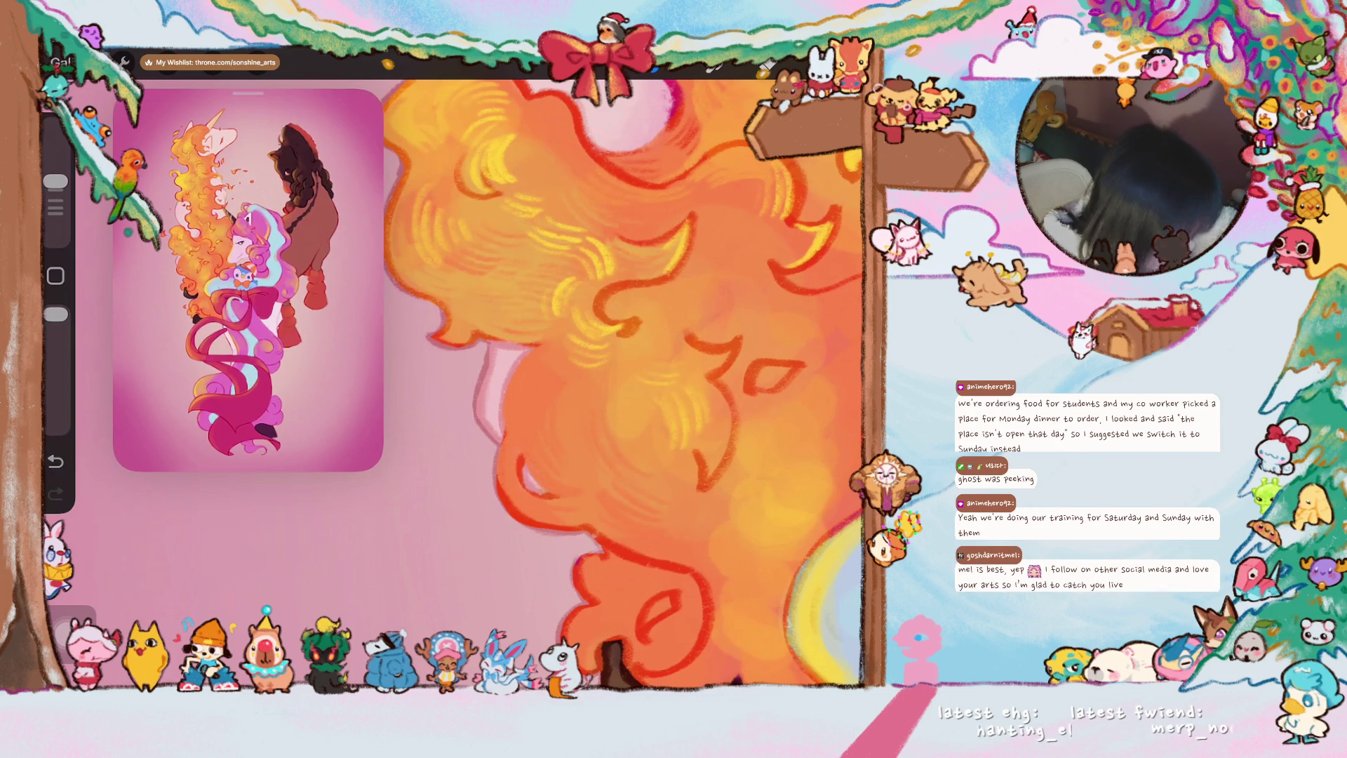
{"action": "scroll", "coordinate": [612, 381], "scroll_direction": "up", "scroll_amount": 1}
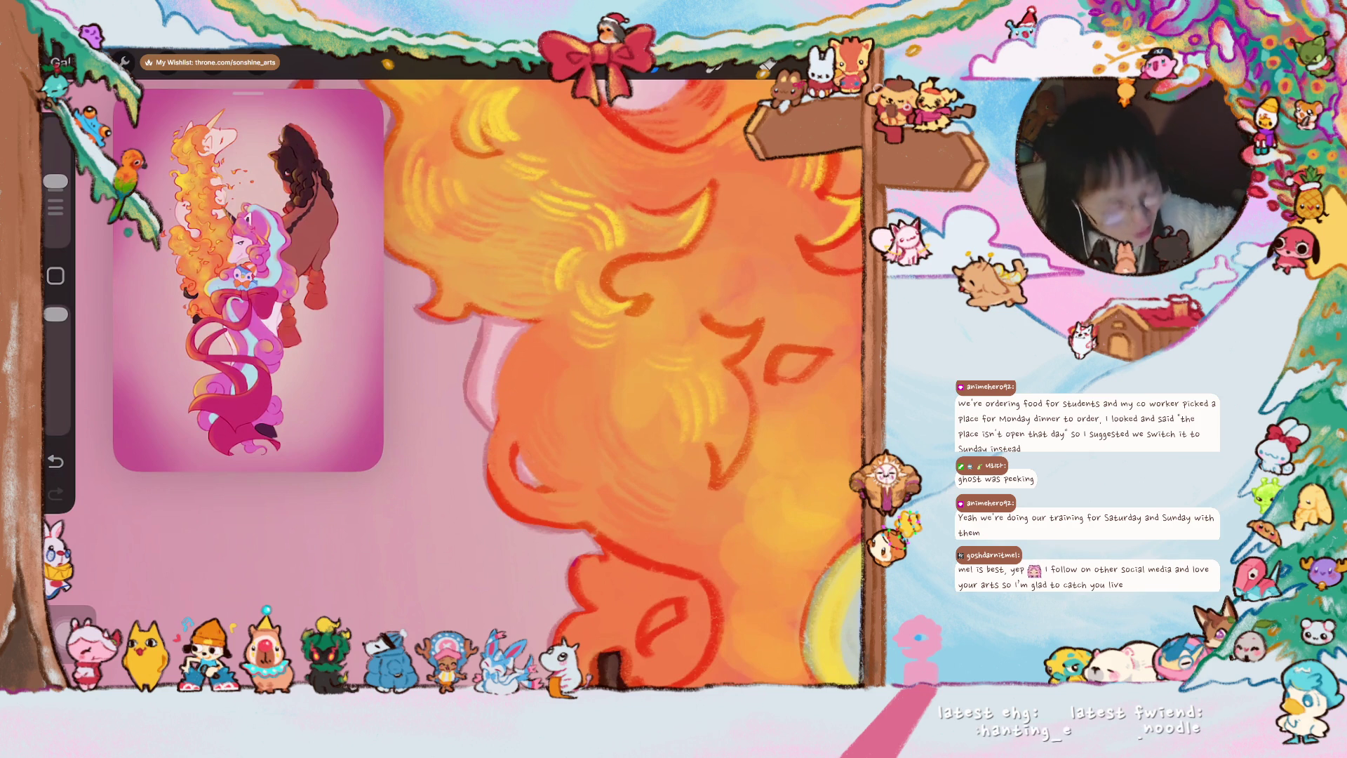
{"action": "scroll", "coordinate": [621, 384], "scroll_direction": "up", "scroll_amount": 3}
{"action": "scroll", "coordinate": [622, 385], "scroll_direction": "up", "scroll_amount": 2}
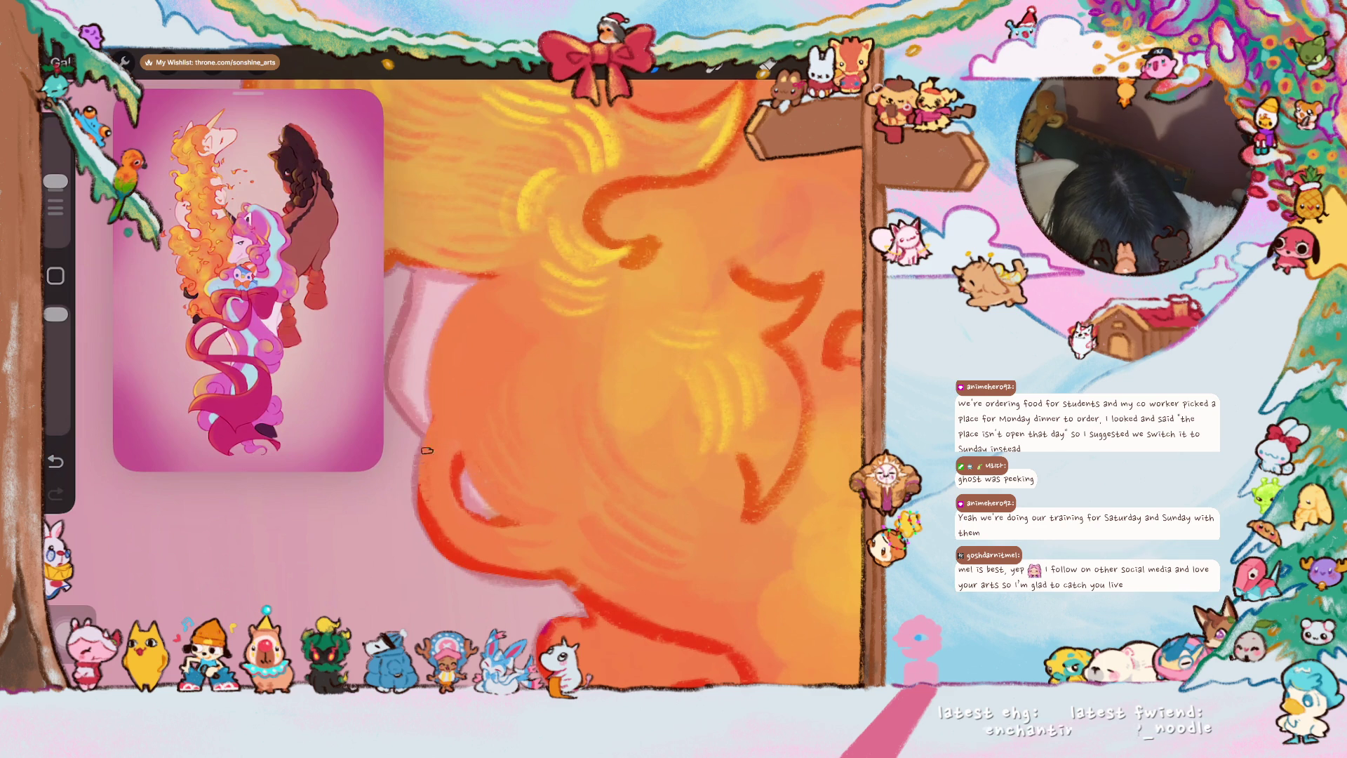
{"action": "scroll", "coordinate": [624, 383], "scroll_direction": "down", "scroll_amount": 2}
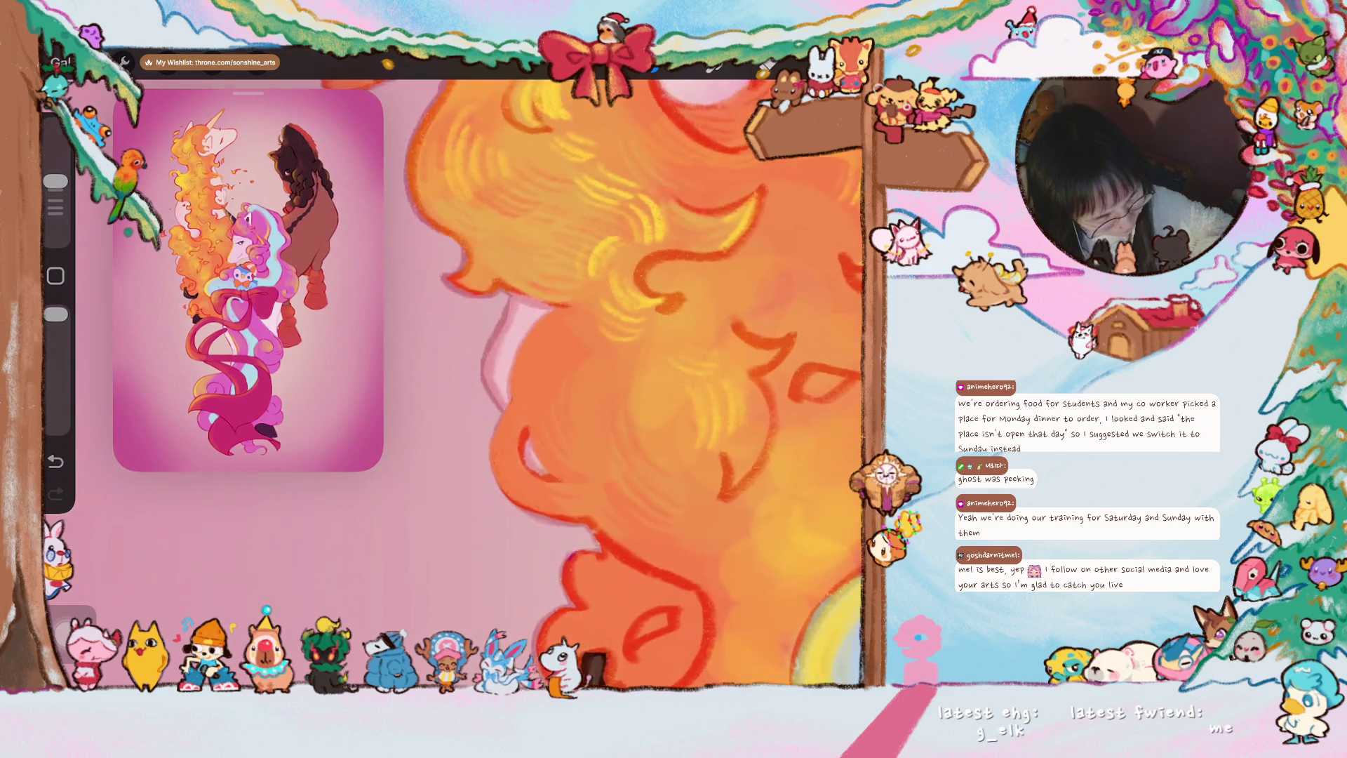
{"action": "scroll", "coordinate": [637, 385], "scroll_direction": "down", "scroll_amount": 2}
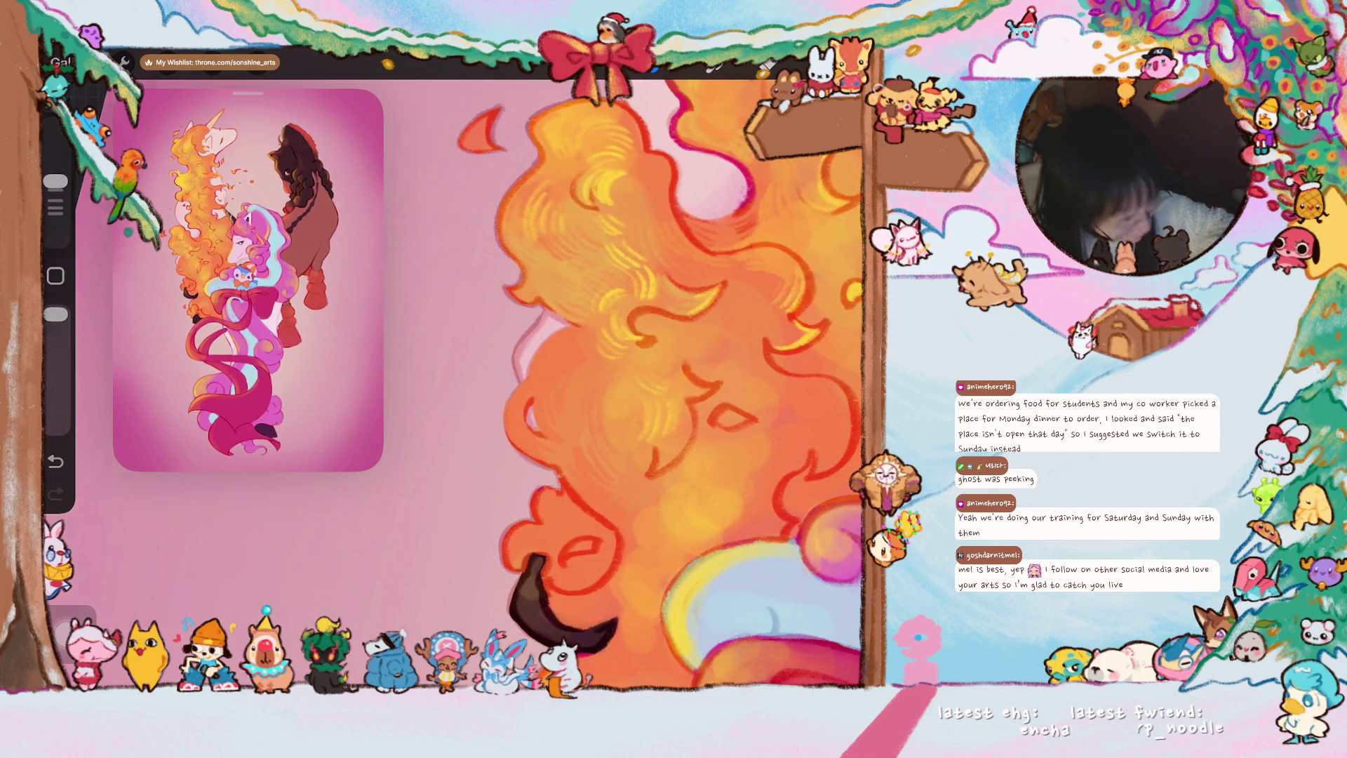
{"action": "scroll", "coordinate": [648, 384], "scroll_direction": "up", "scroll_amount": 2}
- Redraw the red outline on the mane's left edge, then fill the eye shape with sampled yellow
{"action": "left_click", "coordinate": [531, 478]}
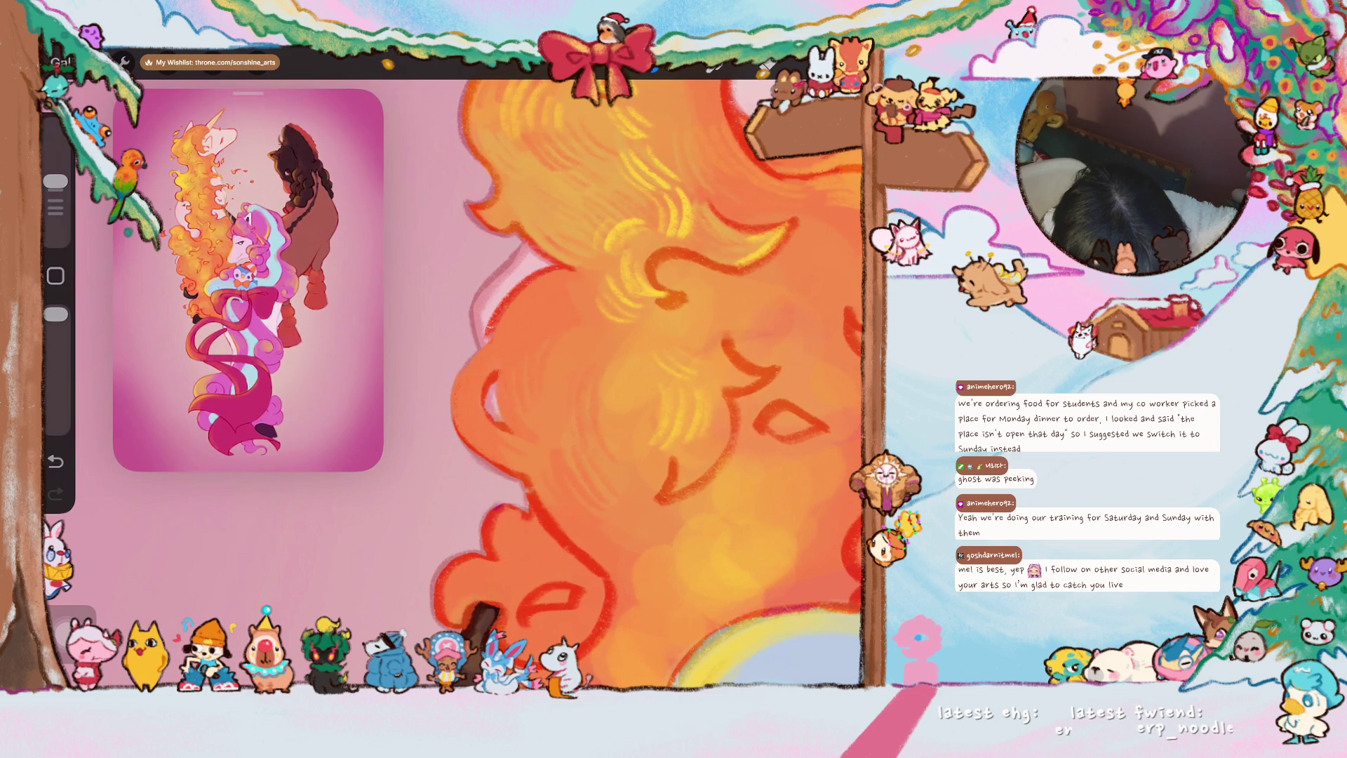
{"action": "mouse_move", "coordinate": [484, 348]}
{"action": "left_mouse_down"}
{"action": "mouse_move", "coordinate": [458, 382]}
{"action": "mouse_move", "coordinate": [488, 466]}
{"action": "left_mouse_up"}
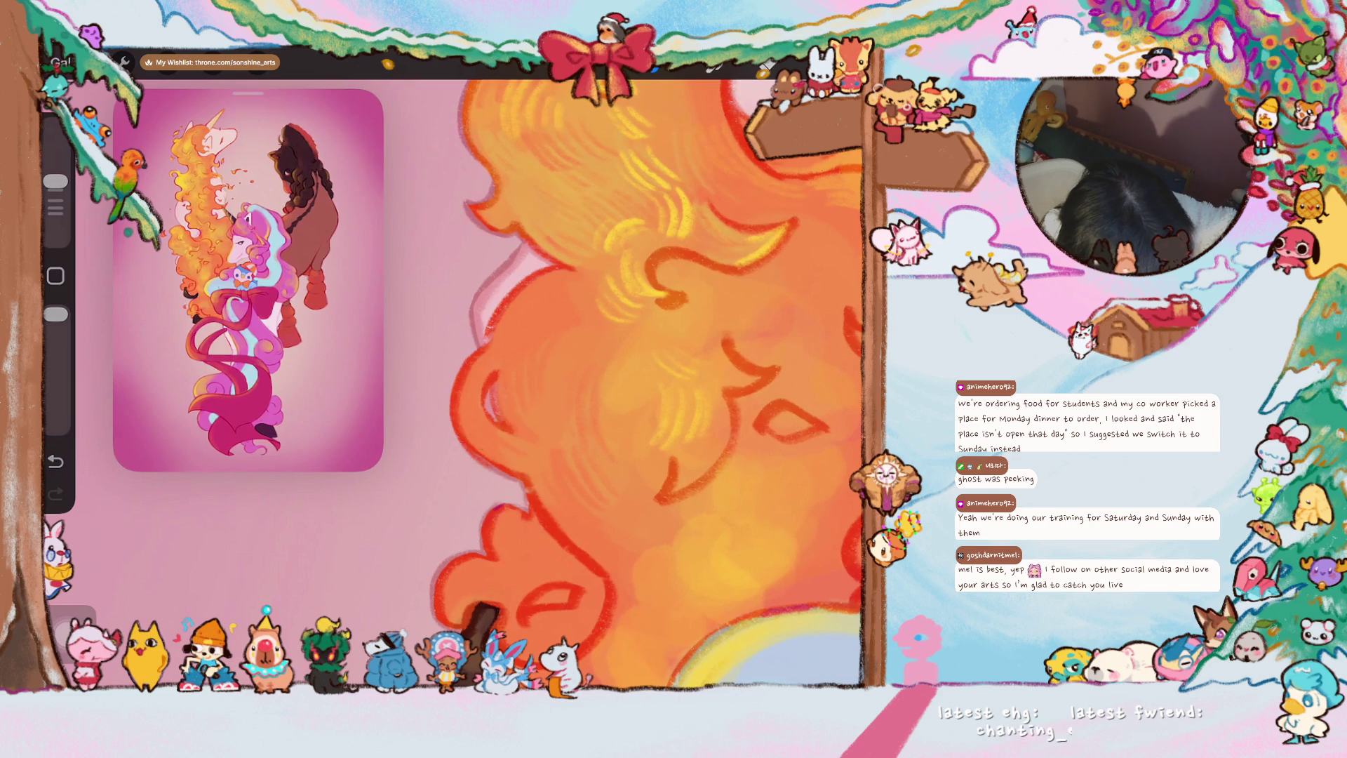
{"action": "scroll", "coordinate": [642, 385], "scroll_direction": "down", "scroll_amount": 2}
{"action": "scroll", "coordinate": [643, 385], "scroll_direction": "down", "scroll_amount": 2}
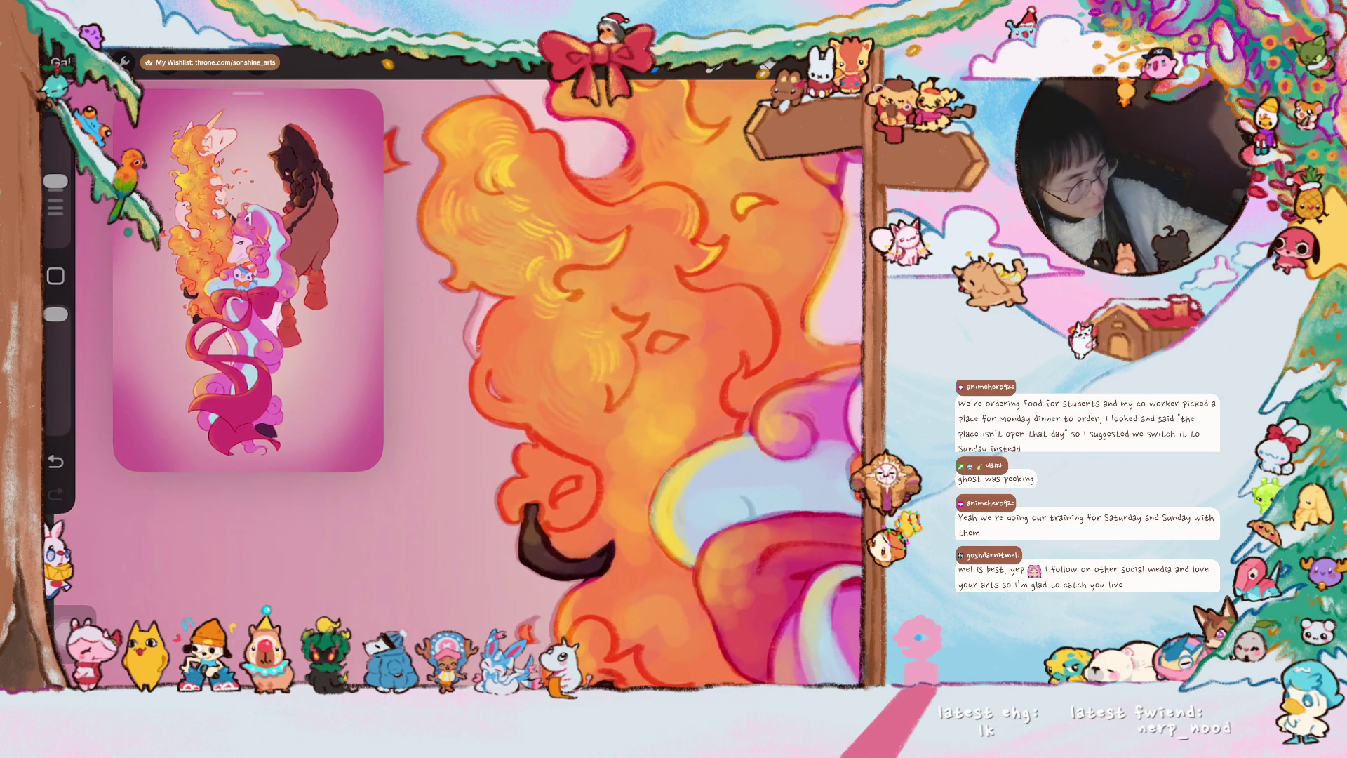
{"action": "scroll", "coordinate": [642, 385], "scroll_direction": "down", "scroll_amount": 2}
{"action": "scroll", "coordinate": [633, 379], "scroll_direction": "up", "scroll_amount": 2}
{"action": "scroll", "coordinate": [632, 379], "scroll_direction": "up", "scroll_amount": 2}
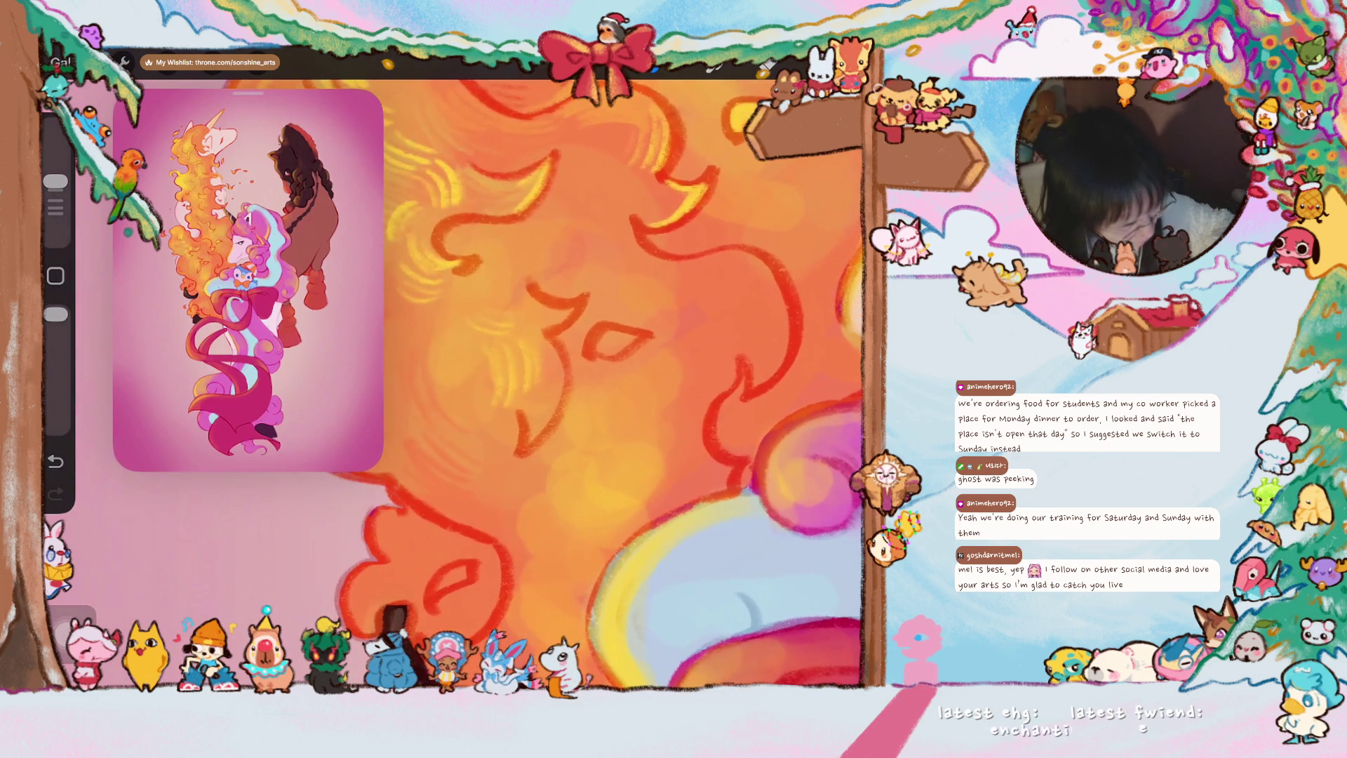
{"action": "left_click", "coordinate": [517, 308]}
{"action": "scroll", "coordinate": [632, 379], "scroll_direction": "left", "scroll_amount": 3}
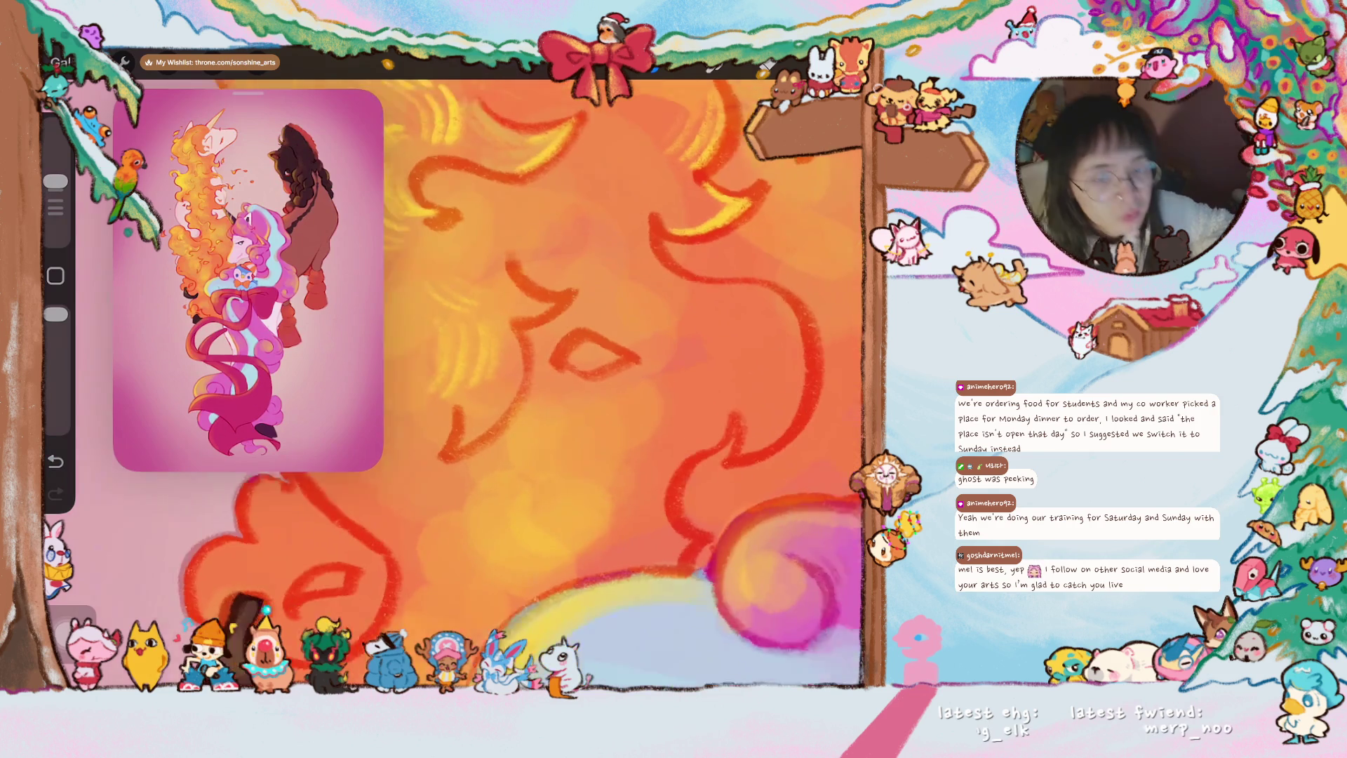
{"action": "left_click_drag", "start_coordinate": [556, 368], "coordinate": [564, 355]}
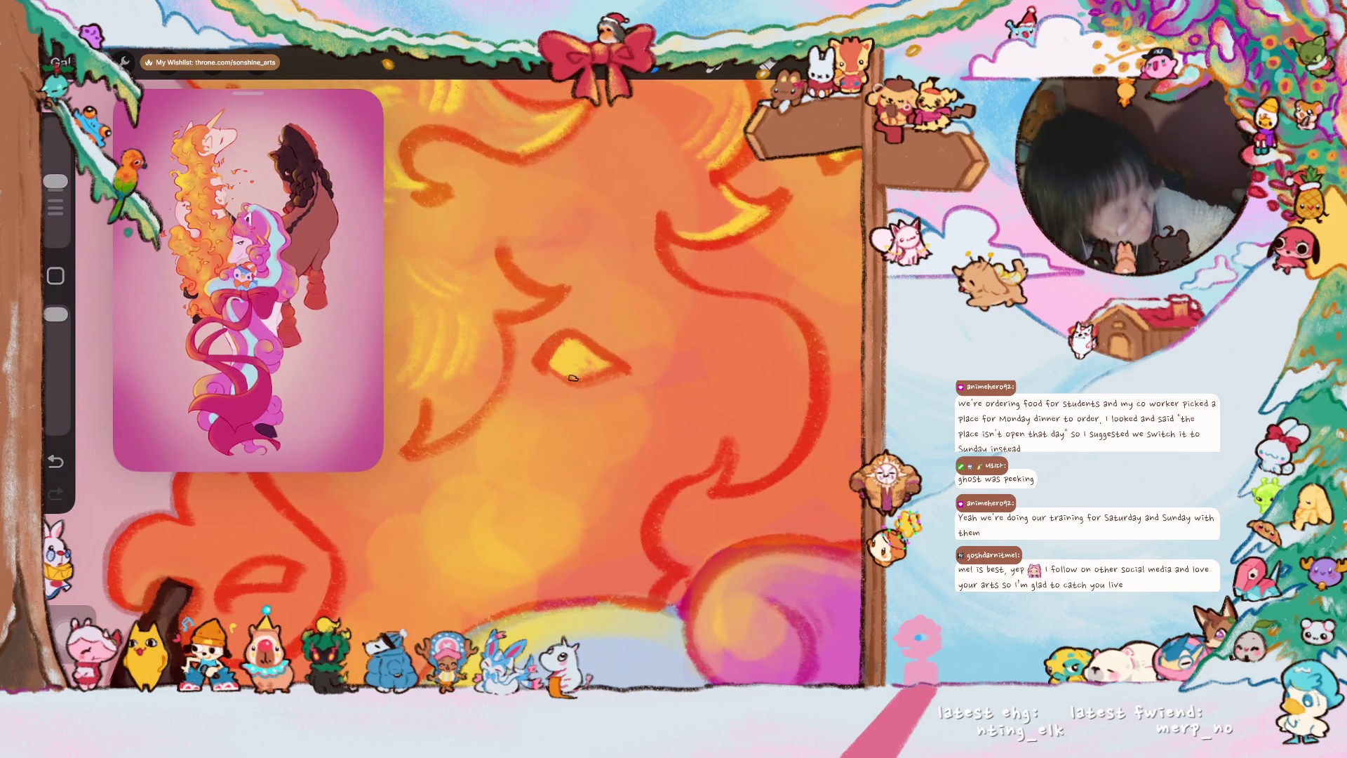
{"action": "left_click_drag", "start_coordinate": [564, 360], "coordinate": [534, 357]}
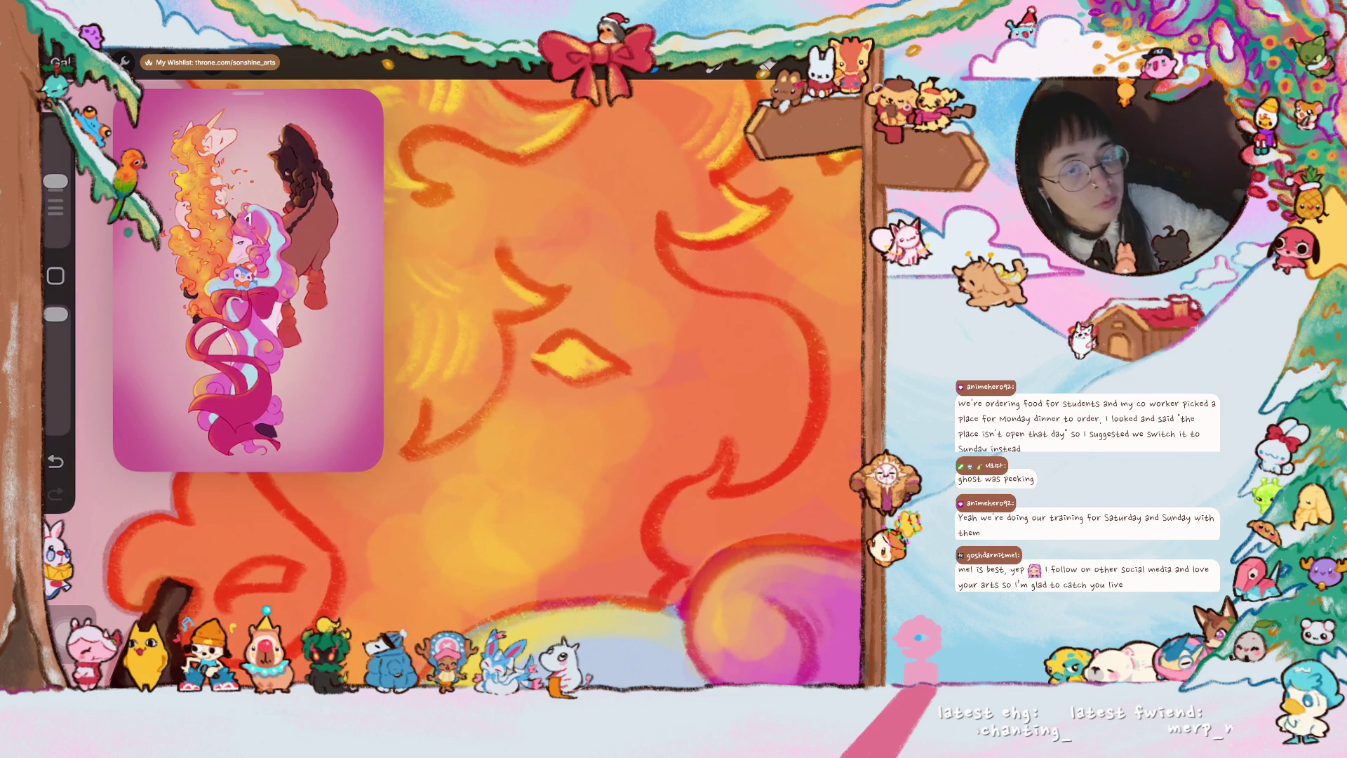
{"action": "scroll", "coordinate": [541, 303], "scroll_direction": "down", "scroll_amount": 3}
{"action": "scroll", "coordinate": [595, 385], "scroll_direction": "down", "scroll_amount": 2}
{"action": "scroll", "coordinate": [595, 385], "scroll_direction": "down", "scroll_amount": 2}
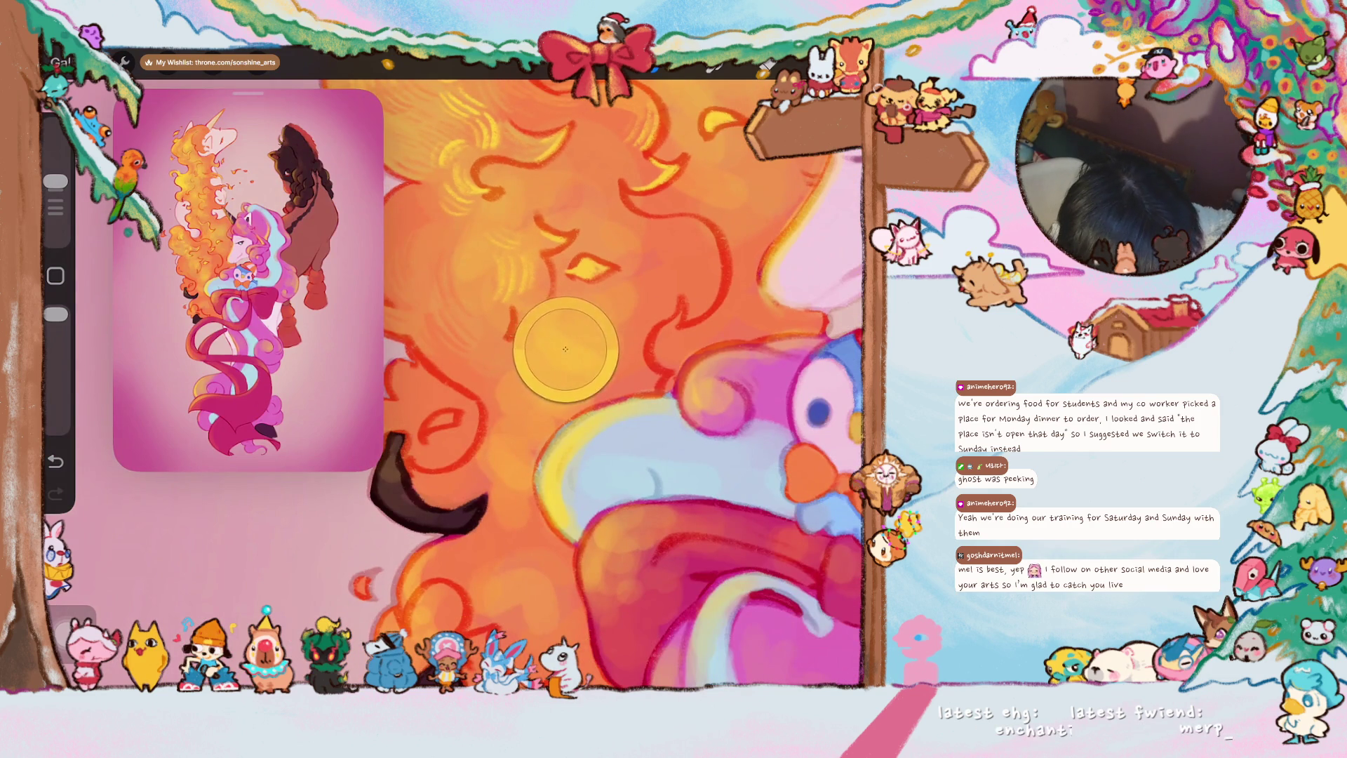
{"action": "scroll", "coordinate": [586, 384], "scroll_direction": "up", "scroll_amount": 2}
{"action": "scroll", "coordinate": [587, 384], "scroll_direction": "up", "scroll_amount": 2}
- Add bright yellow highlight strokes to the flame hair
{"action": "mouse_move", "coordinate": [585, 336]}
{"action": "left_mouse_down"}
{"action": "mouse_move", "coordinate": [607, 281]}
{"action": "mouse_move", "coordinate": [621, 291]}
{"action": "left_mouse_up"}
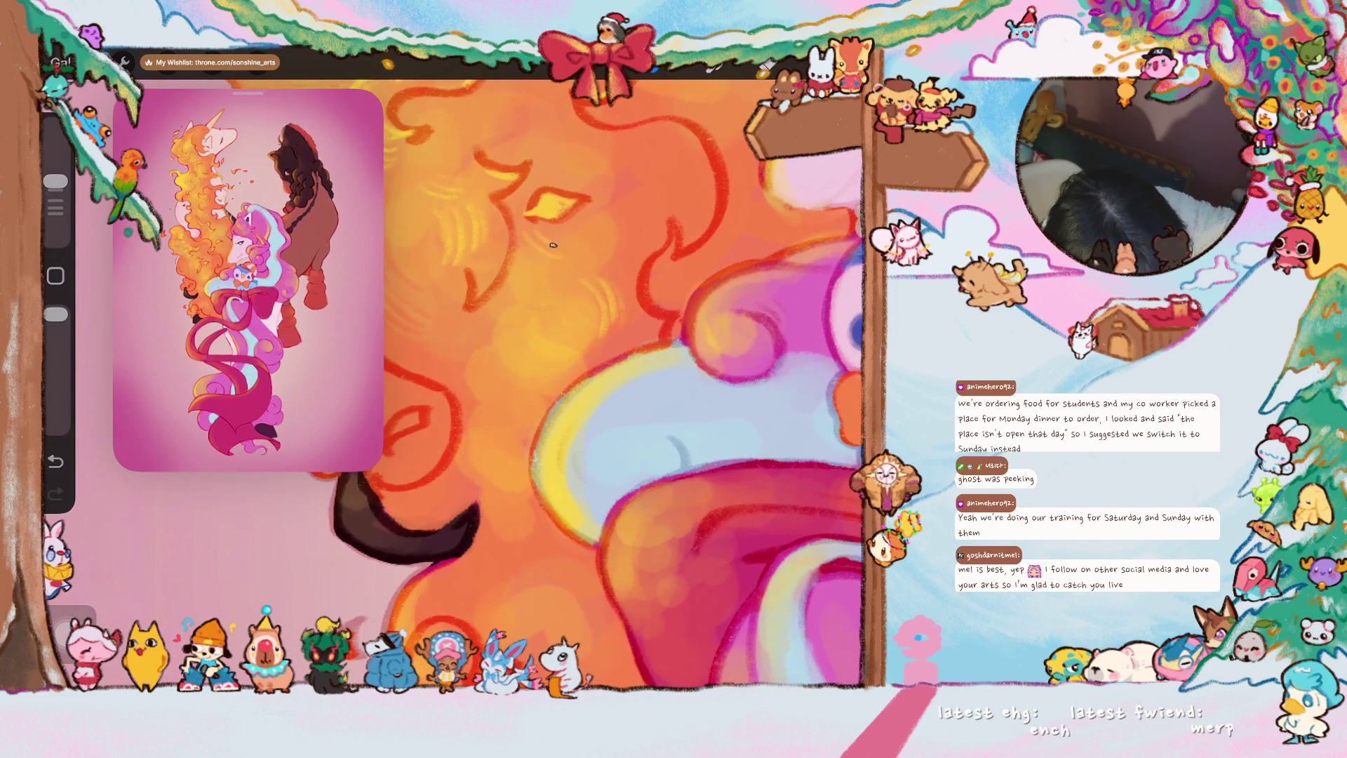
{"action": "left_click_drag", "start_coordinate": [515, 293], "coordinate": [484, 356]}
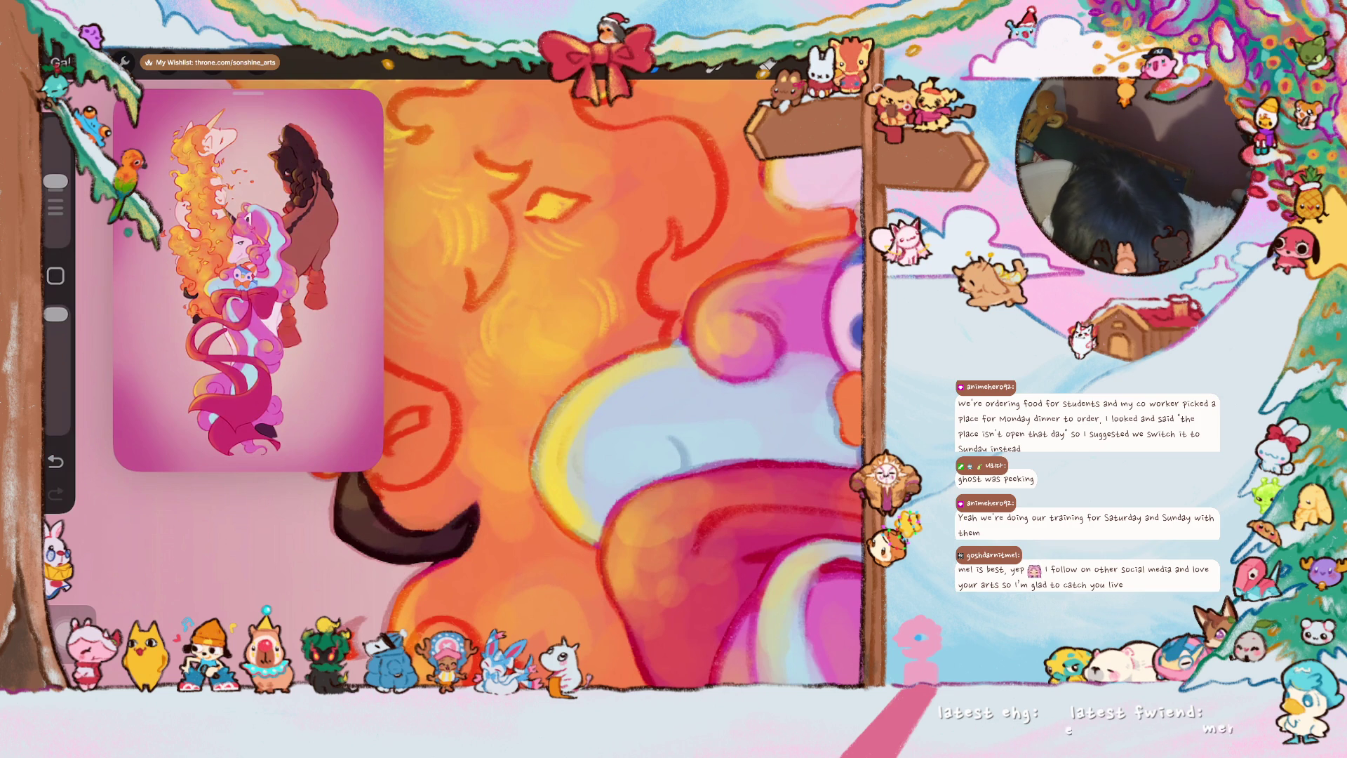
{"action": "left_click_drag", "start_coordinate": [522, 399], "coordinate": [505, 452]}
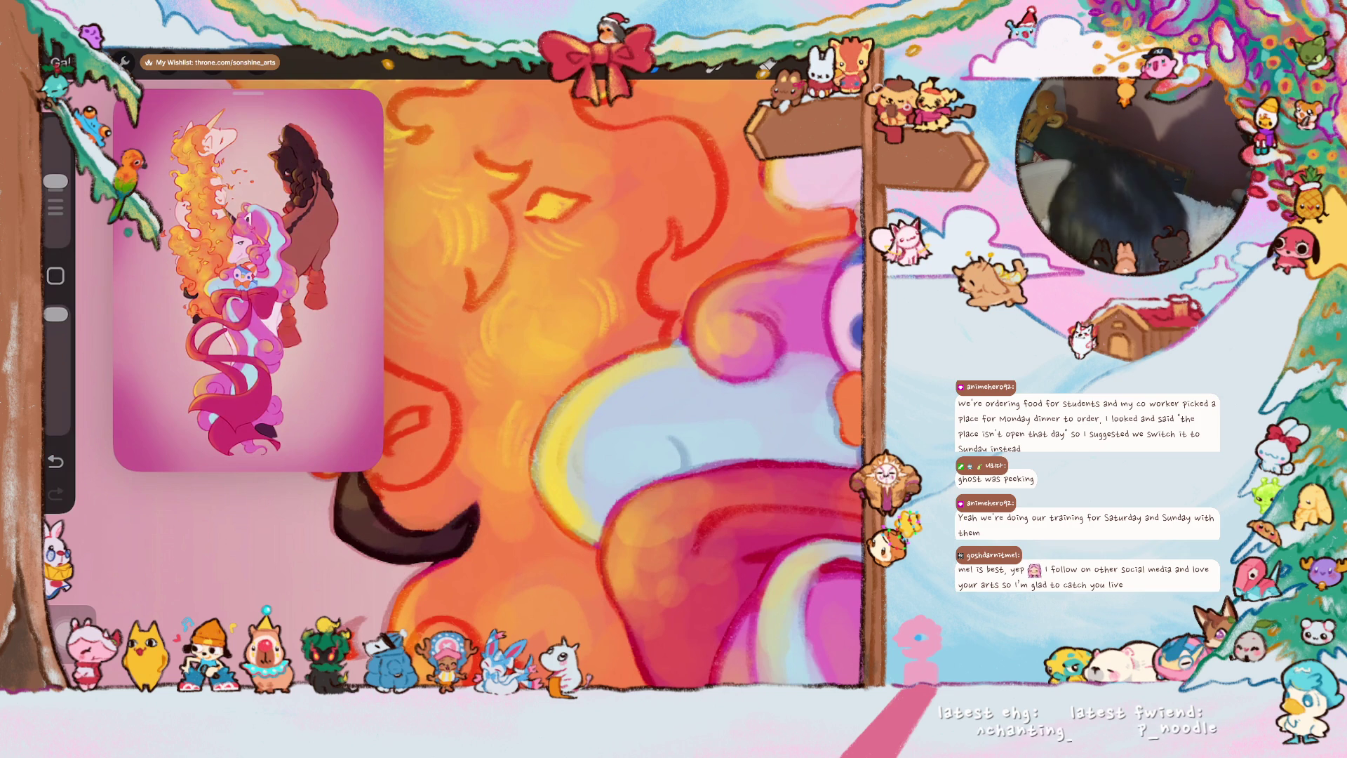
{"action": "scroll", "coordinate": [611, 379], "scroll_direction": "down", "scroll_amount": 5}
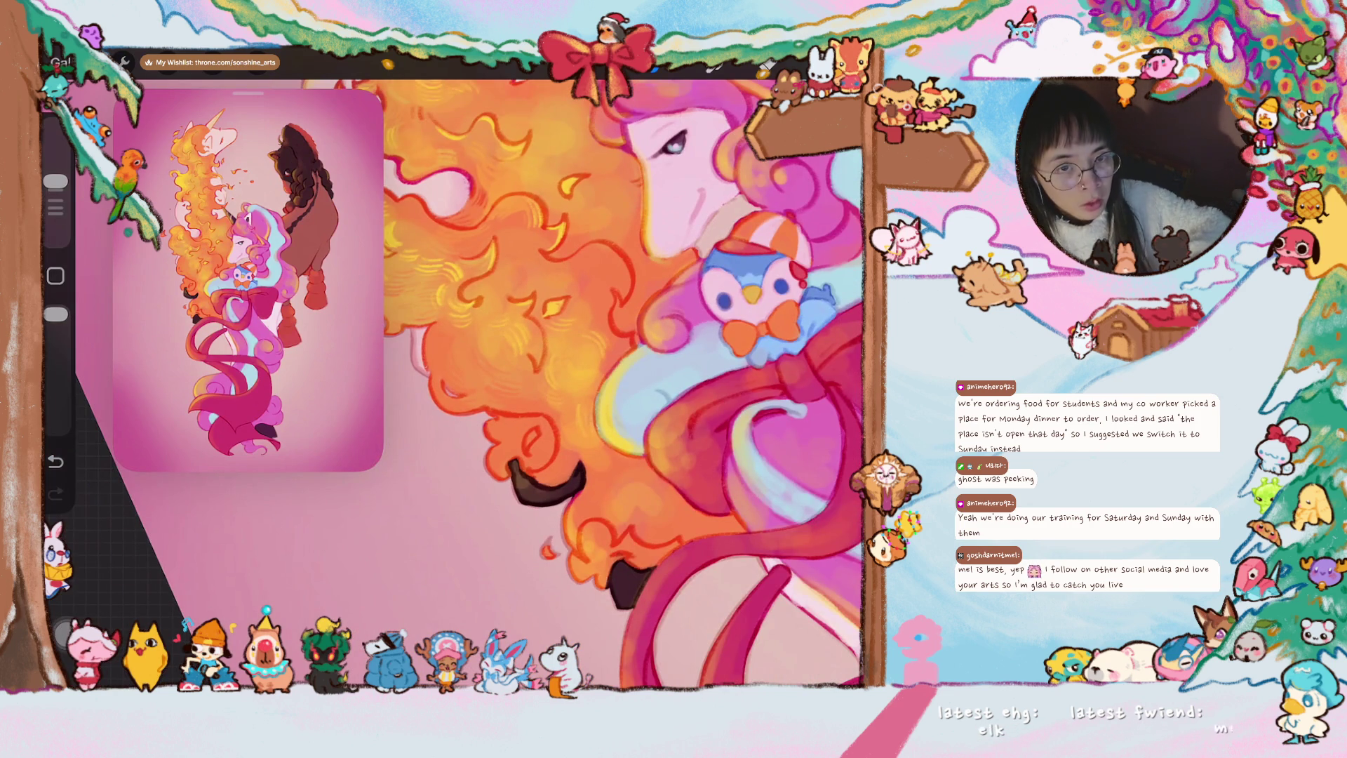
- Undo the two latest strokes and add a small highlight stroke to the mane
{"action": "key", "text": "ctrl+z"}
{"action": "scroll", "coordinate": [464, 389], "scroll_direction": "up", "scroll_amount": 5}
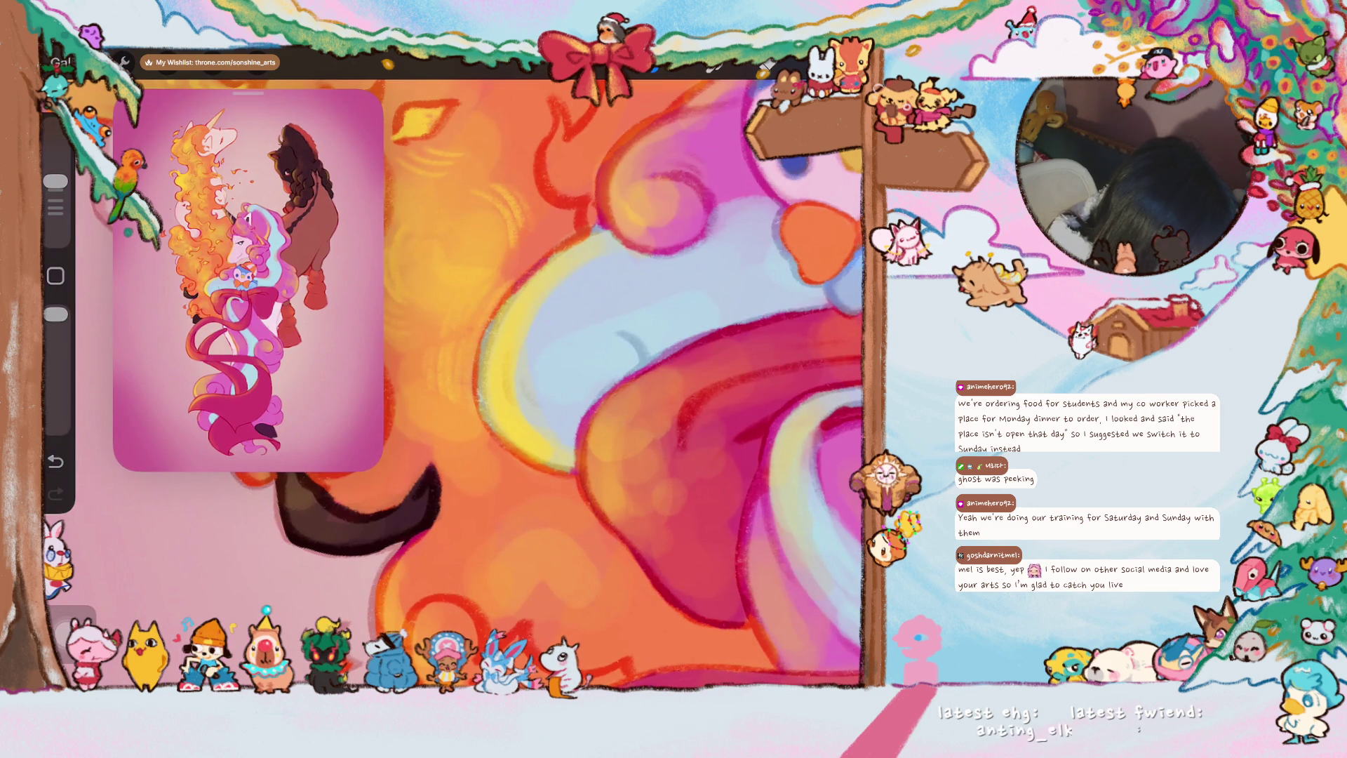
{"action": "scroll", "coordinate": [583, 383], "scroll_direction": "down", "scroll_amount": 2}
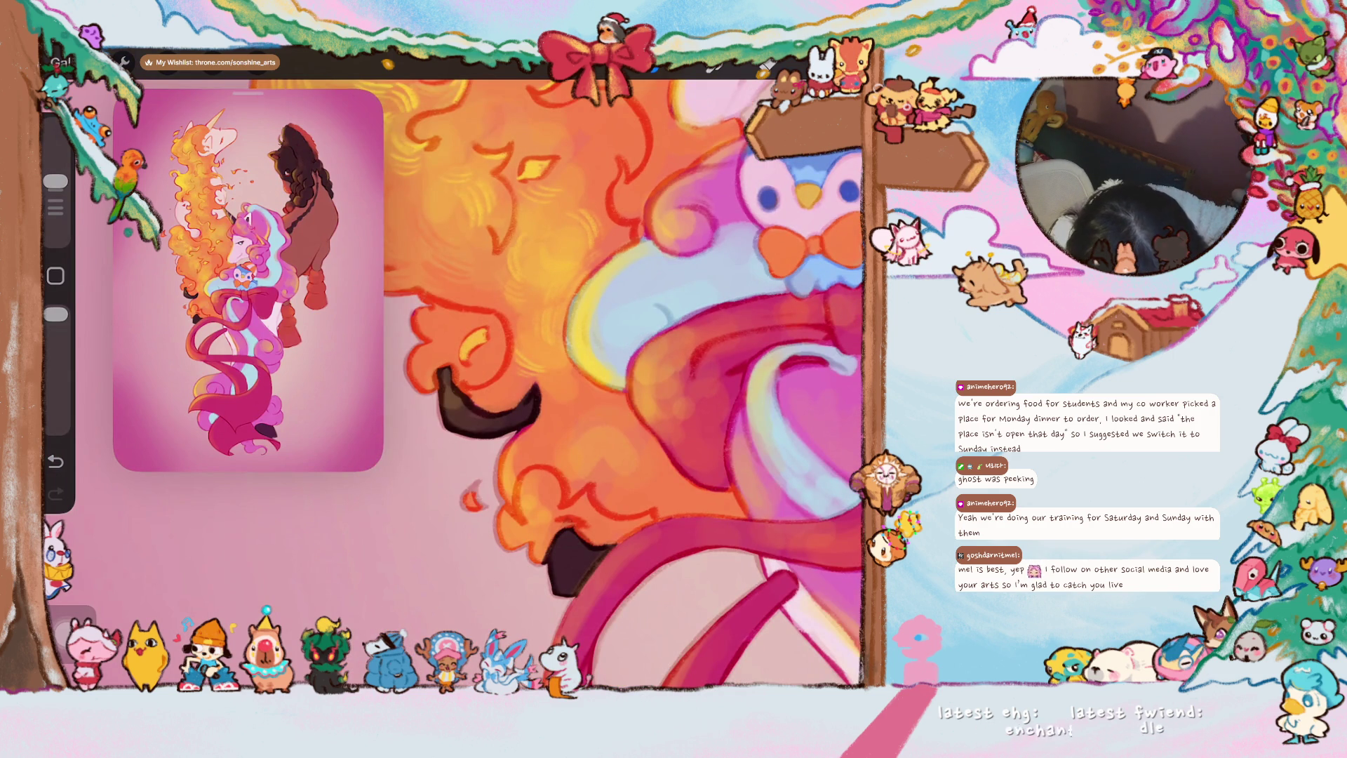
{"action": "key", "text": "ctrl+z"}
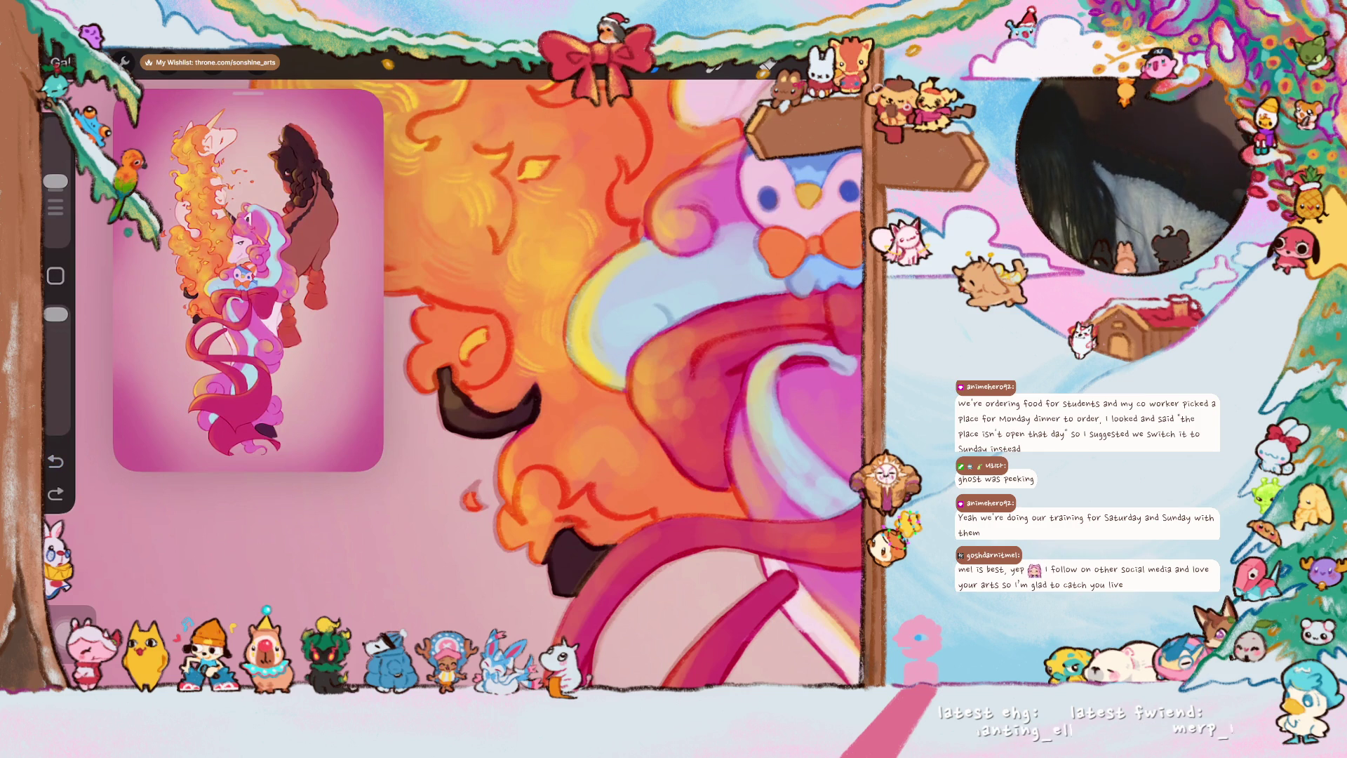
{"action": "left_click_drag", "start_coordinate": [610, 385], "coordinate": [654, 364]}
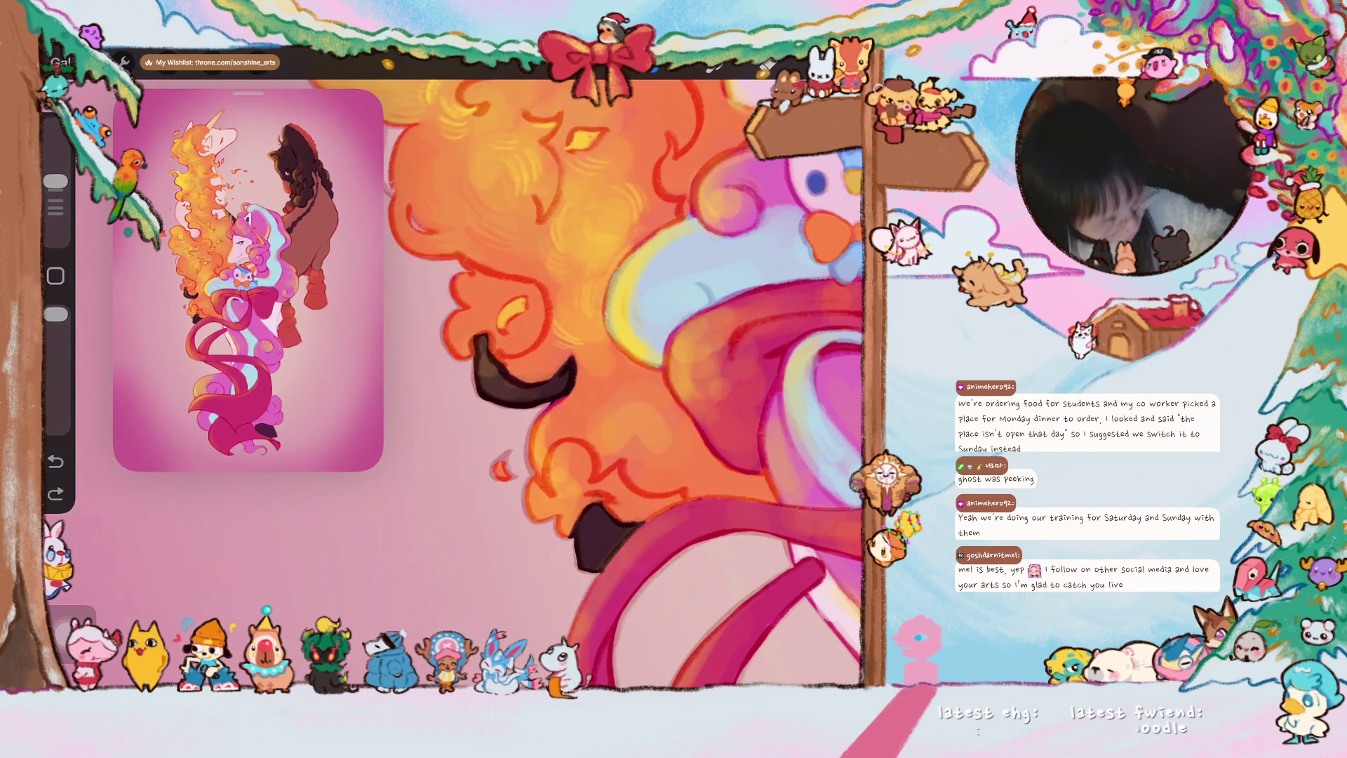
{"action": "mouse_move", "coordinate": [463, 282]}
{"action": "left_mouse_down"}
{"action": "mouse_move", "coordinate": [478, 299]}
{"action": "mouse_move", "coordinate": [455, 341]}
{"action": "left_mouse_up"}
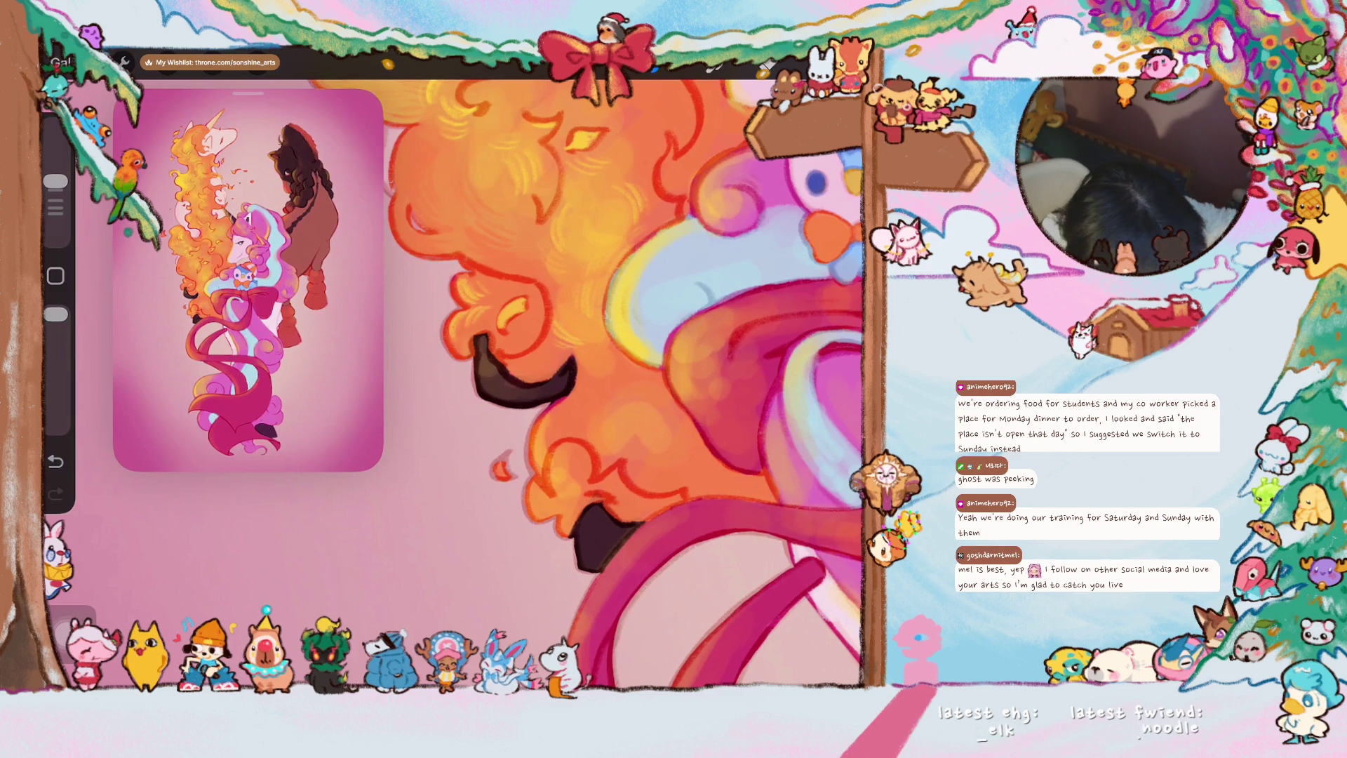
- Paint bright highlights across the upper orange fur of the mane
{"action": "left_click_drag", "start_coordinate": [589, 316], "coordinate": [716, 501]}
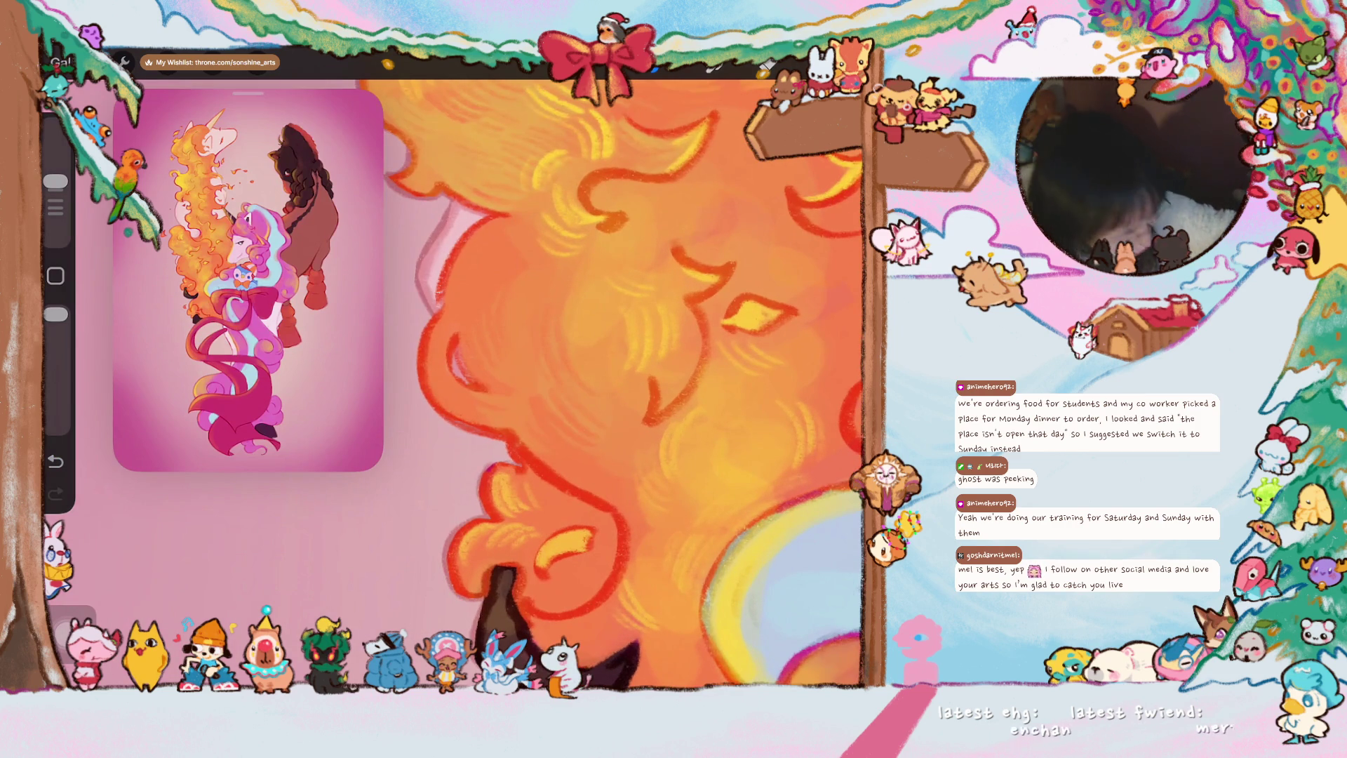
{"action": "mouse_move", "coordinate": [450, 240]}
{"action": "left_mouse_down"}
{"action": "mouse_move", "coordinate": [490, 326]}
{"action": "mouse_move", "coordinate": [455, 362]}
{"action": "mouse_move", "coordinate": [495, 385]}
{"action": "left_mouse_up"}
{"action": "left_click_drag", "start_coordinate": [473, 328], "coordinate": [539, 426]}
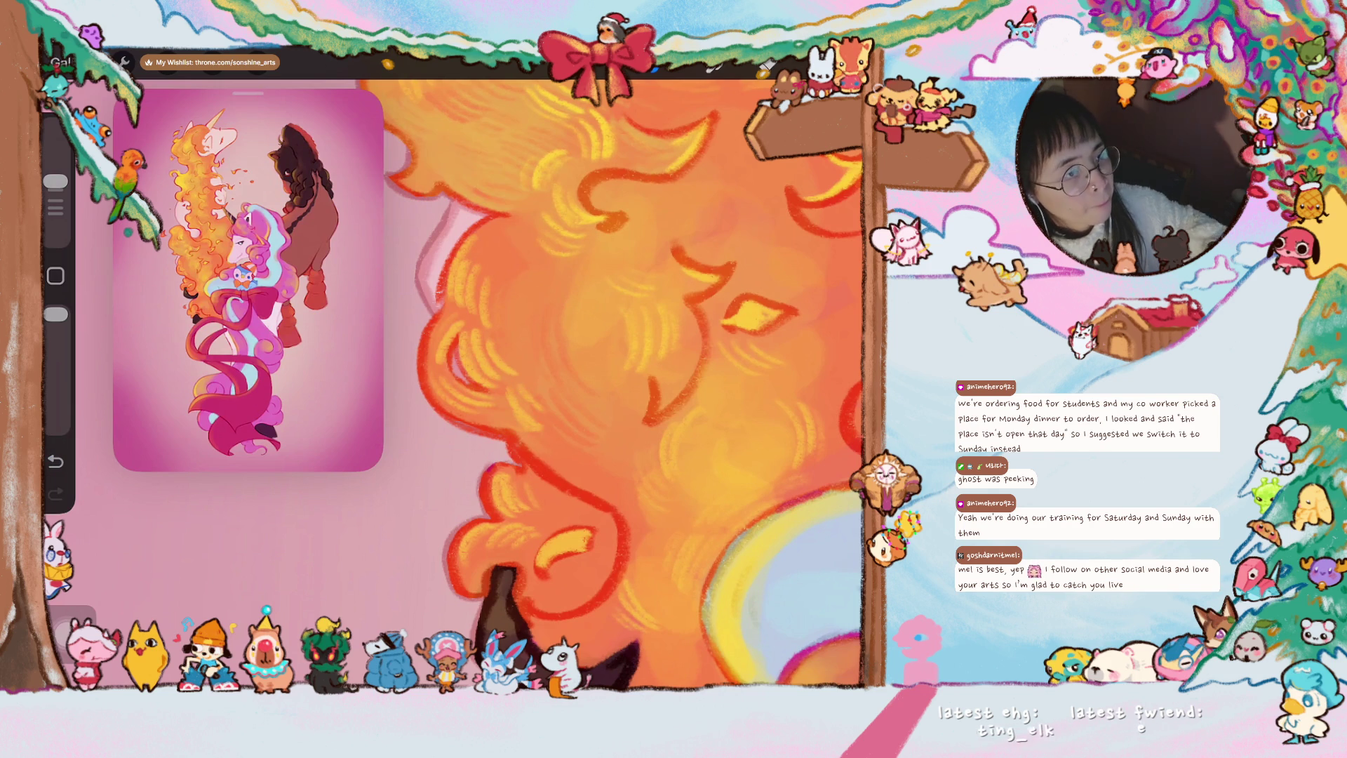
{"action": "left_click_drag", "start_coordinate": [674, 422], "coordinate": [558, 348]}
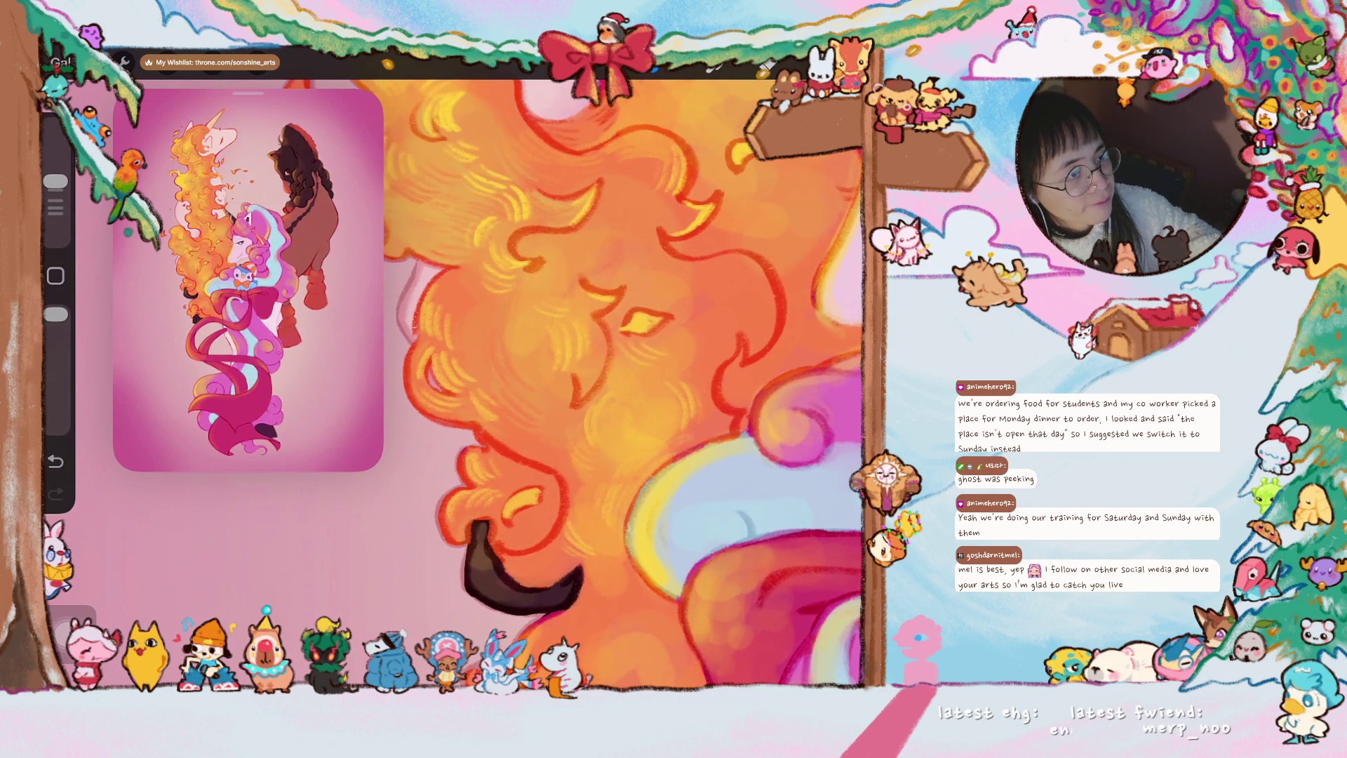
{"action": "scroll", "coordinate": [631, 383], "scroll_direction": "down", "scroll_amount": 2}
{"action": "scroll", "coordinate": [632, 384], "scroll_direction": "down", "scroll_amount": 2}
{"action": "scroll", "coordinate": [631, 385], "scroll_direction": "down", "scroll_amount": 2}
{"action": "scroll", "coordinate": [632, 384], "scroll_direction": "down", "scroll_amount": 2}
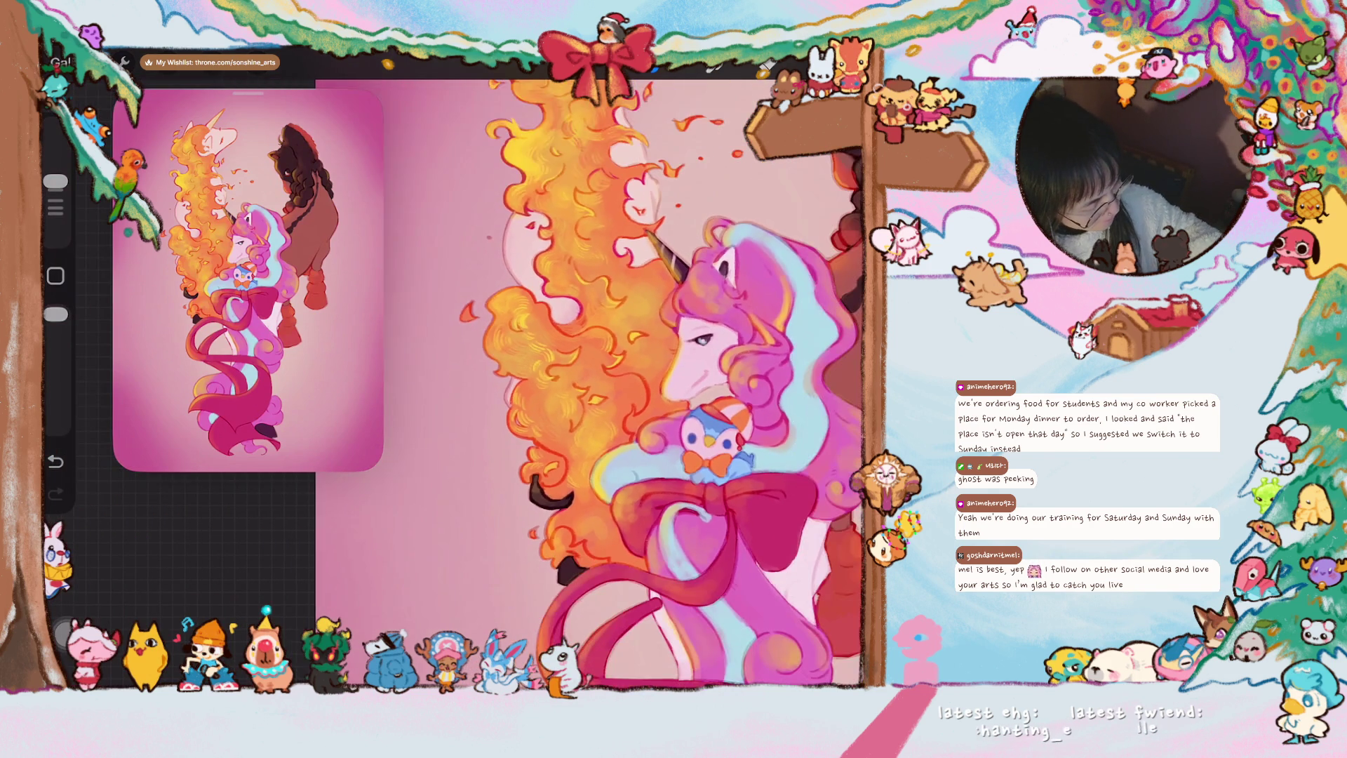
{"action": "scroll", "coordinate": [452, 384], "scroll_direction": "up", "scroll_amount": 2}
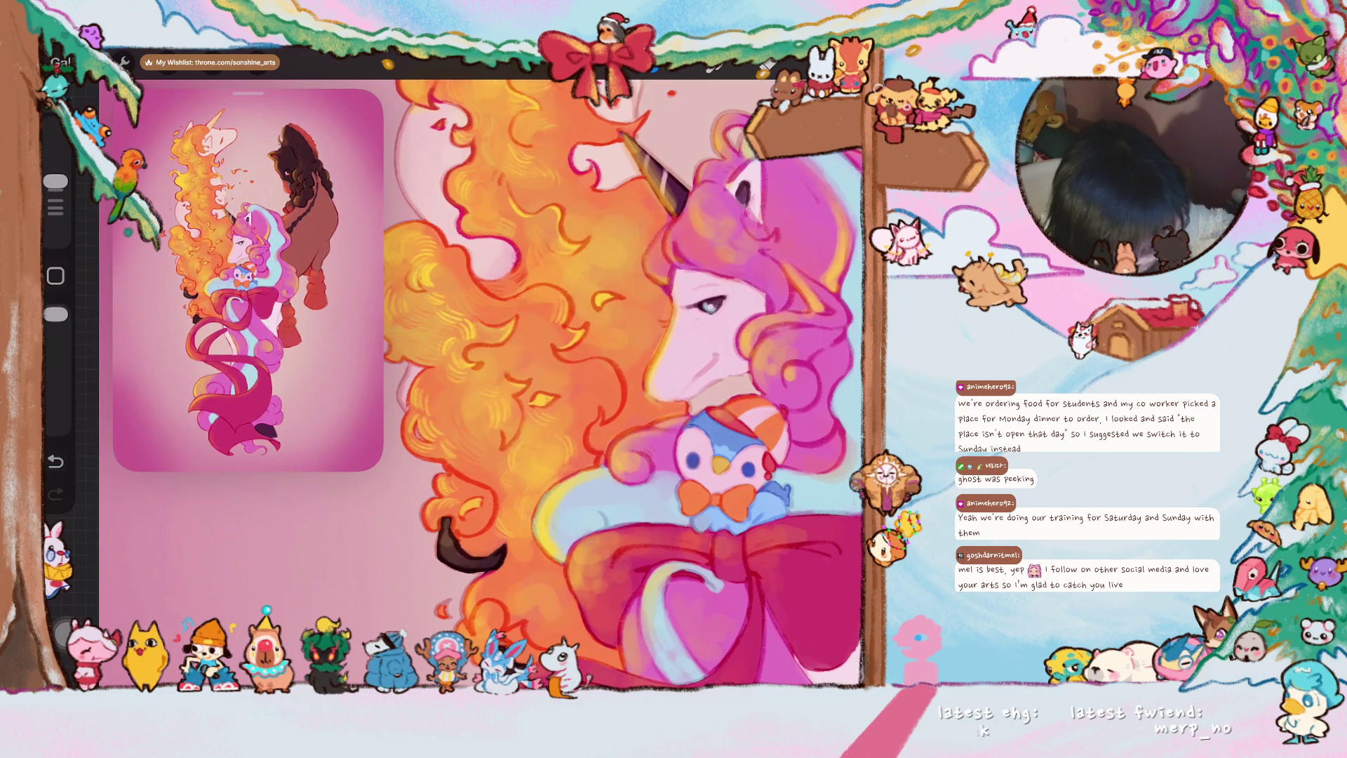
{"action": "scroll", "coordinate": [452, 385], "scroll_direction": "up", "scroll_amount": 4}
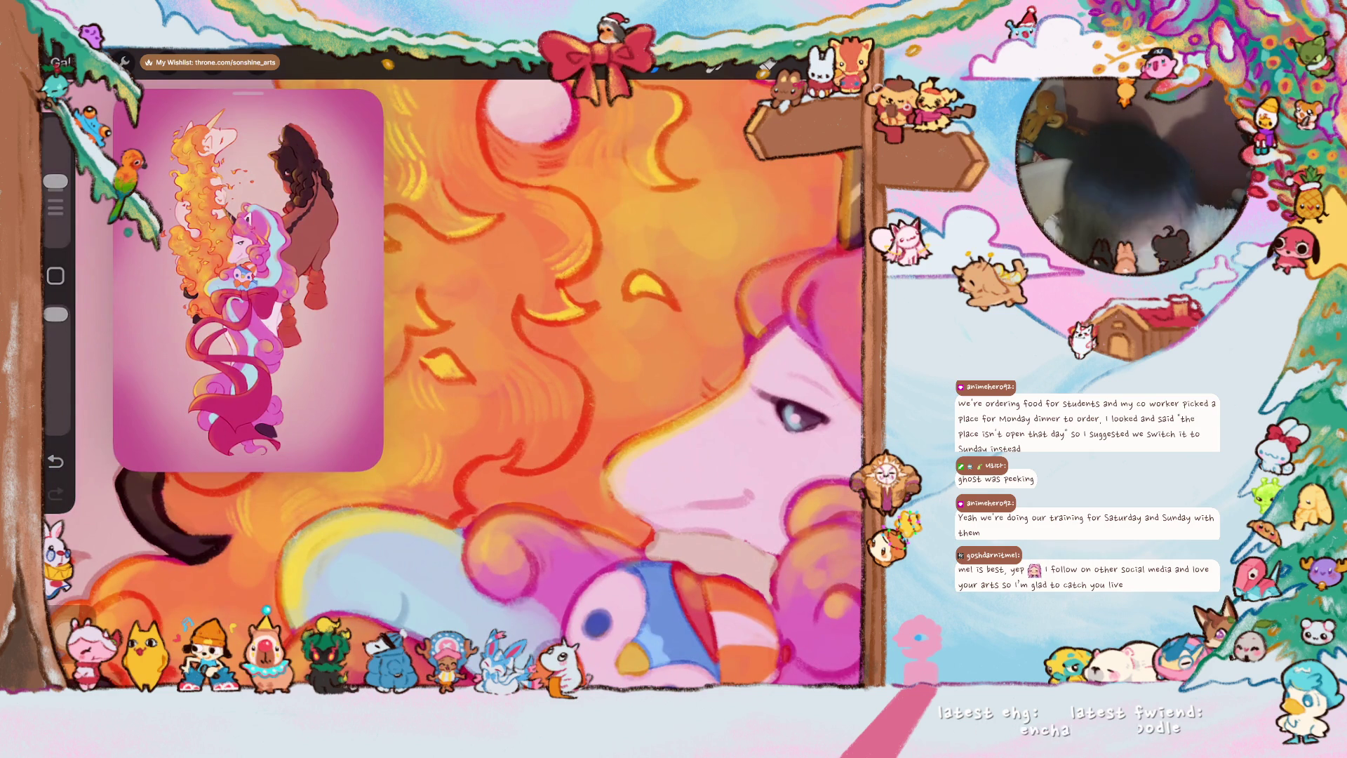
{"action": "scroll", "coordinate": [455, 384], "scroll_direction": "down", "scroll_amount": 2}
{"action": "scroll", "coordinate": [541, 385], "scroll_direction": "up", "scroll_amount": 1}
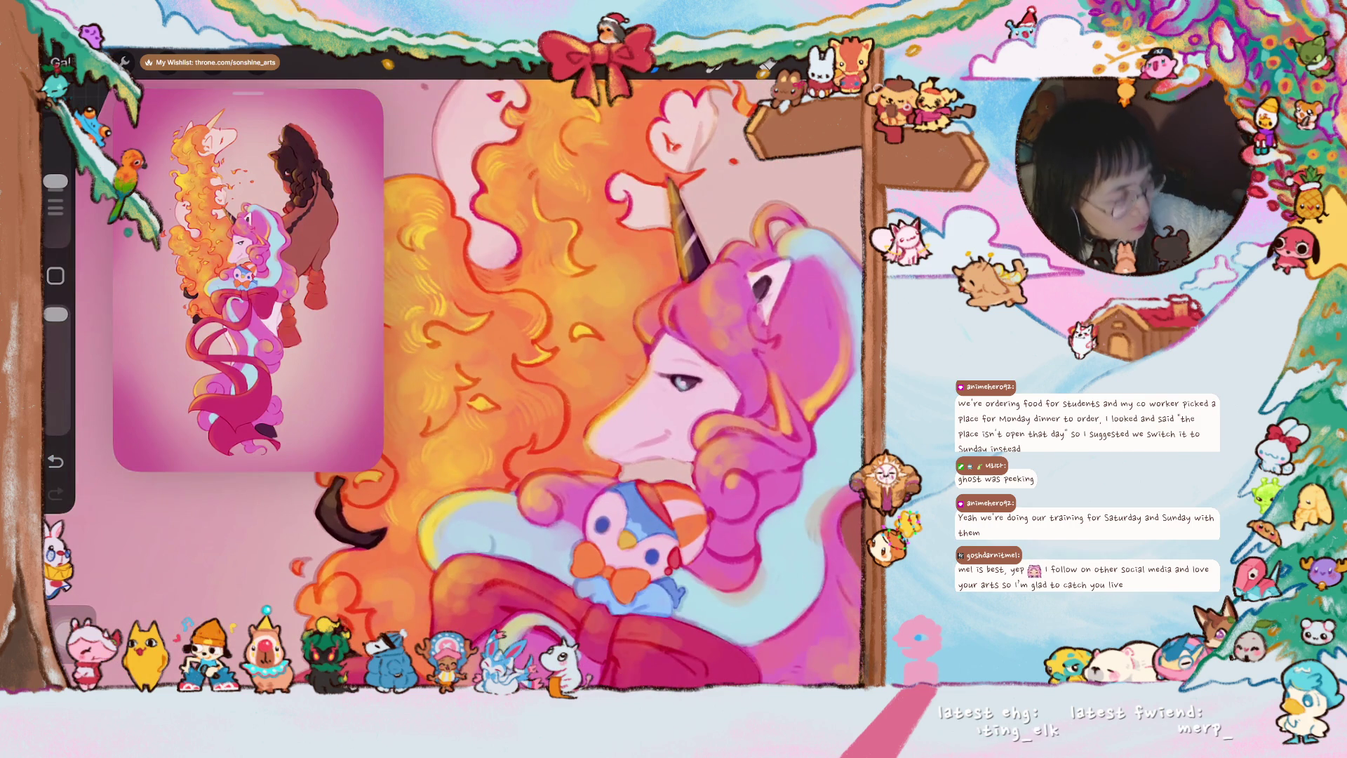
{"action": "scroll", "coordinate": [541, 385], "scroll_direction": "up", "scroll_amount": 1}
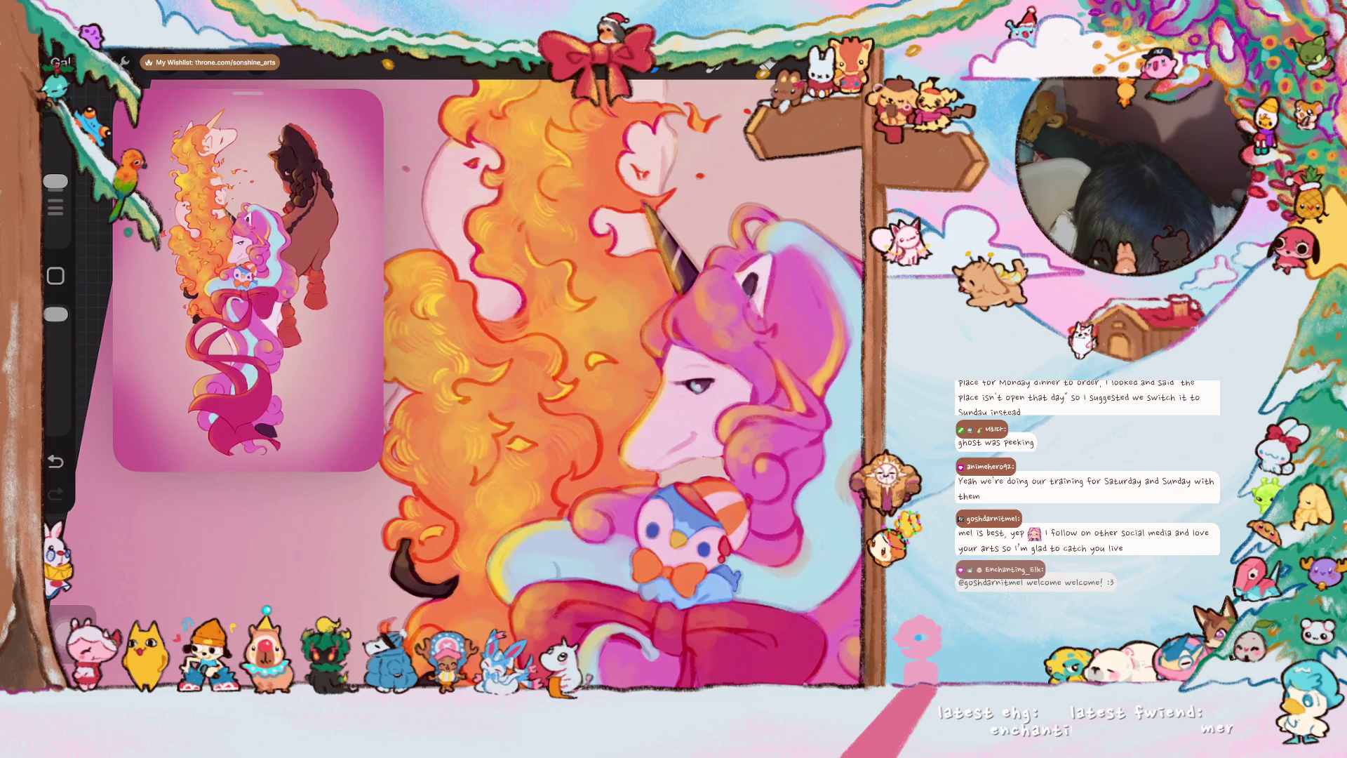
{"action": "scroll", "coordinate": [613, 374], "scroll_direction": "up", "scroll_amount": 2}
{"action": "scroll", "coordinate": [614, 373], "scroll_direction": "up", "scroll_amount": 1}
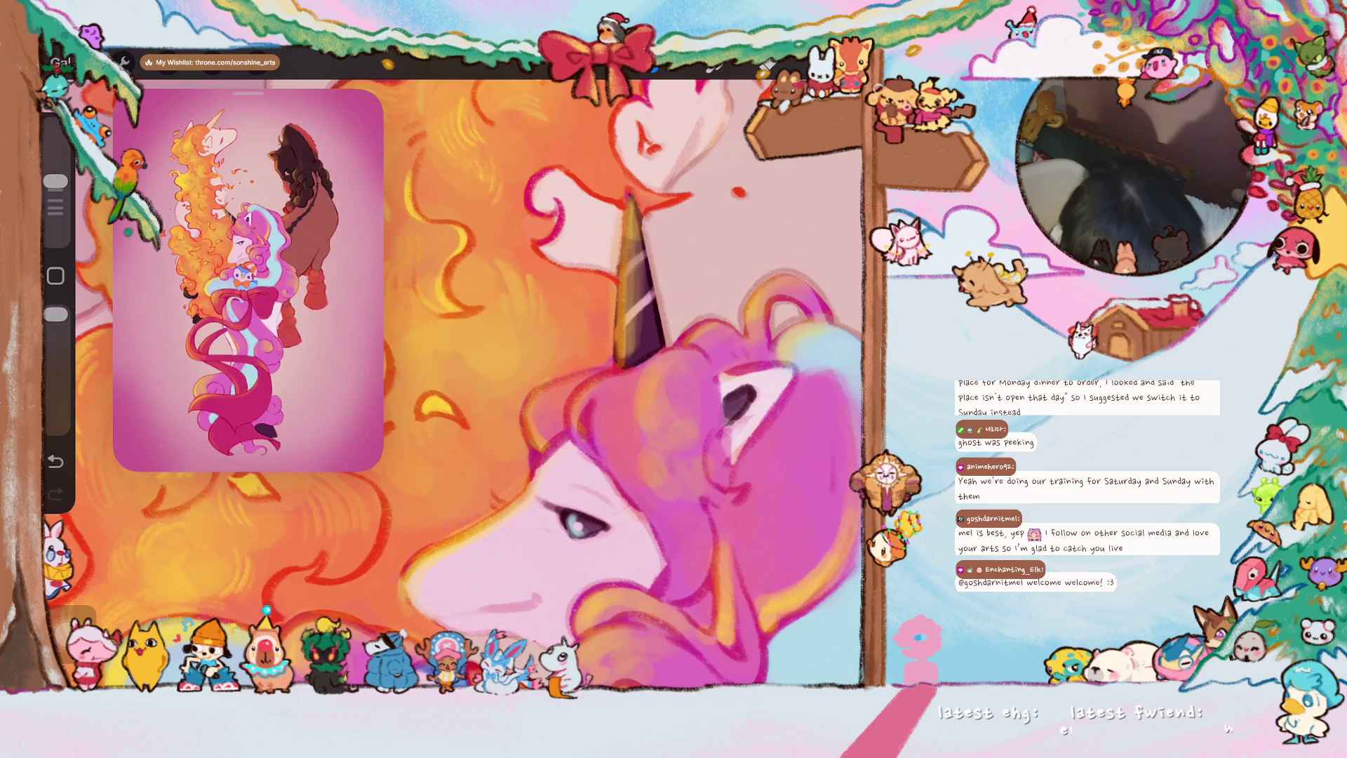
{"action": "key", "text": "ctrl+z"}
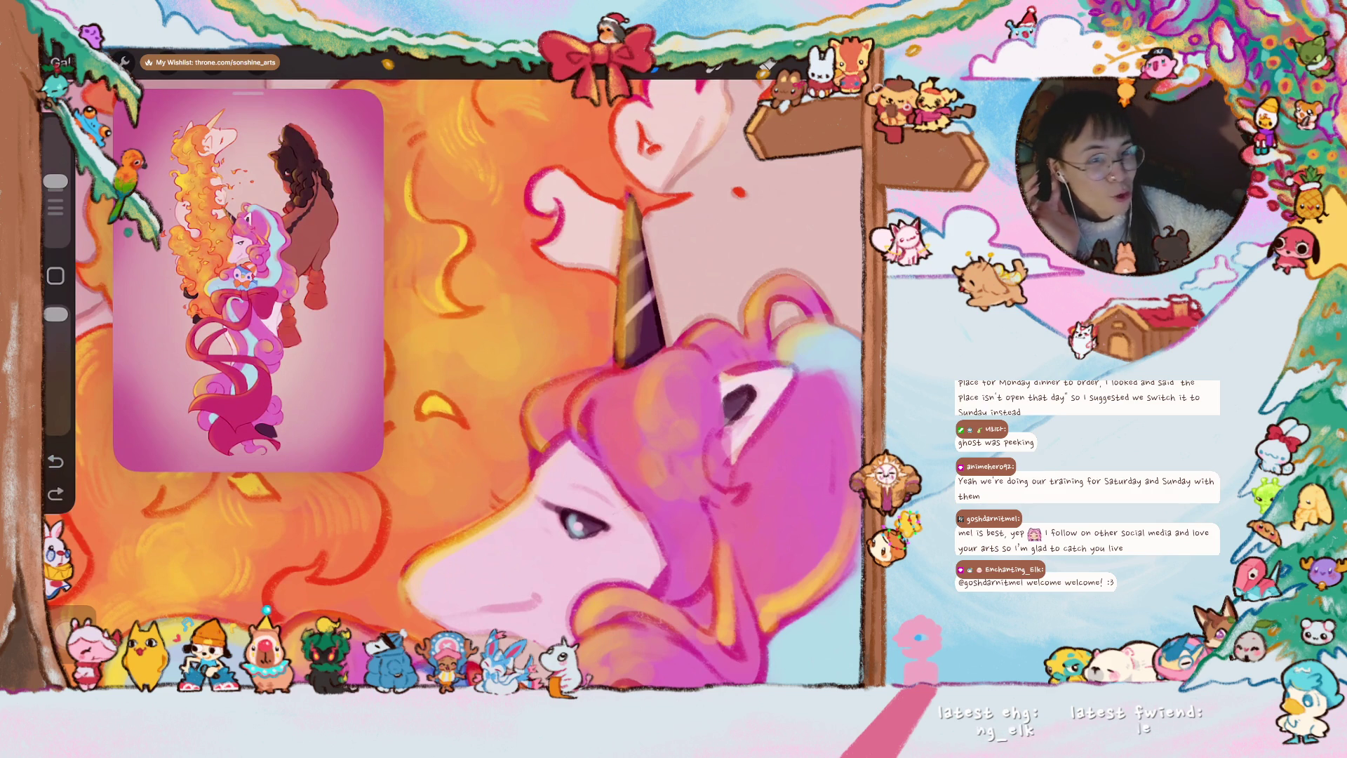
{"action": "key", "text": "ctrl+shift+z"}
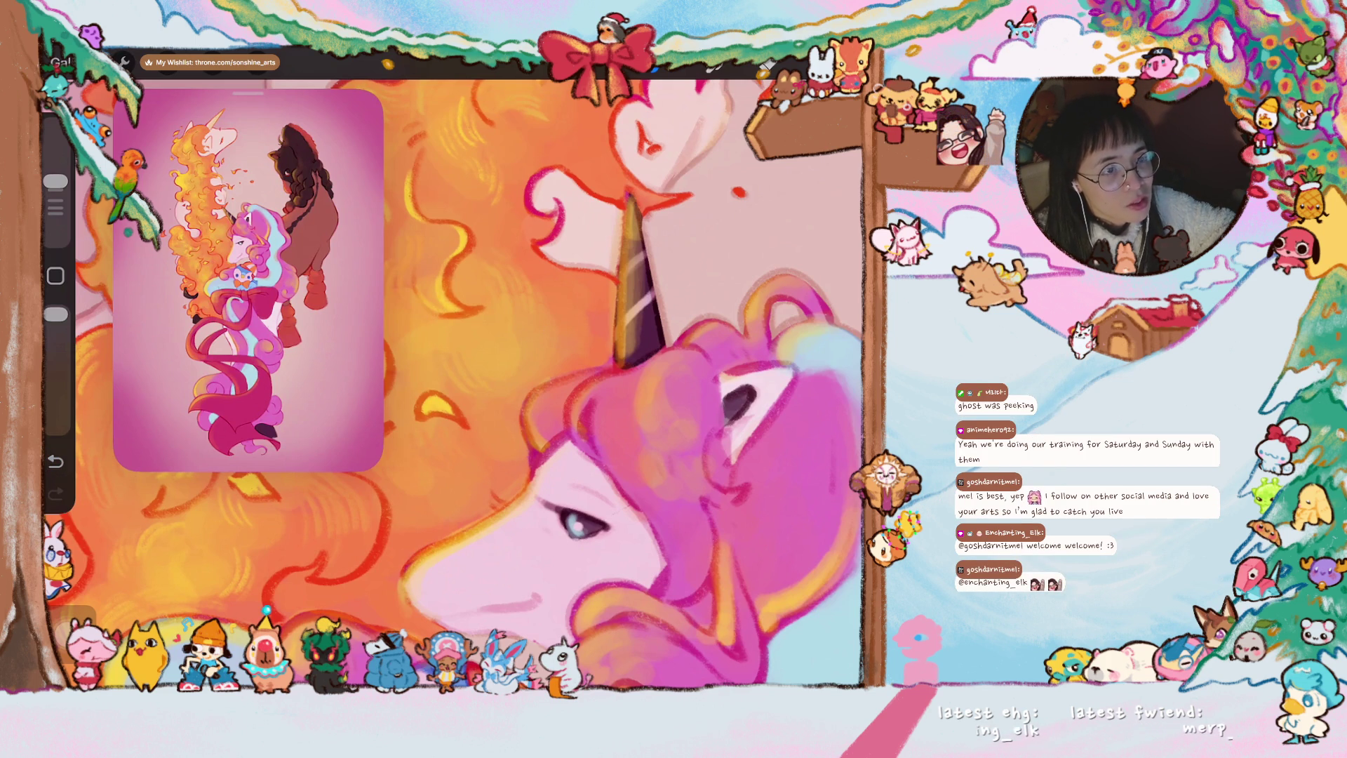
{"action": "left_click_drag", "start_coordinate": [455, 384], "coordinate": [523, 341]}
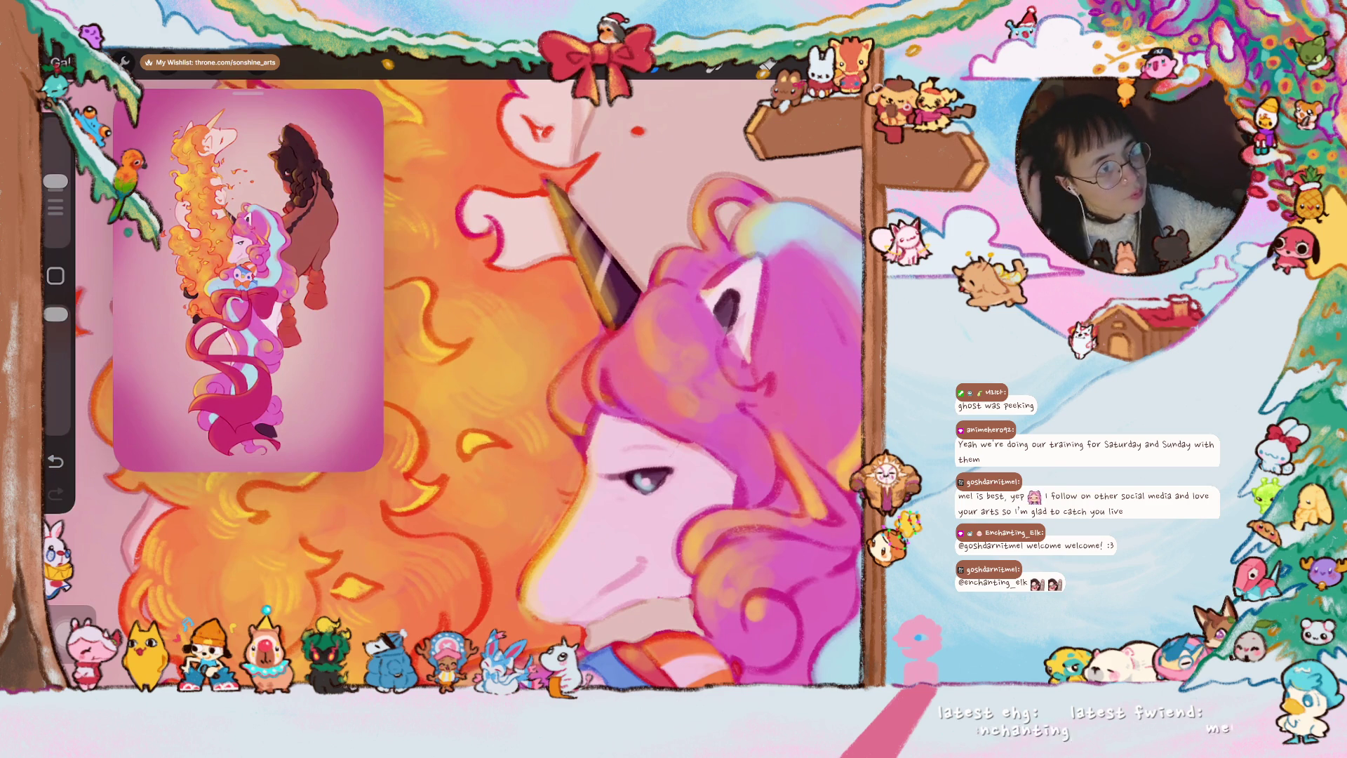
{"action": "left_click_drag", "start_coordinate": [590, 478], "coordinate": [584, 363]}
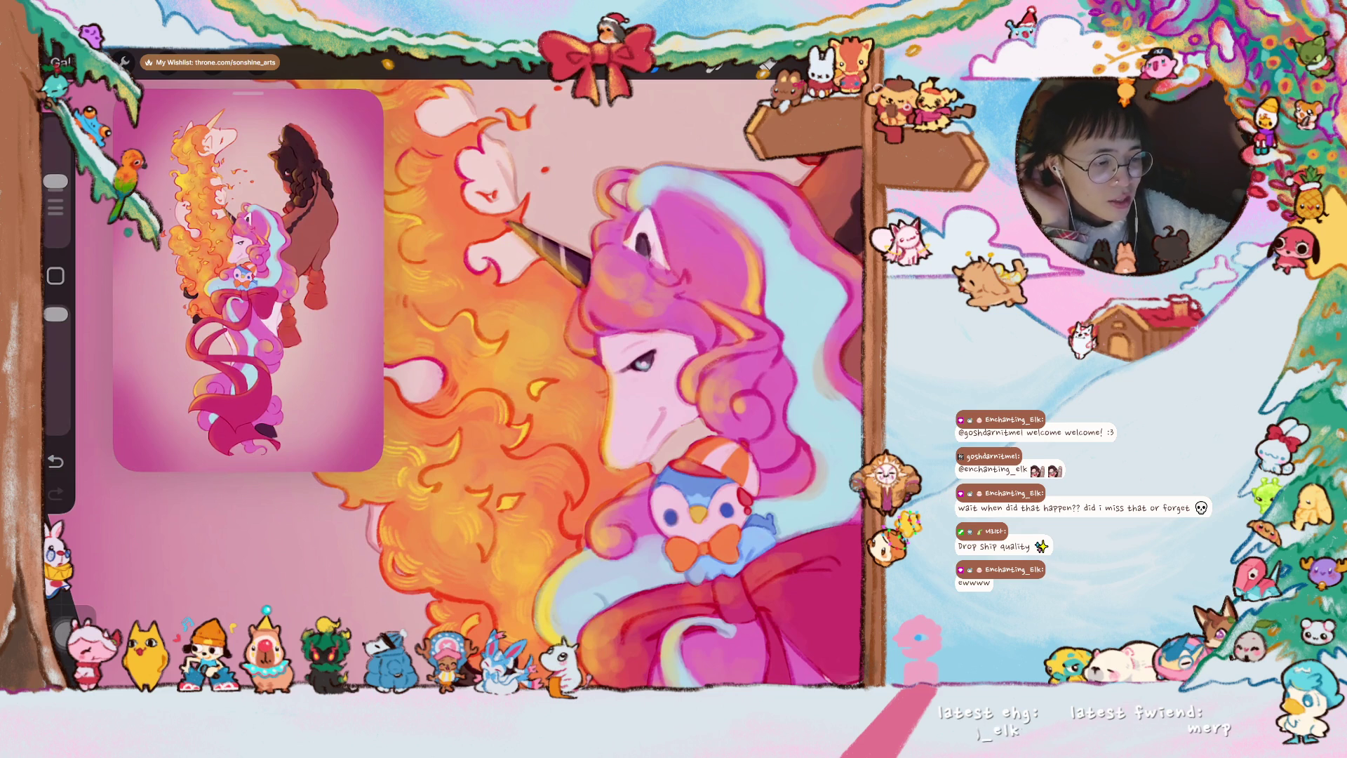
{"action": "scroll", "coordinate": [542, 383], "scroll_direction": "up", "scroll_amount": 5}
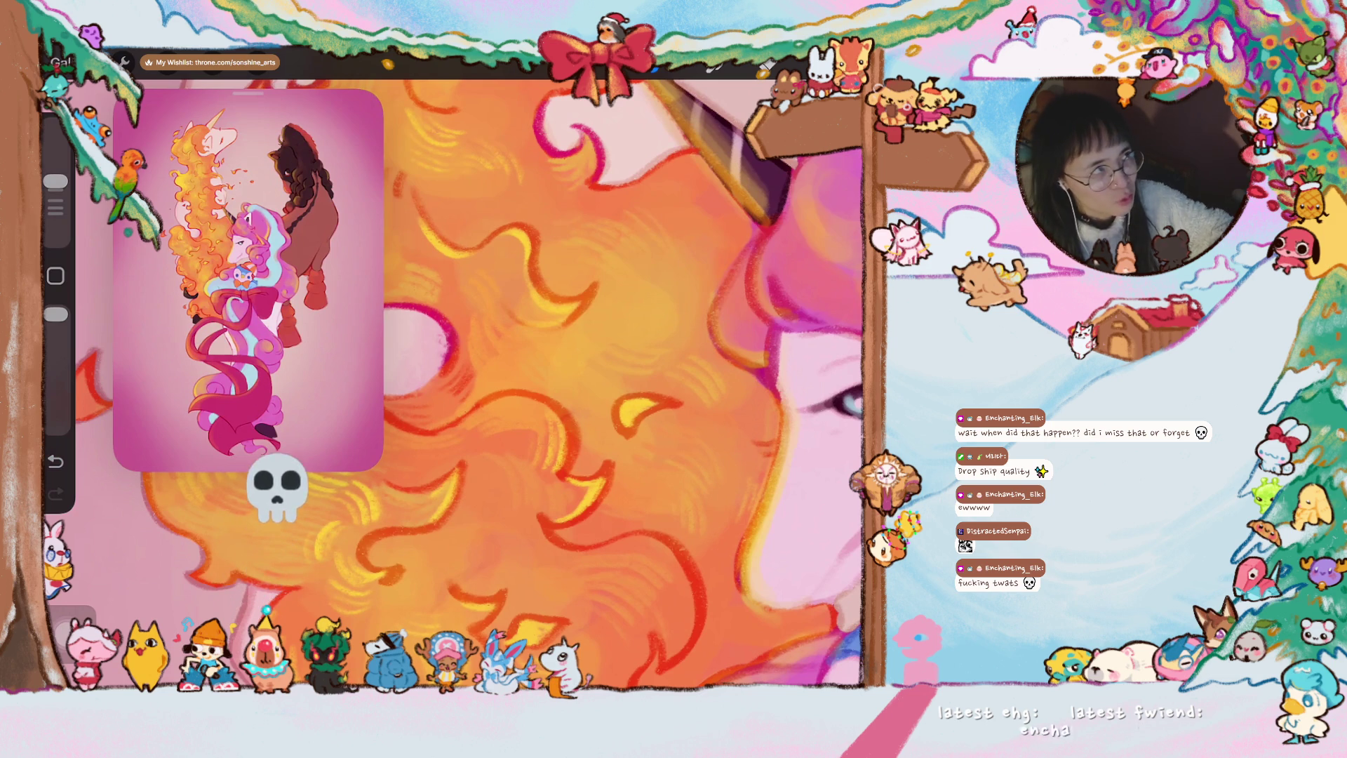
{"action": "scroll", "coordinate": [625, 384], "scroll_direction": "up", "scroll_amount": 2}
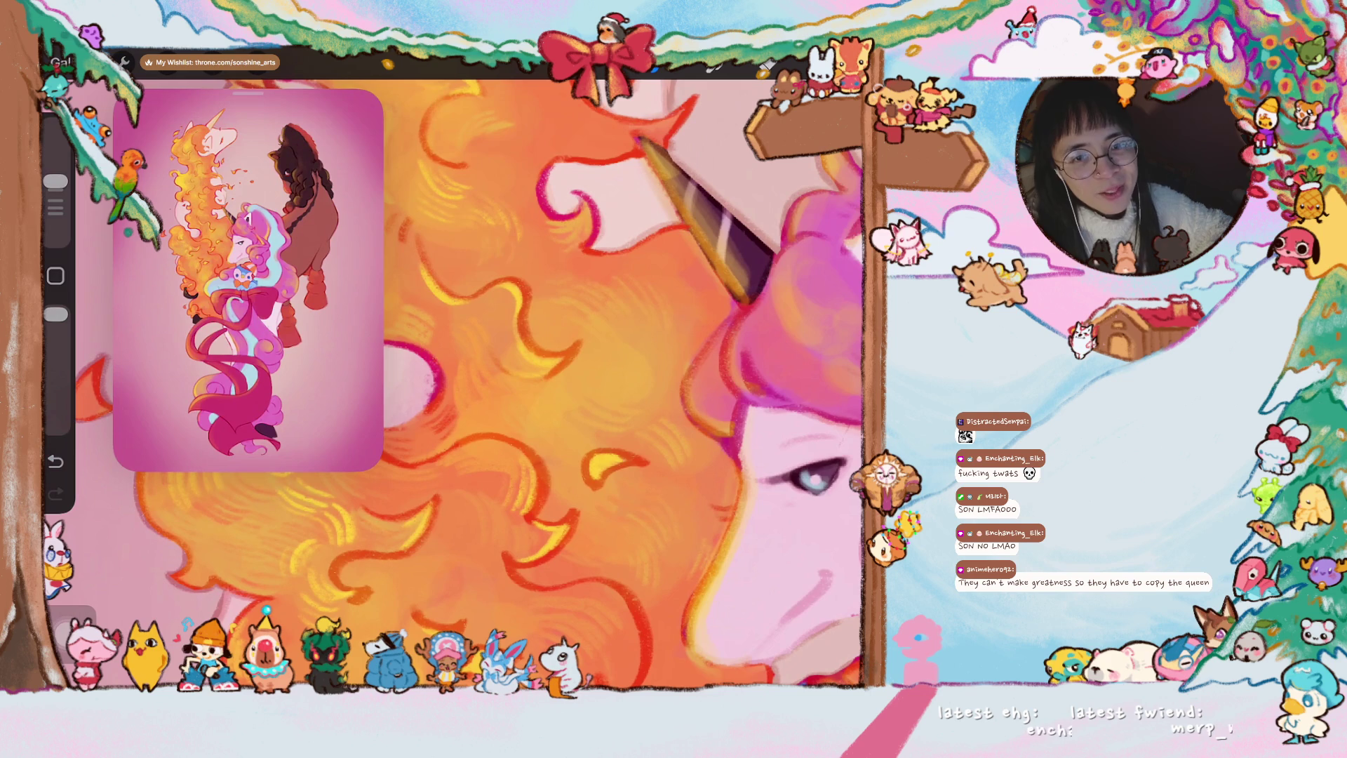
{"action": "scroll", "coordinate": [500, 383], "scroll_direction": "up", "scroll_amount": 2}
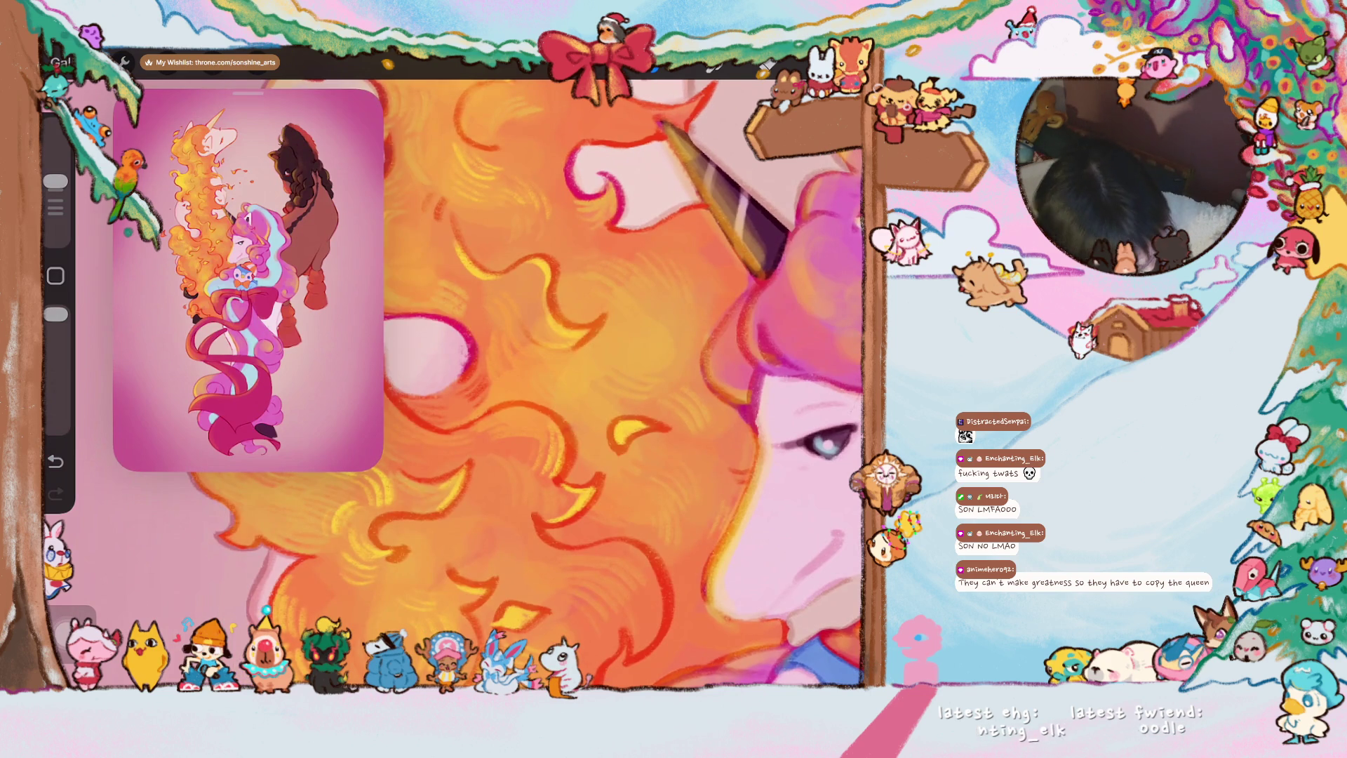
{"action": "scroll", "coordinate": [526, 383], "scroll_direction": "down", "scroll_amount": 4}
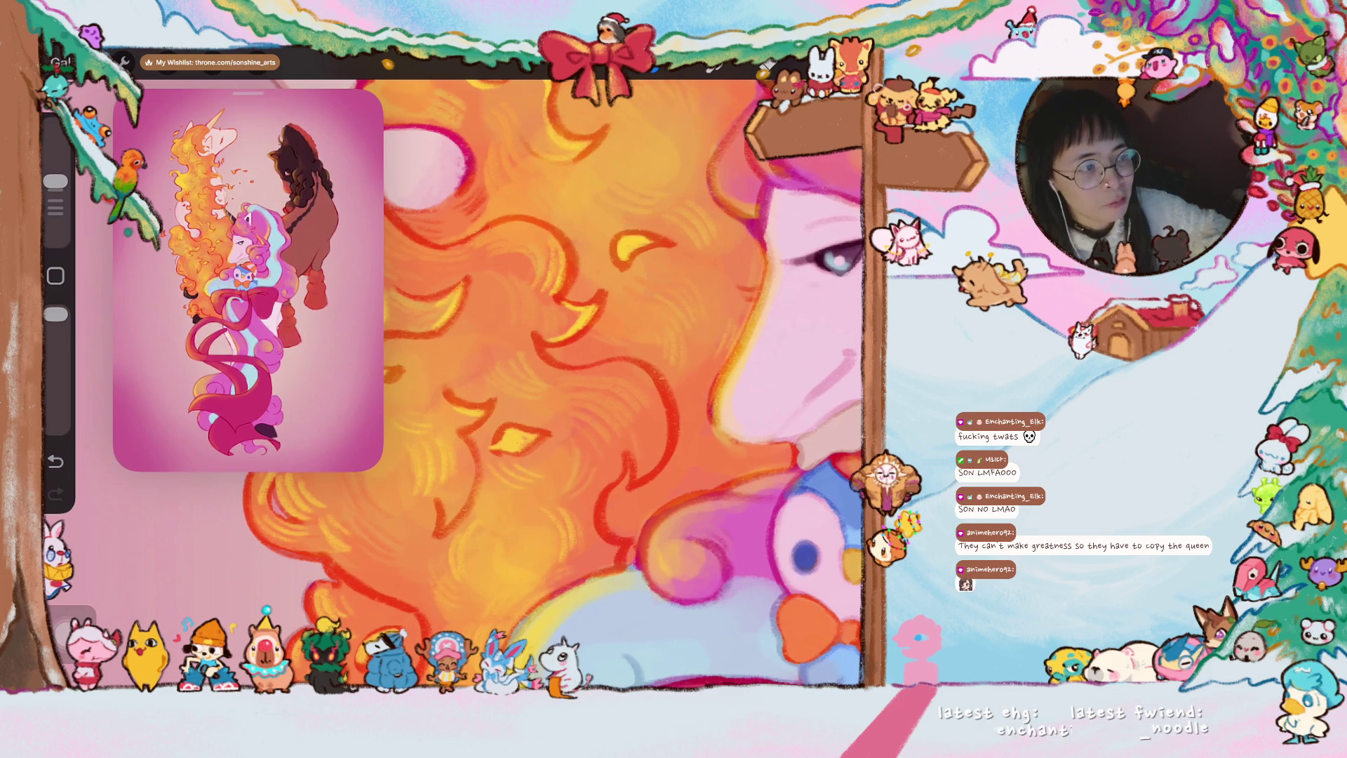
{"action": "scroll", "coordinate": [554, 384], "scroll_direction": "down", "scroll_amount": 3}
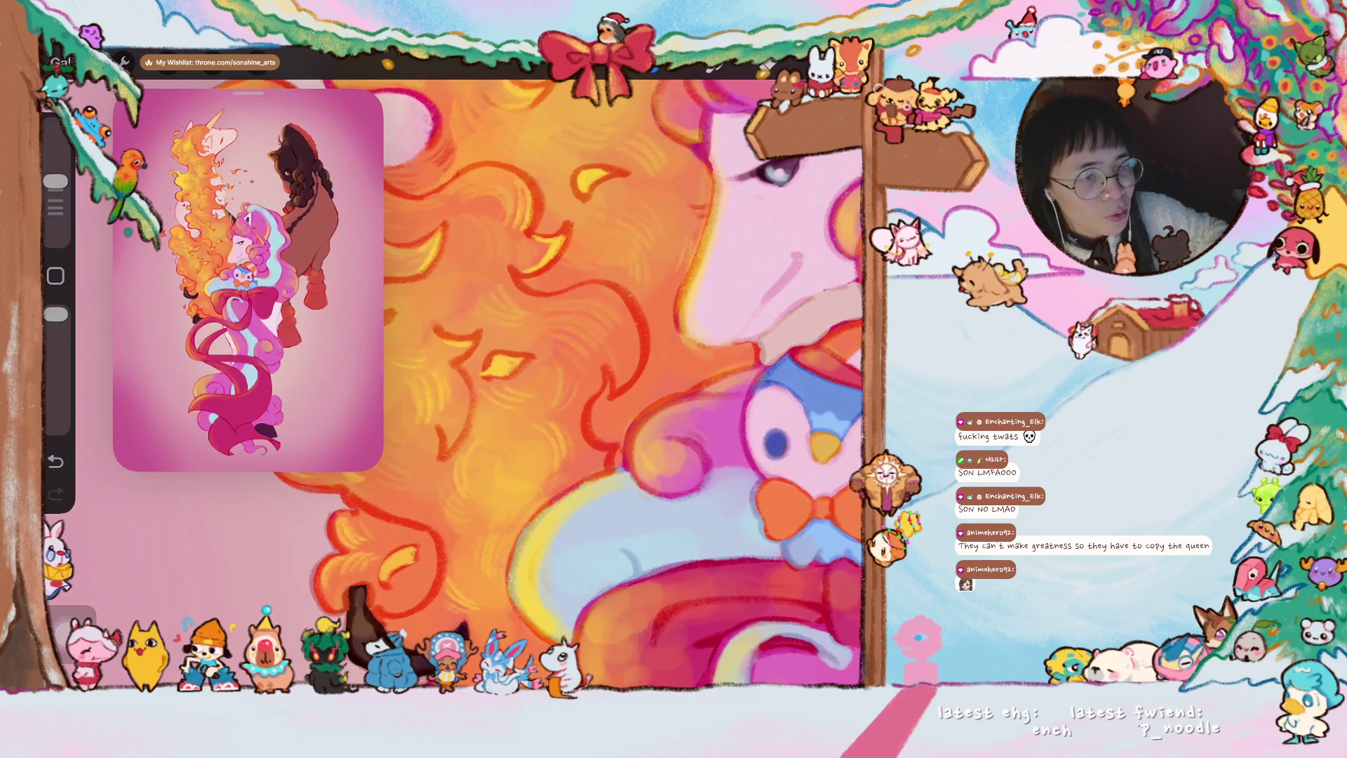
{"action": "scroll", "coordinate": [568, 384], "scroll_direction": "down", "scroll_amount": 2}
{"action": "scroll", "coordinate": [568, 384], "scroll_direction": "down", "scroll_amount": 2}
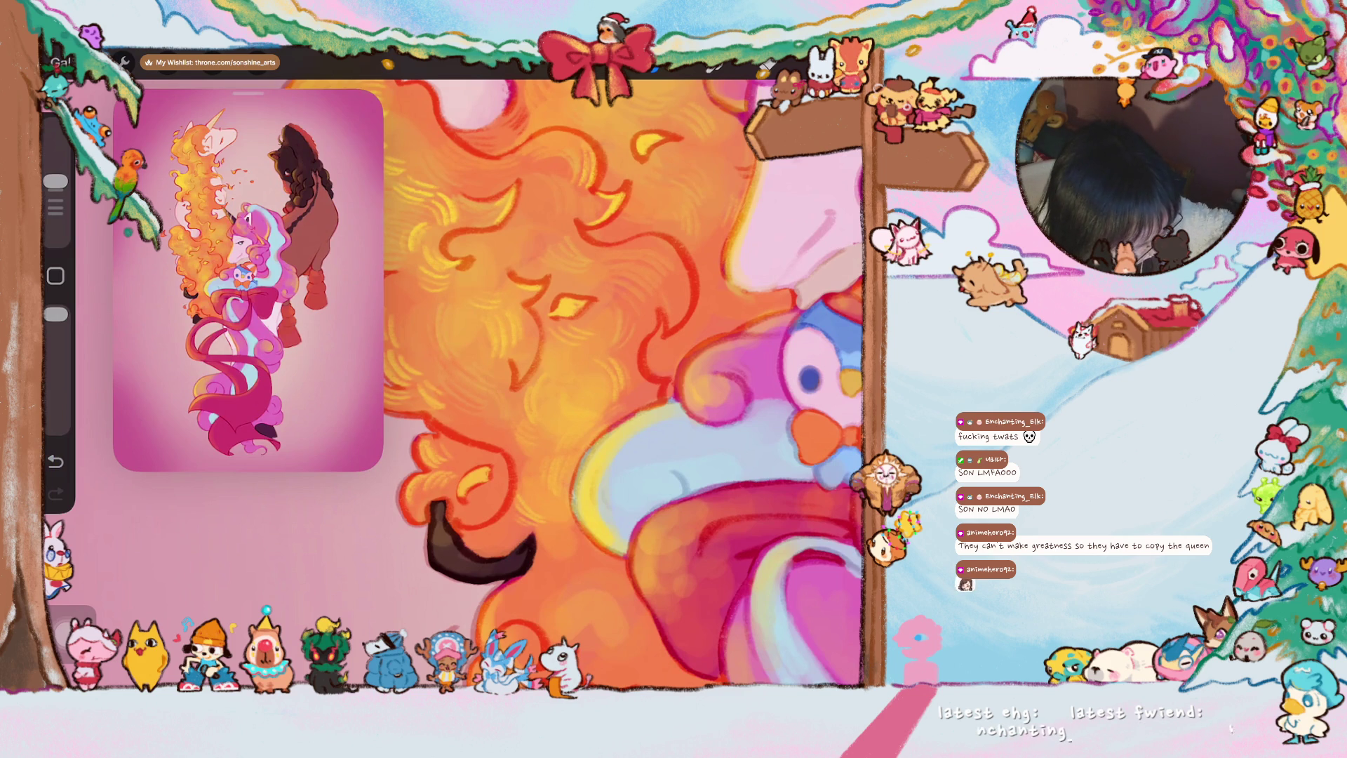
{"action": "scroll", "coordinate": [621, 382], "scroll_direction": "up", "scroll_amount": 2}
{"action": "scroll", "coordinate": [621, 382], "scroll_direction": "up", "scroll_amount": 2}
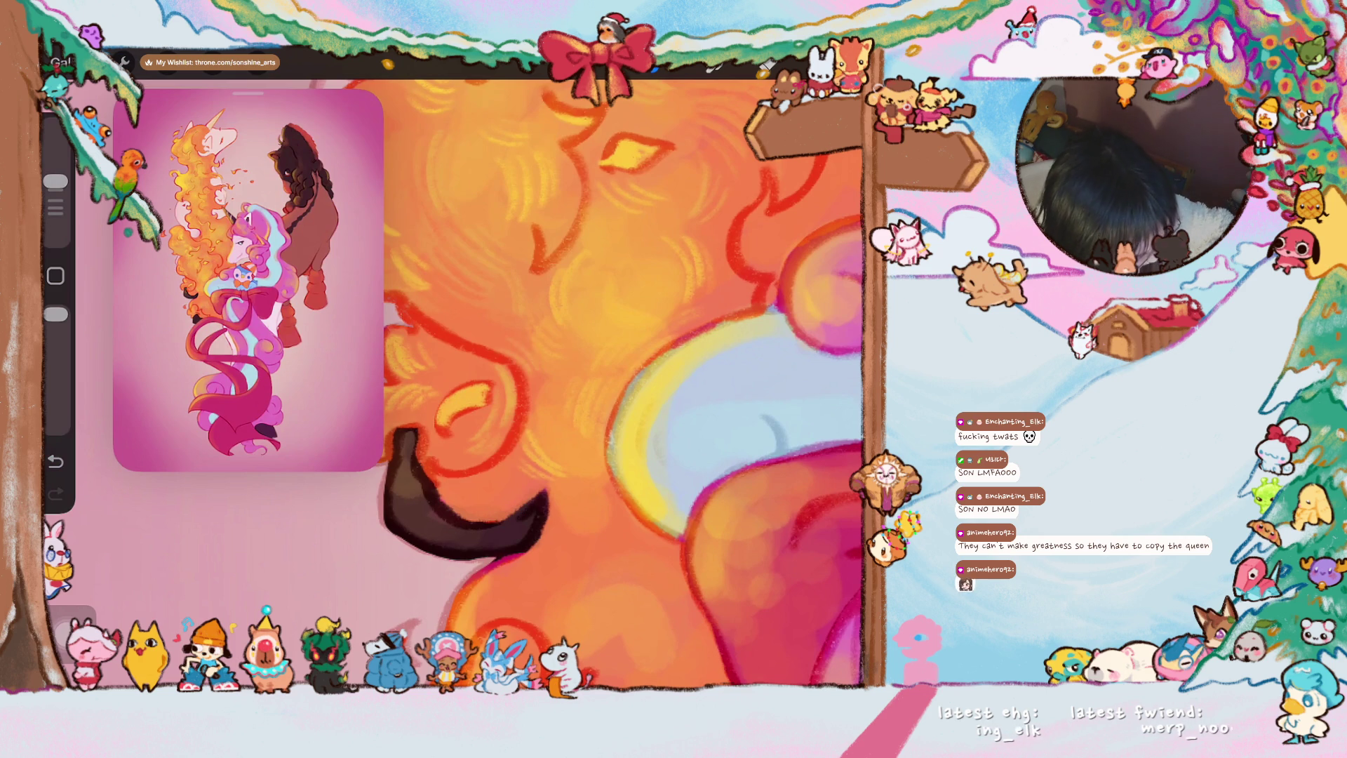
{"action": "scroll", "coordinate": [600, 384], "scroll_direction": "up", "scroll_amount": 2}
{"action": "scroll", "coordinate": [600, 384], "scroll_direction": "up", "scroll_amount": 2}
{"action": "scroll", "coordinate": [600, 383], "scroll_direction": "up", "scroll_amount": 2}
{"action": "scroll", "coordinate": [600, 385], "scroll_direction": "up", "scroll_amount": 1}
{"action": "mouse_move", "coordinate": [474, 458]}
{"action": "left_mouse_down"}
{"action": "mouse_move", "coordinate": [467, 409]}
{"action": "mouse_move", "coordinate": [463, 453]}
{"action": "left_mouse_up"}
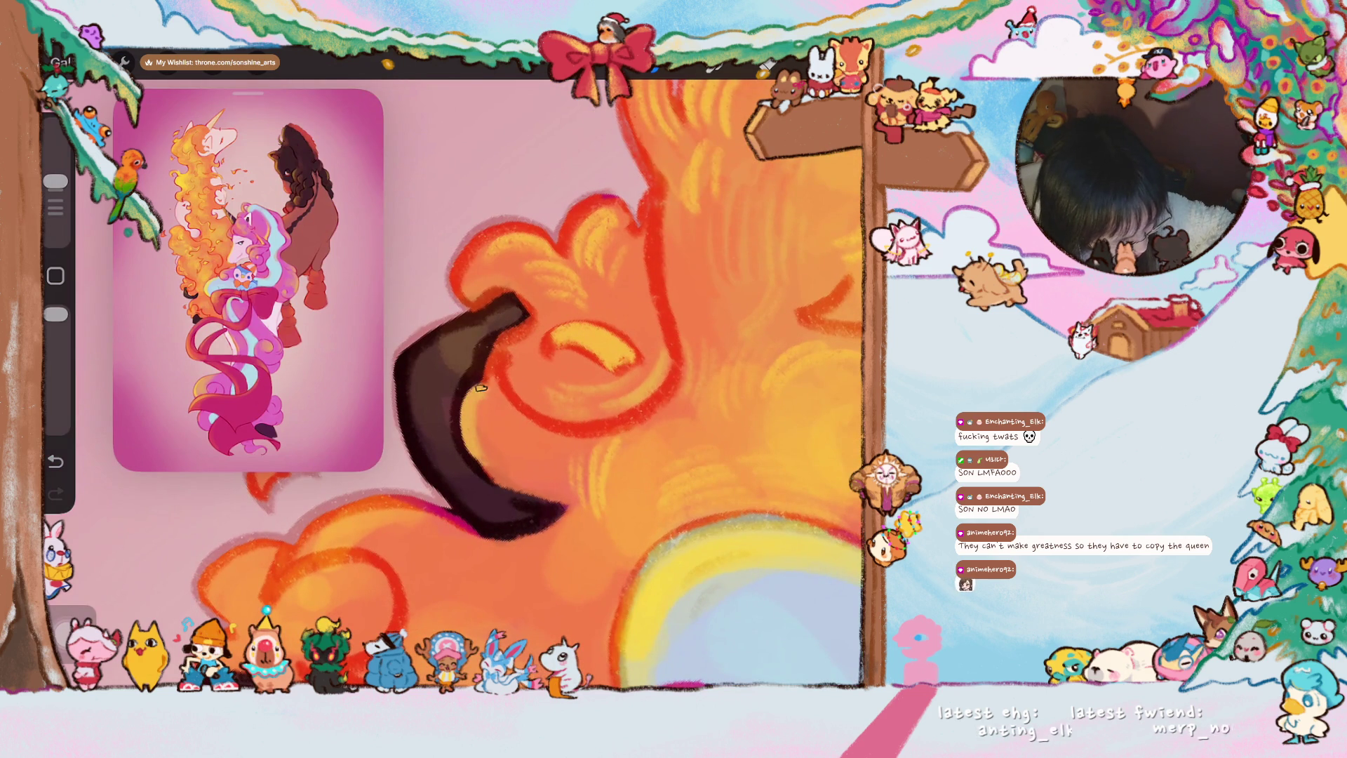
{"action": "mouse_move", "coordinate": [478, 413]}
{"action": "left_mouse_down"}
{"action": "mouse_move", "coordinate": [546, 449]}
{"action": "mouse_move", "coordinate": [537, 466]}
{"action": "left_mouse_up"}
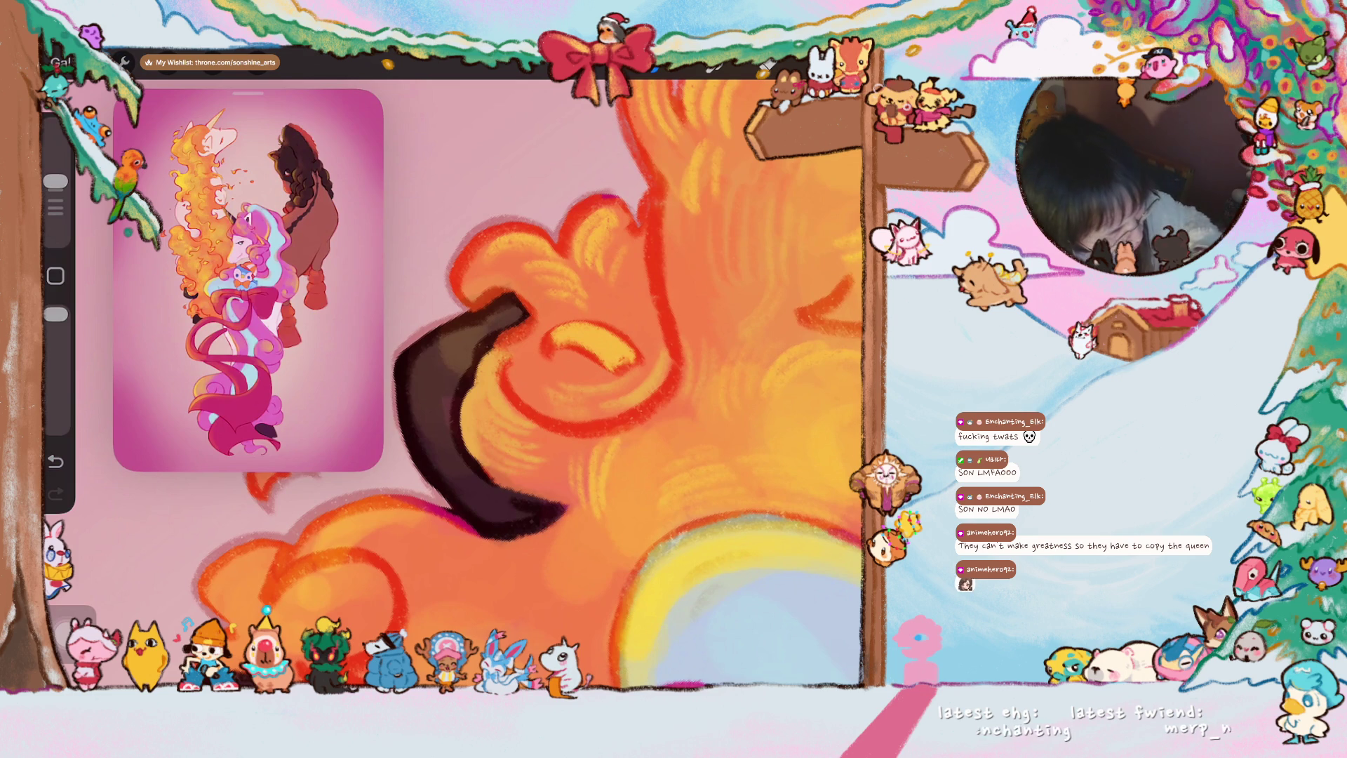
{"action": "left_click_drag", "start_coordinate": [589, 348], "coordinate": [484, 316]}
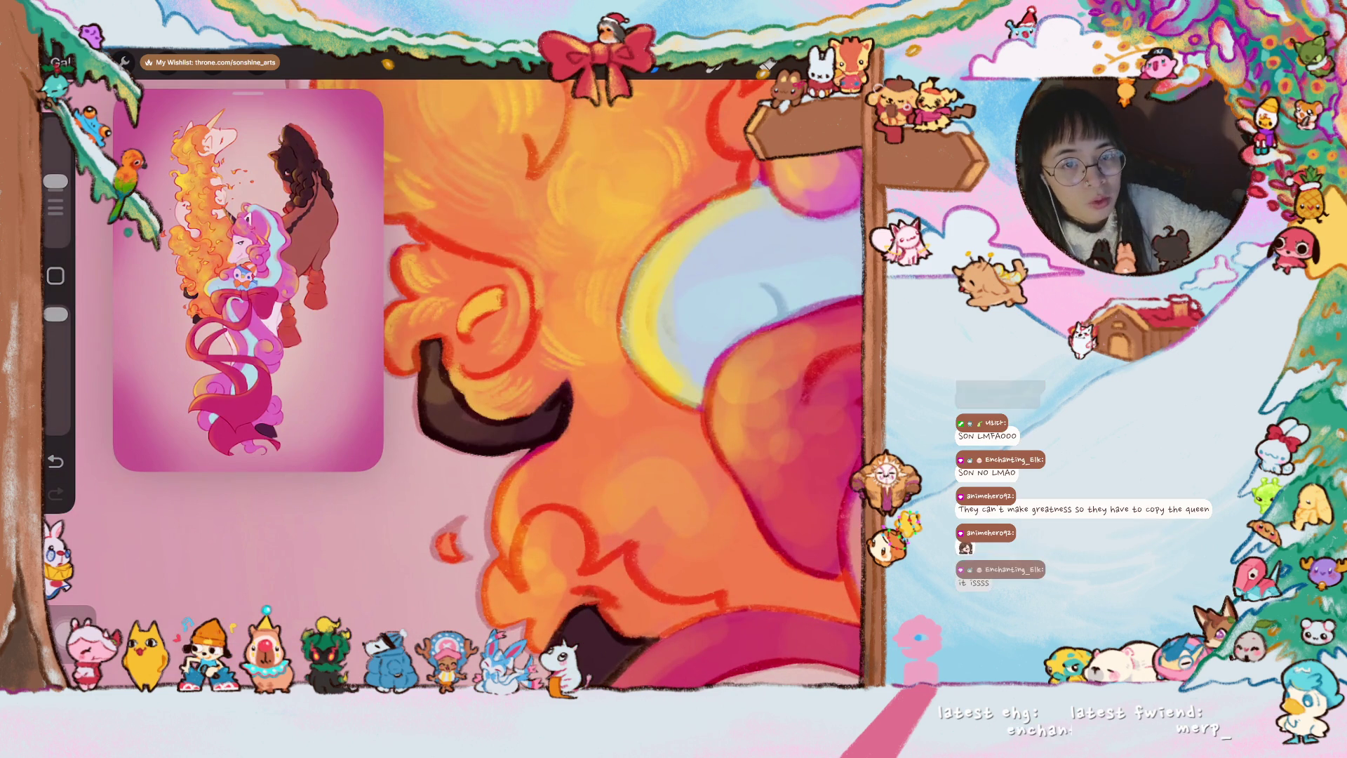
{"action": "mouse_move", "coordinate": [621, 385]}
{"action": "left_mouse_down"}
{"action": "mouse_move", "coordinate": [600, 400]}
{"action": "mouse_move", "coordinate": [584, 384]}
{"action": "left_mouse_up"}
{"action": "key", "text": "ctrl+z"}
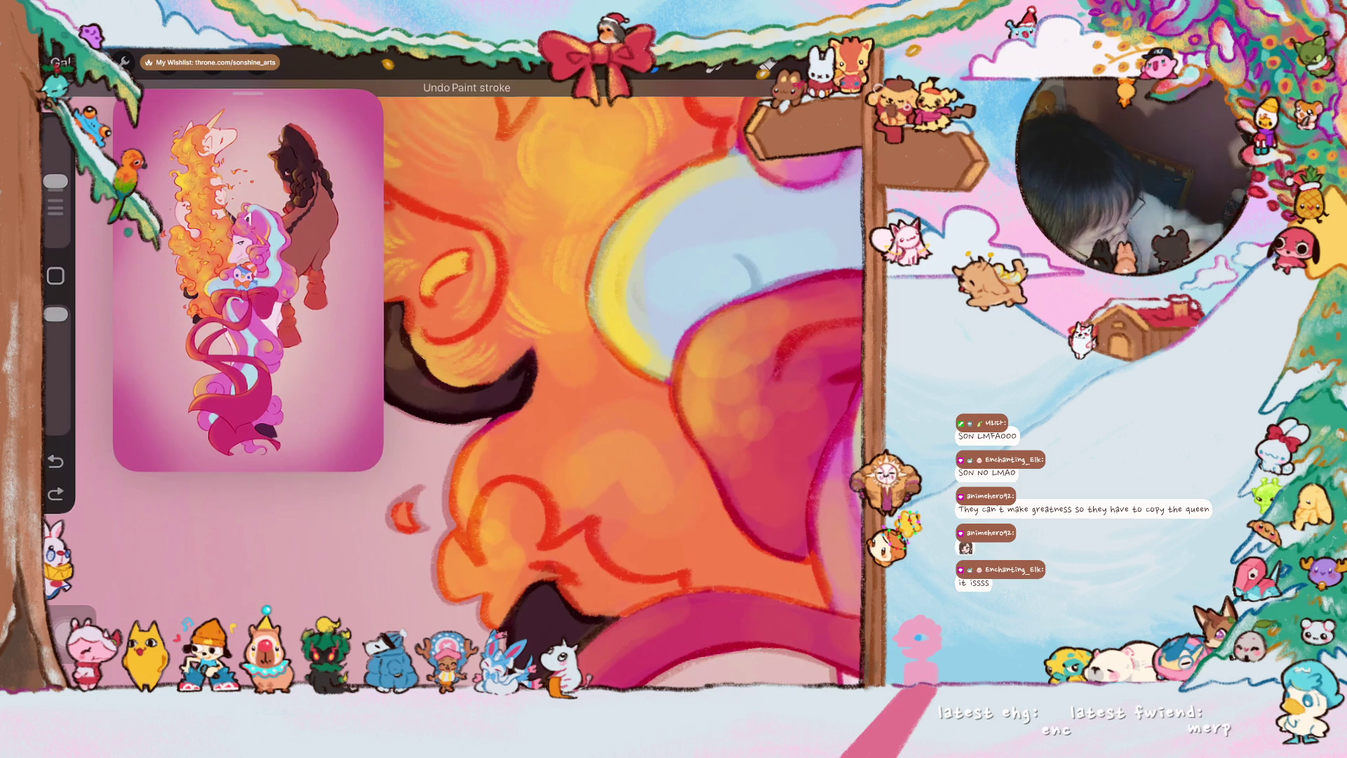
{"action": "key", "text": "ctrl+shift+z"}
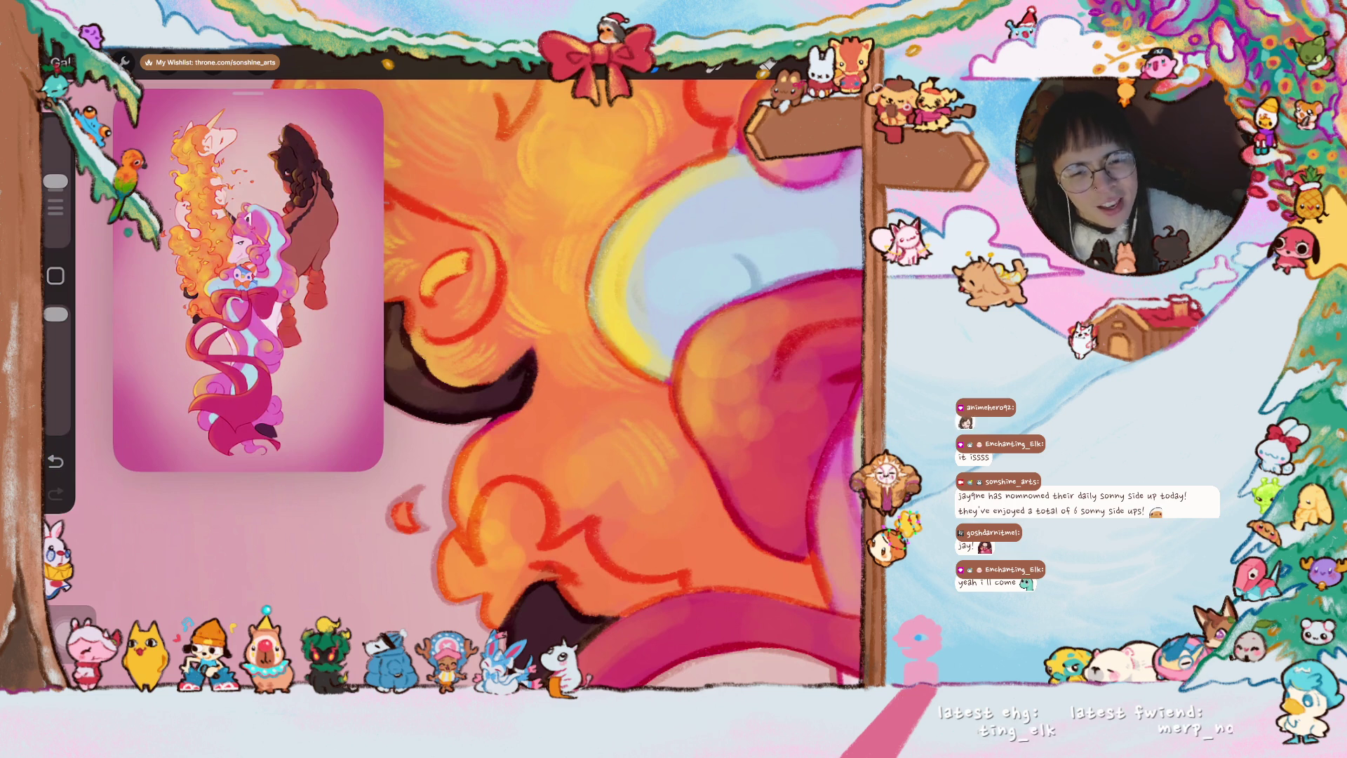
{"action": "scroll", "coordinate": [611, 380], "scroll_direction": "down", "scroll_amount": 2}
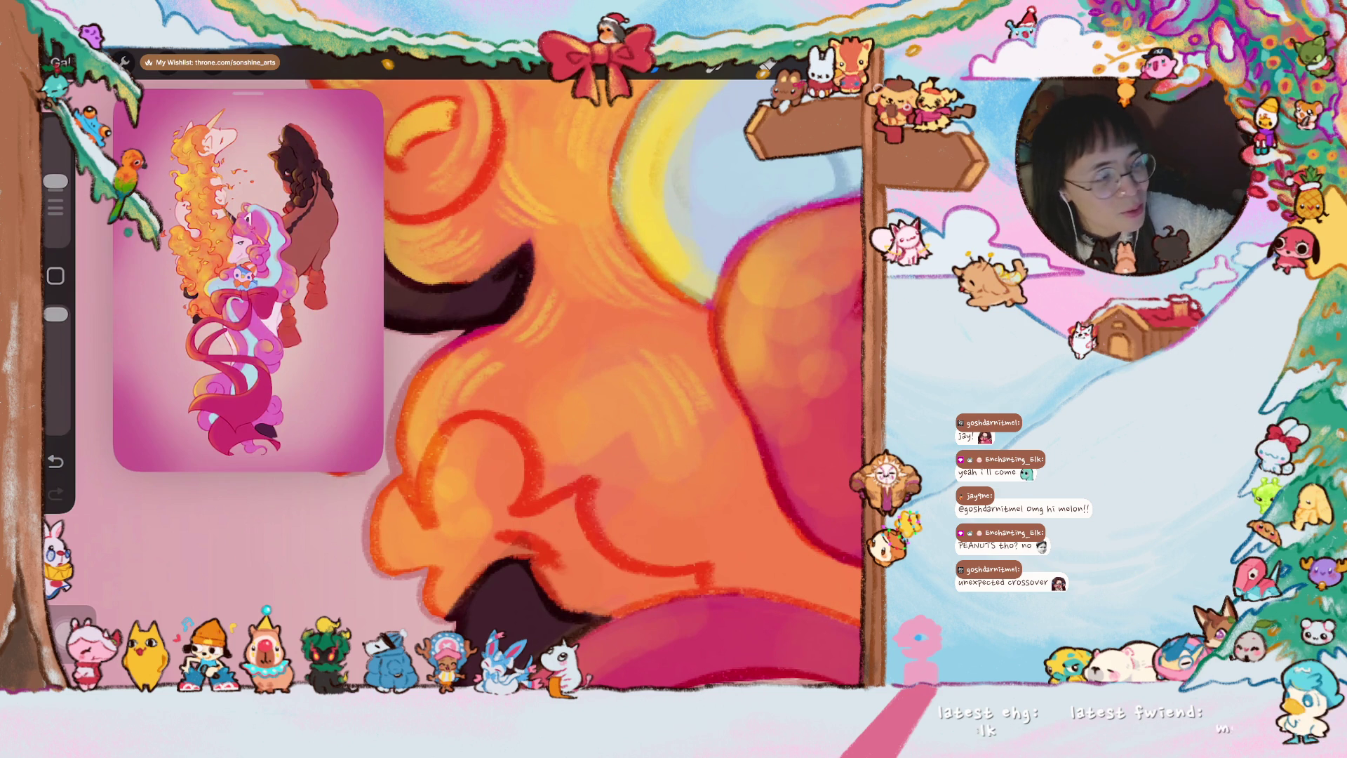
{"action": "scroll", "coordinate": [607, 382], "scroll_direction": "down", "scroll_amount": 3}
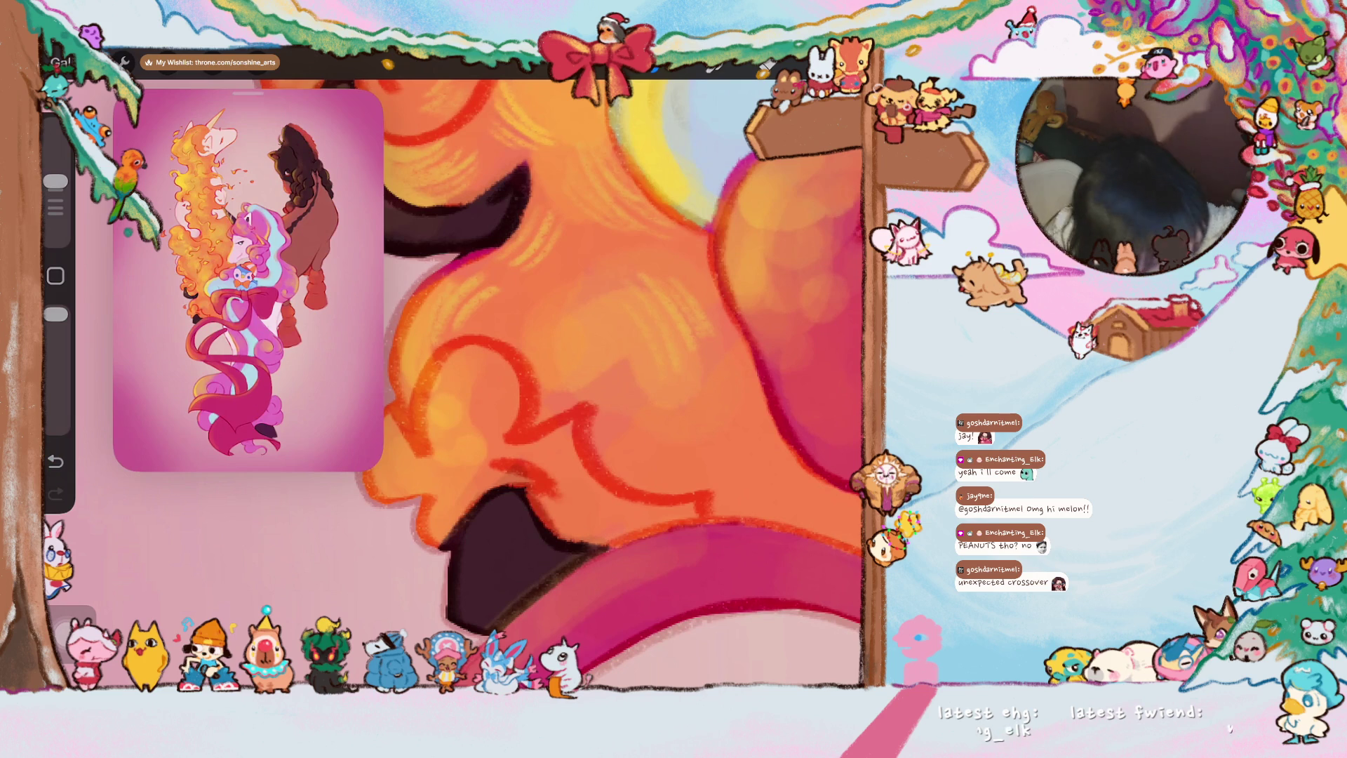
{"action": "scroll", "coordinate": [621, 384], "scroll_direction": "down", "scroll_amount": 2}
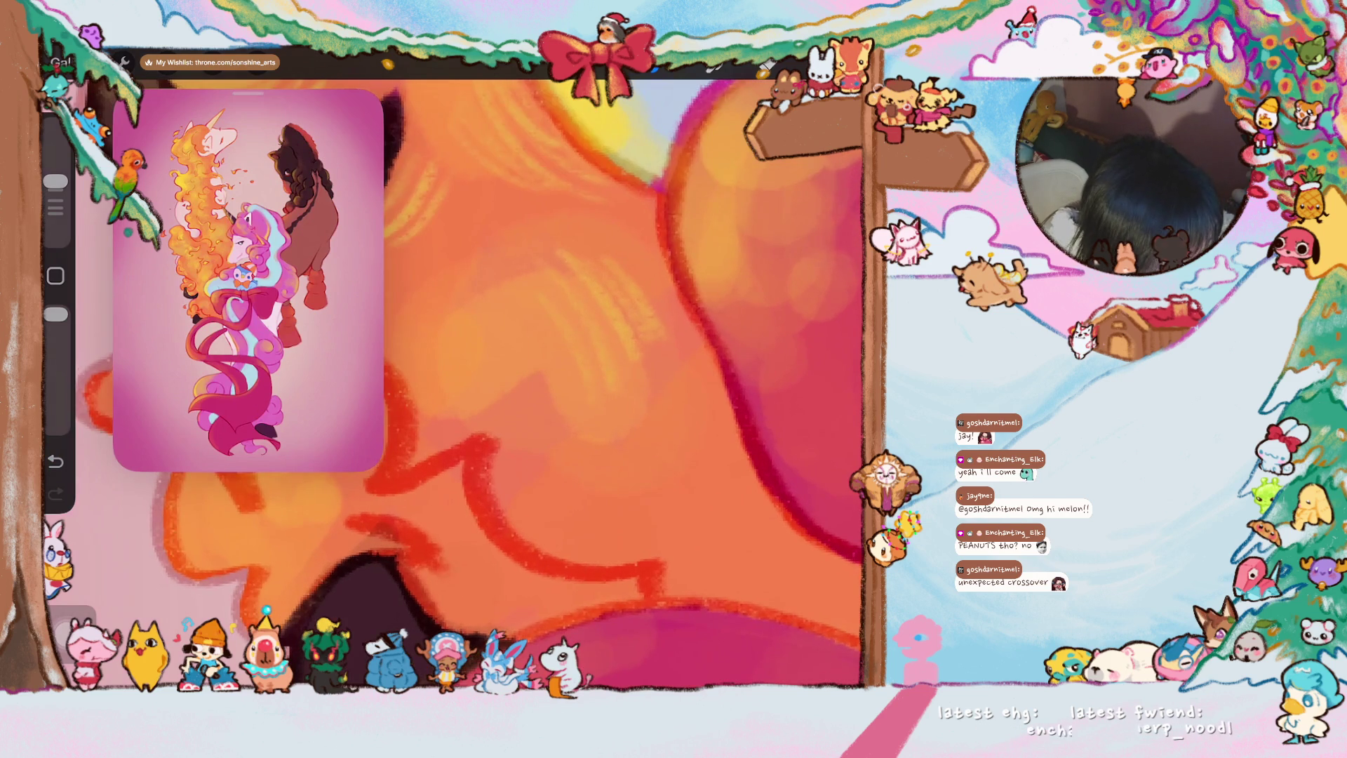
{"action": "scroll", "coordinate": [622, 384], "scroll_direction": "down", "scroll_amount": 2}
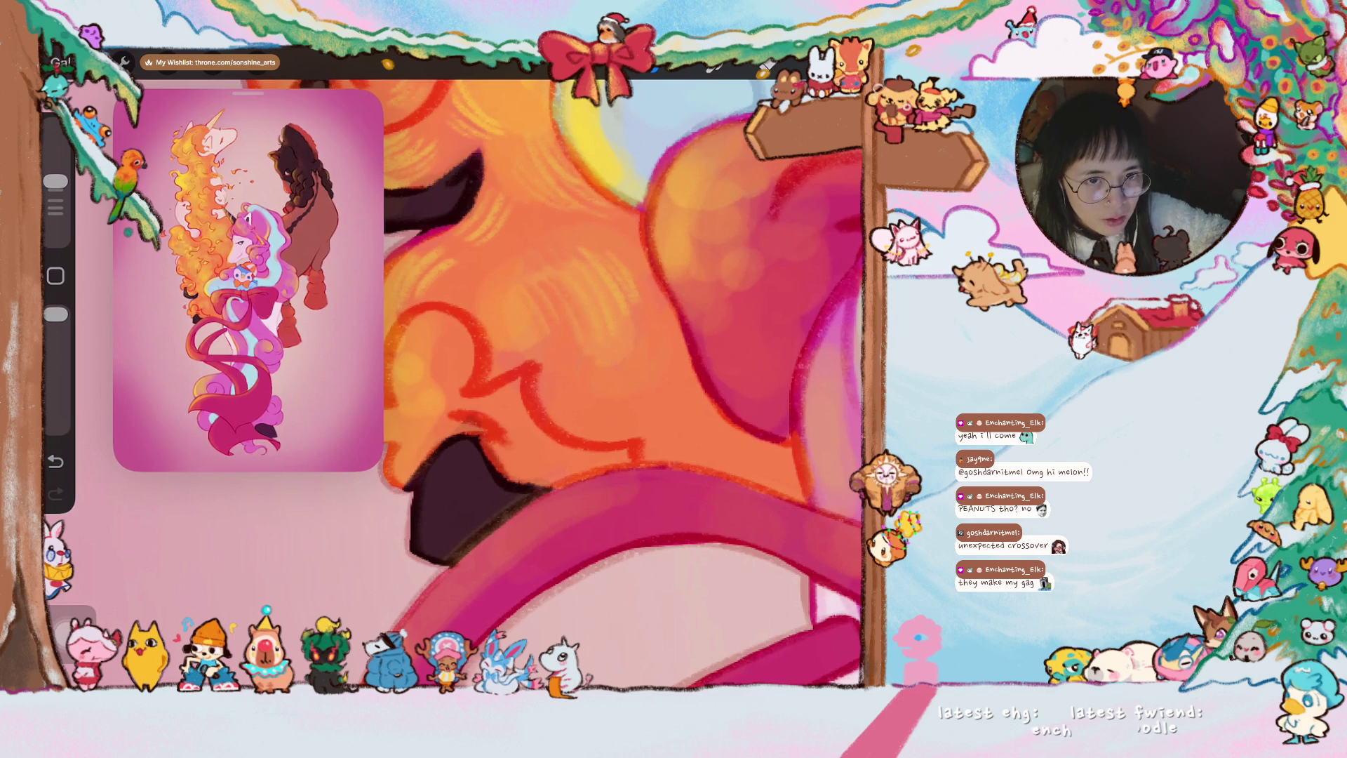
{"action": "scroll", "coordinate": [621, 379], "scroll_direction": "down", "scroll_amount": 3}
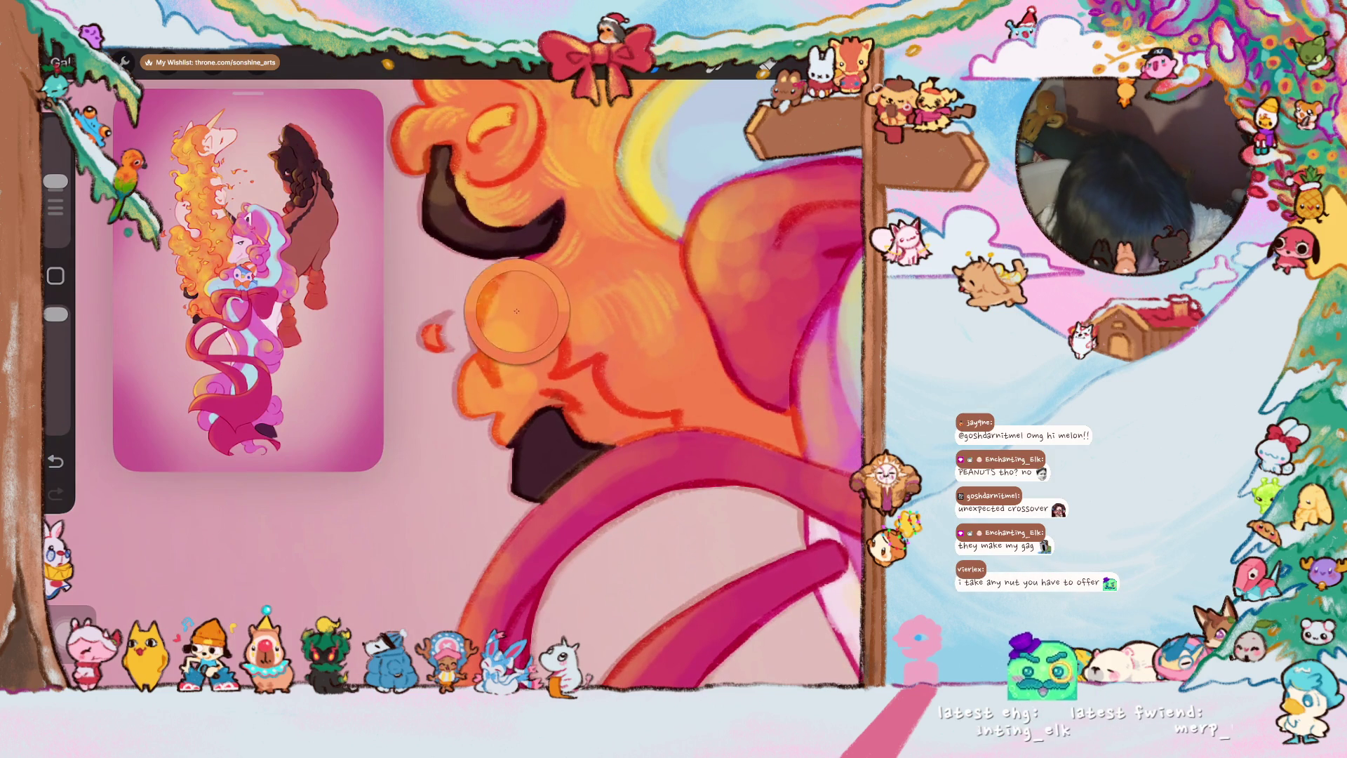
{"action": "left_click_drag", "start_coordinate": [519, 311], "coordinate": [506, 269]}
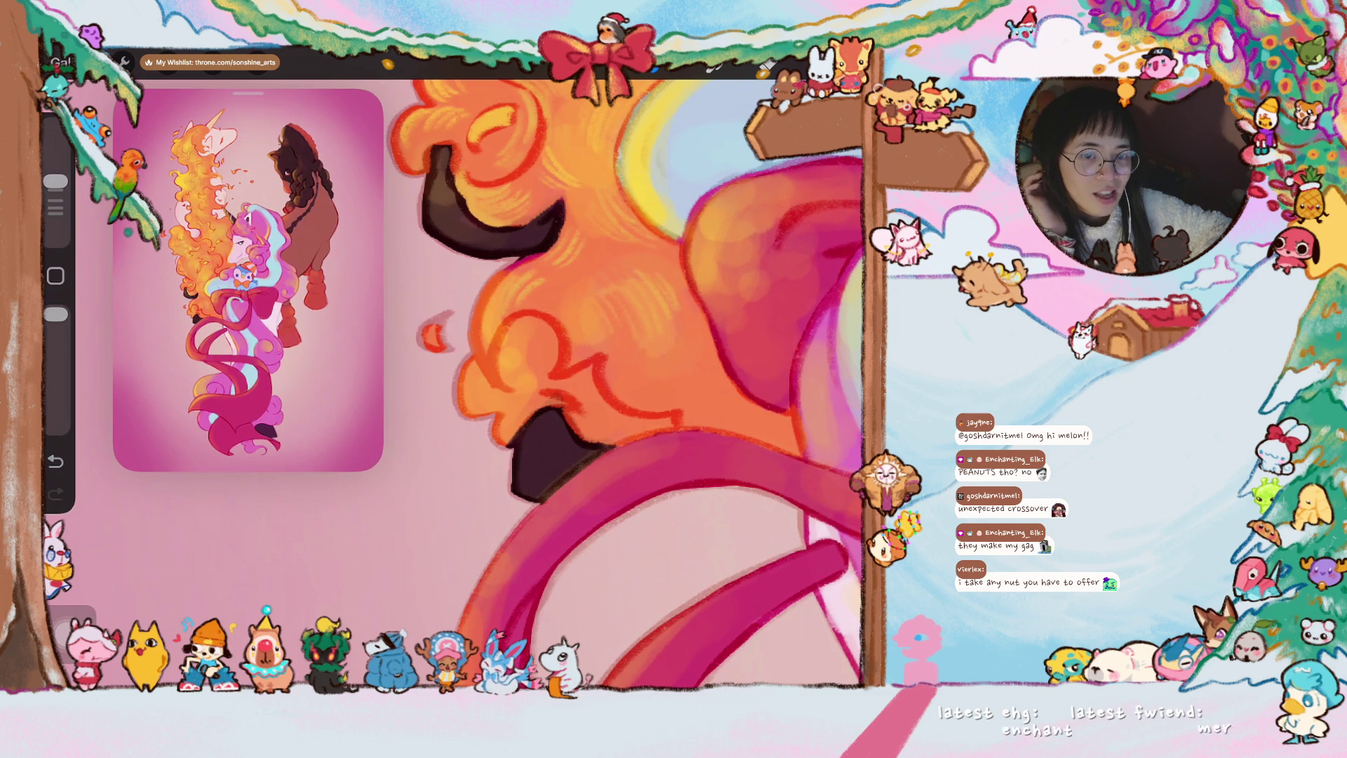
{"action": "scroll", "coordinate": [625, 383], "scroll_direction": "up", "scroll_amount": 2}
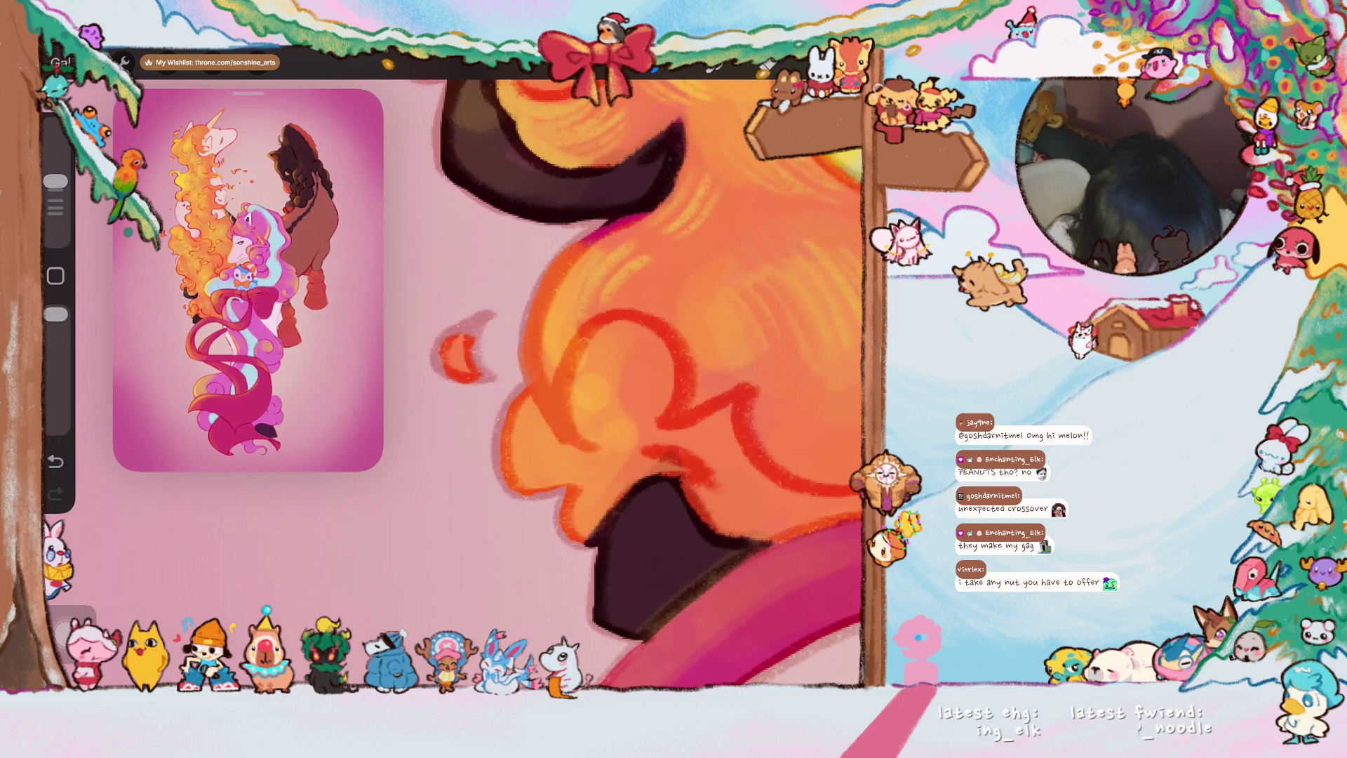
- Sample a dark fur colour, fill out the horn's lower edge, and outline the mane's left edge in dark magenta
{"action": "left_click", "coordinate": [588, 208]}
{"action": "left_click_drag", "start_coordinate": [643, 158], "coordinate": [550, 255]}
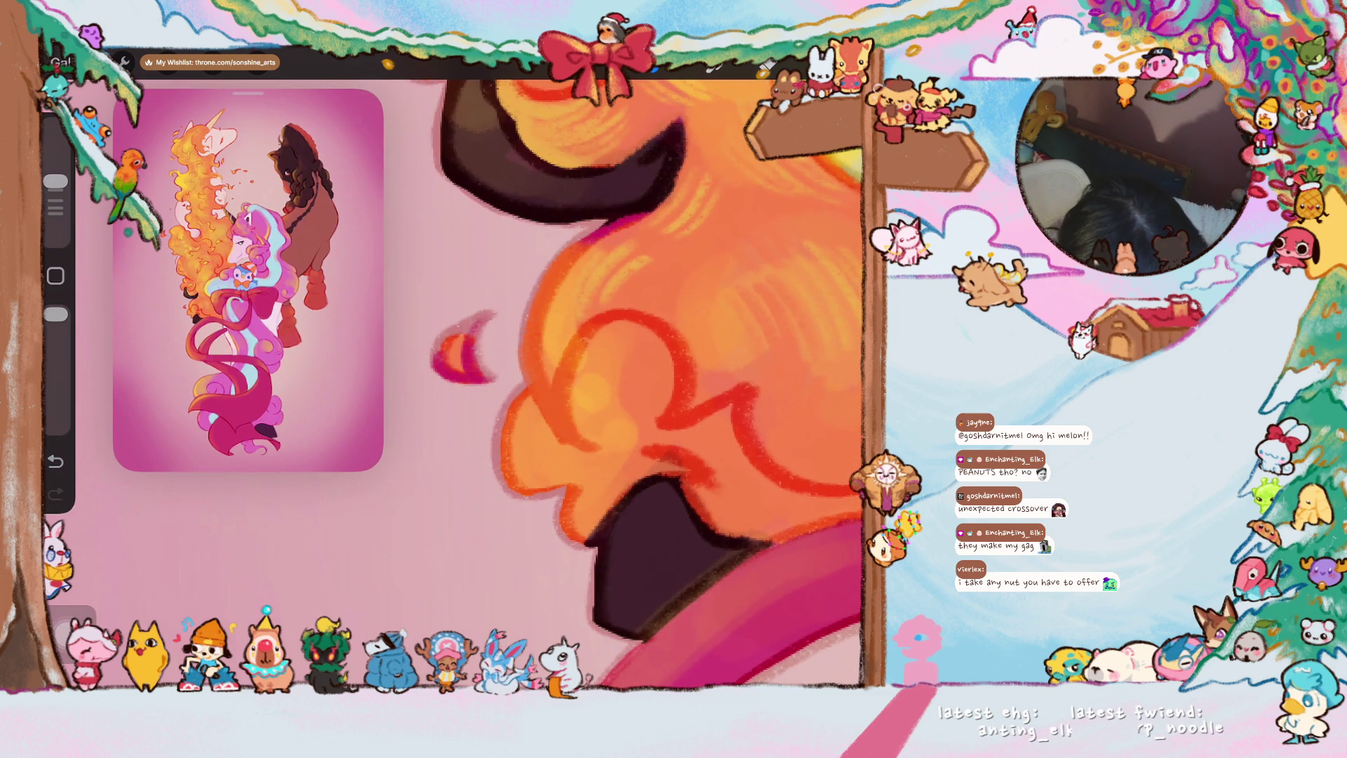
{"action": "left_click_drag", "start_coordinate": [543, 270], "coordinate": [537, 407]}
{"action": "left_click_drag", "start_coordinate": [532, 358], "coordinate": [570, 432]}
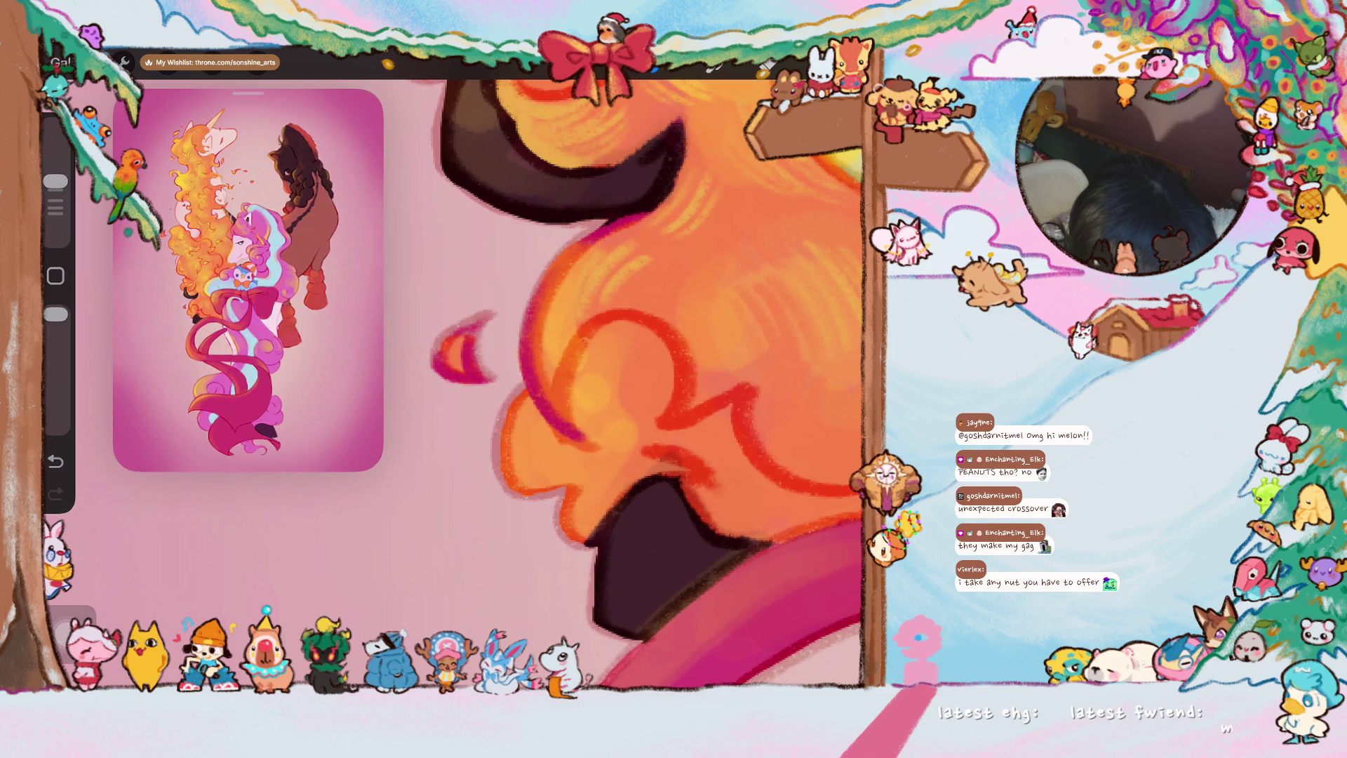
{"action": "scroll", "coordinate": [638, 379], "scroll_direction": "down", "scroll_amount": 2}
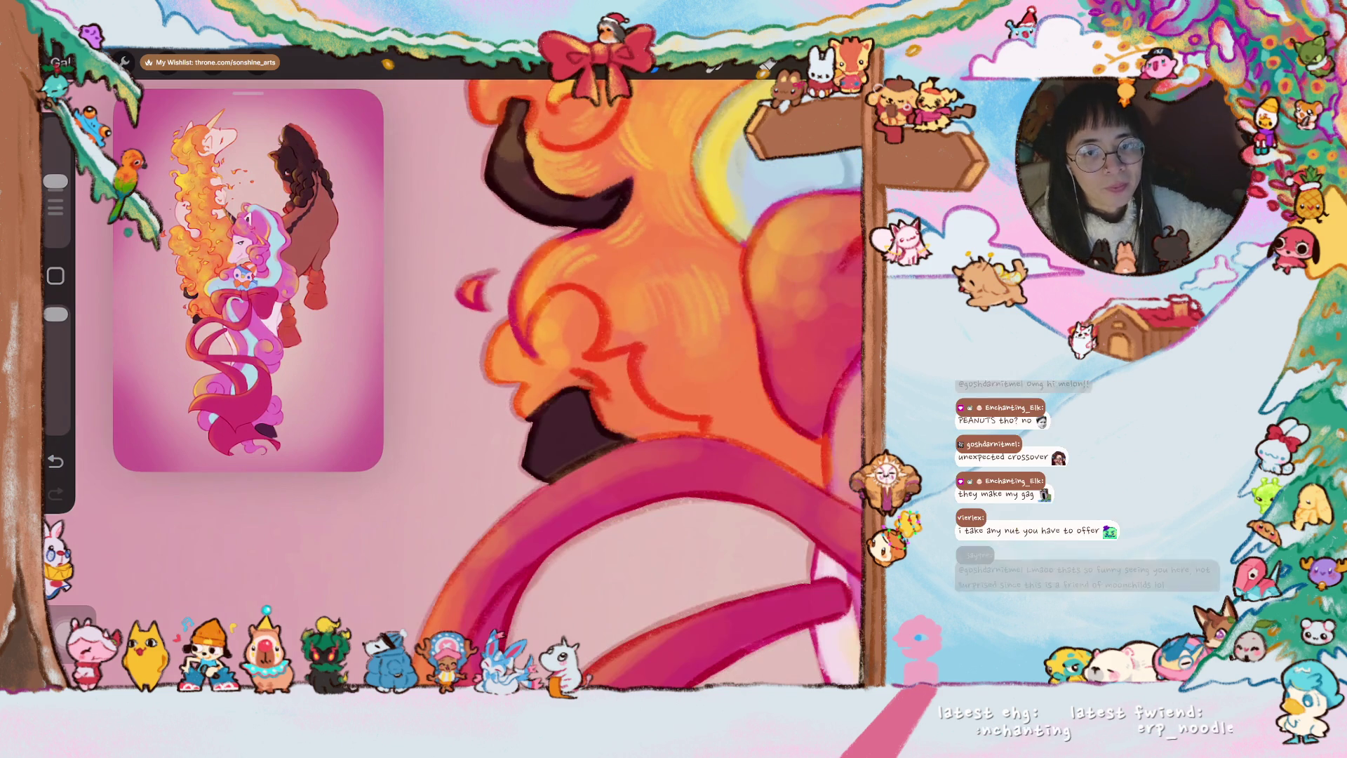
{"action": "scroll", "coordinate": [637, 379], "scroll_direction": "down", "scroll_amount": 1}
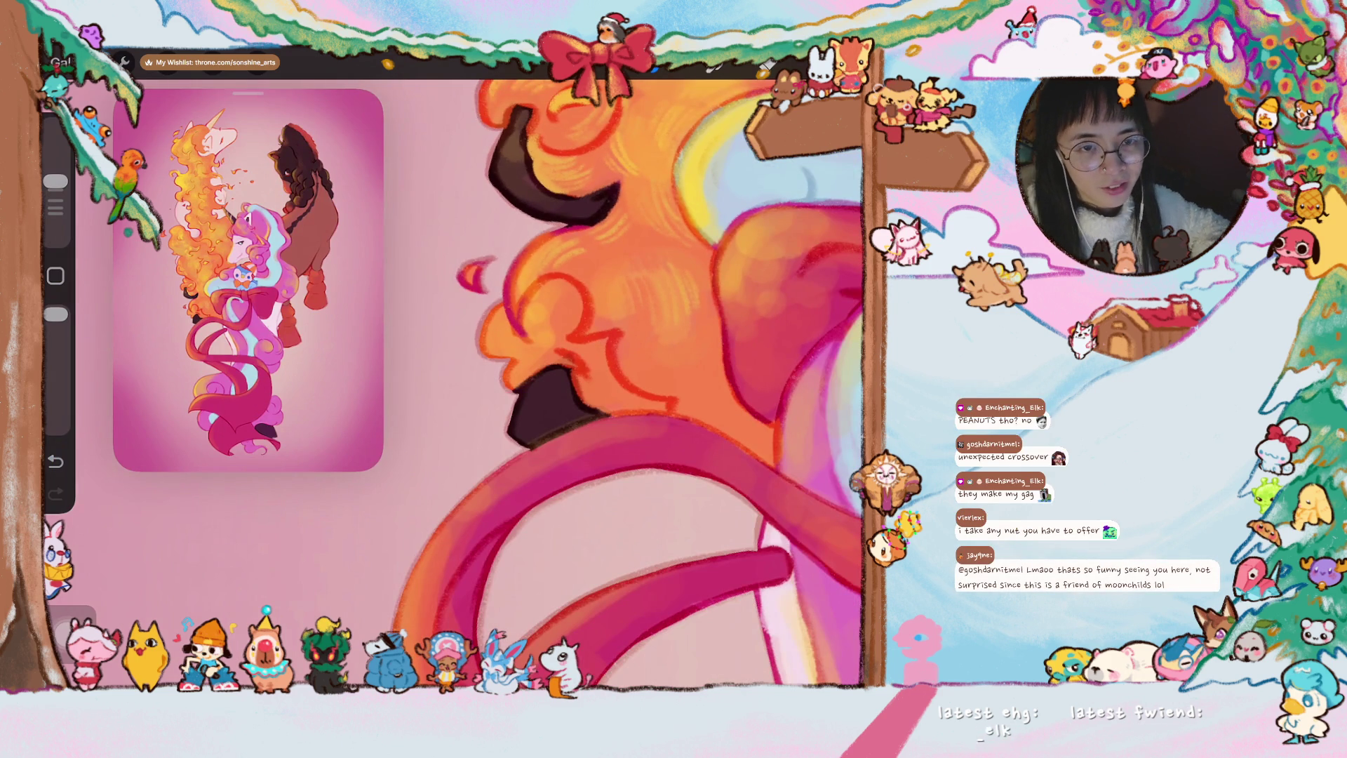
{"action": "scroll", "coordinate": [628, 383], "scroll_direction": "up", "scroll_amount": 1}
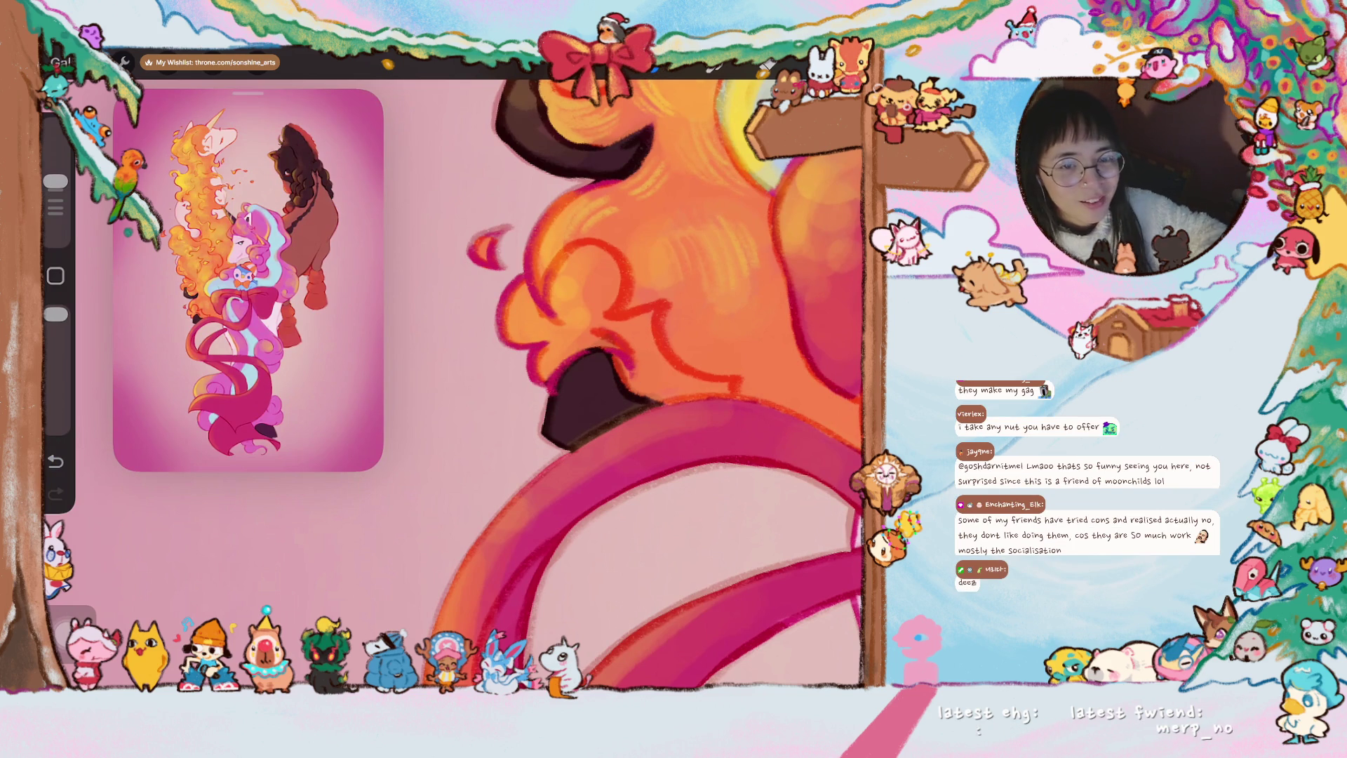
{"action": "scroll", "coordinate": [600, 385], "scroll_direction": "up", "scroll_amount": 1}
{"action": "scroll", "coordinate": [600, 385], "scroll_direction": "up", "scroll_amount": 1}
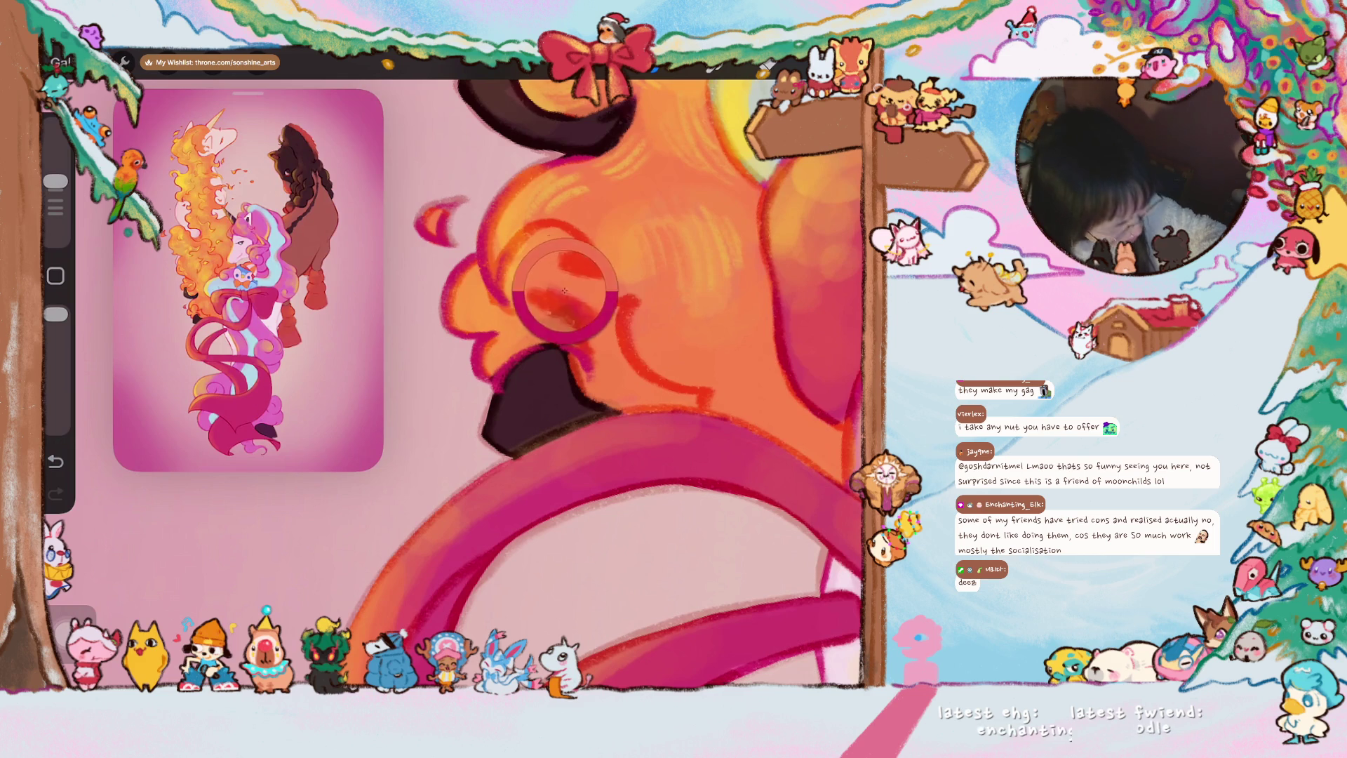
{"action": "scroll", "coordinate": [454, 380], "scroll_direction": "up", "scroll_amount": 3}
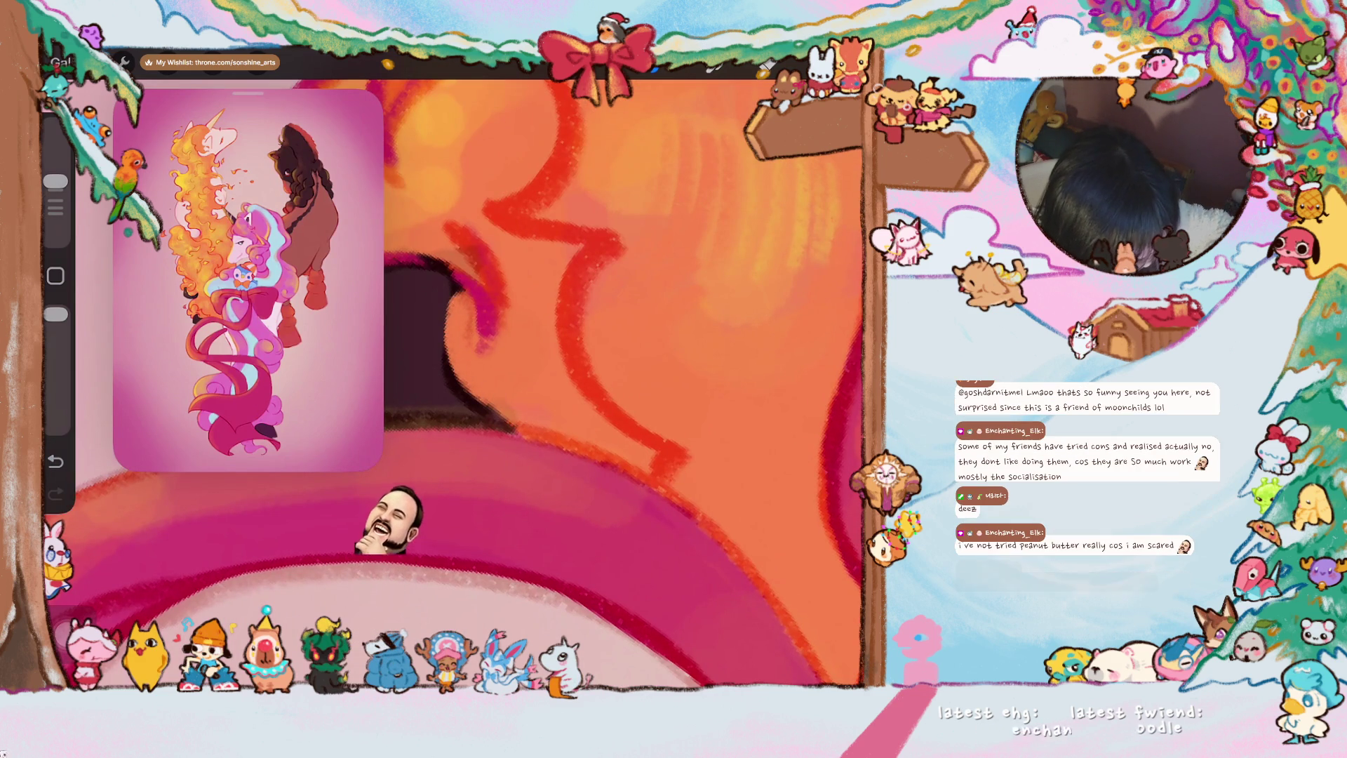
{"action": "scroll", "coordinate": [453, 378], "scroll_direction": "down", "scroll_amount": 3}
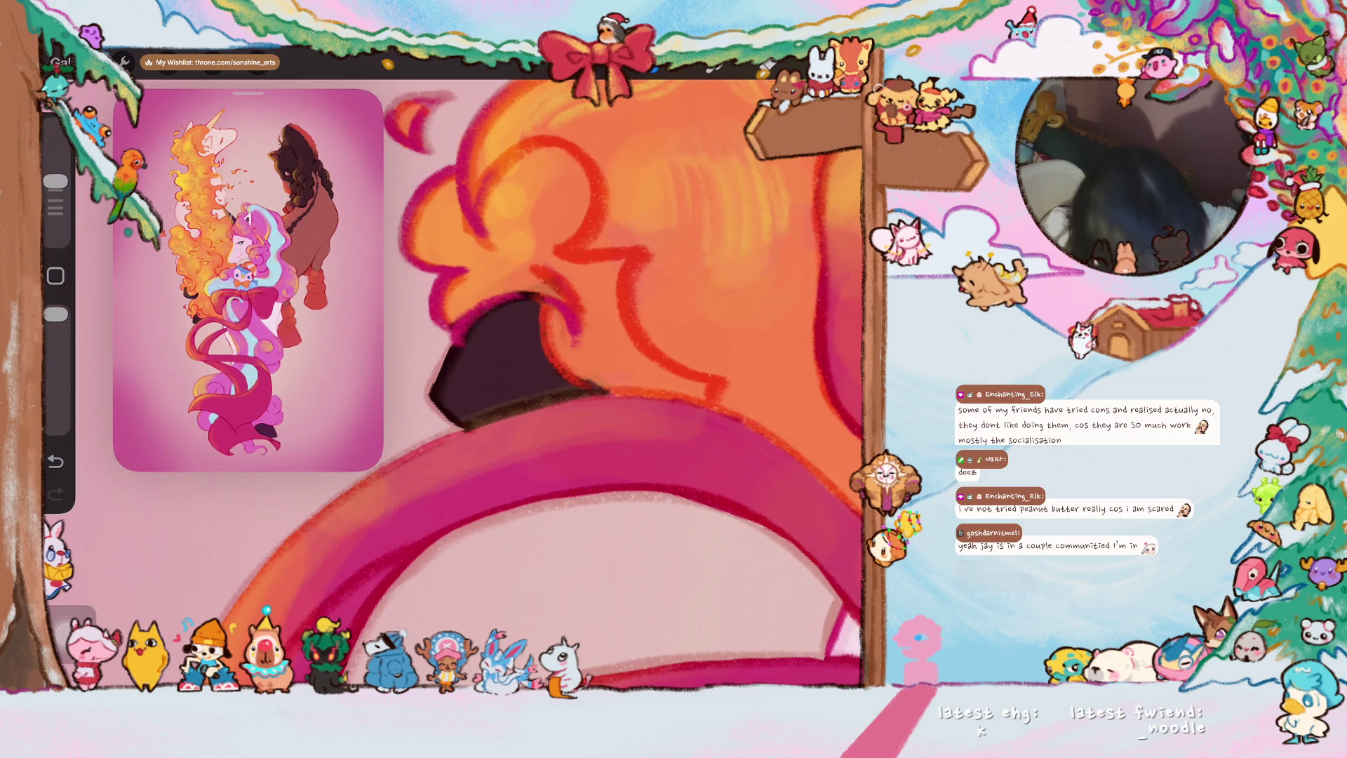
{"action": "scroll", "coordinate": [558, 385], "scroll_direction": "down", "scroll_amount": 5}
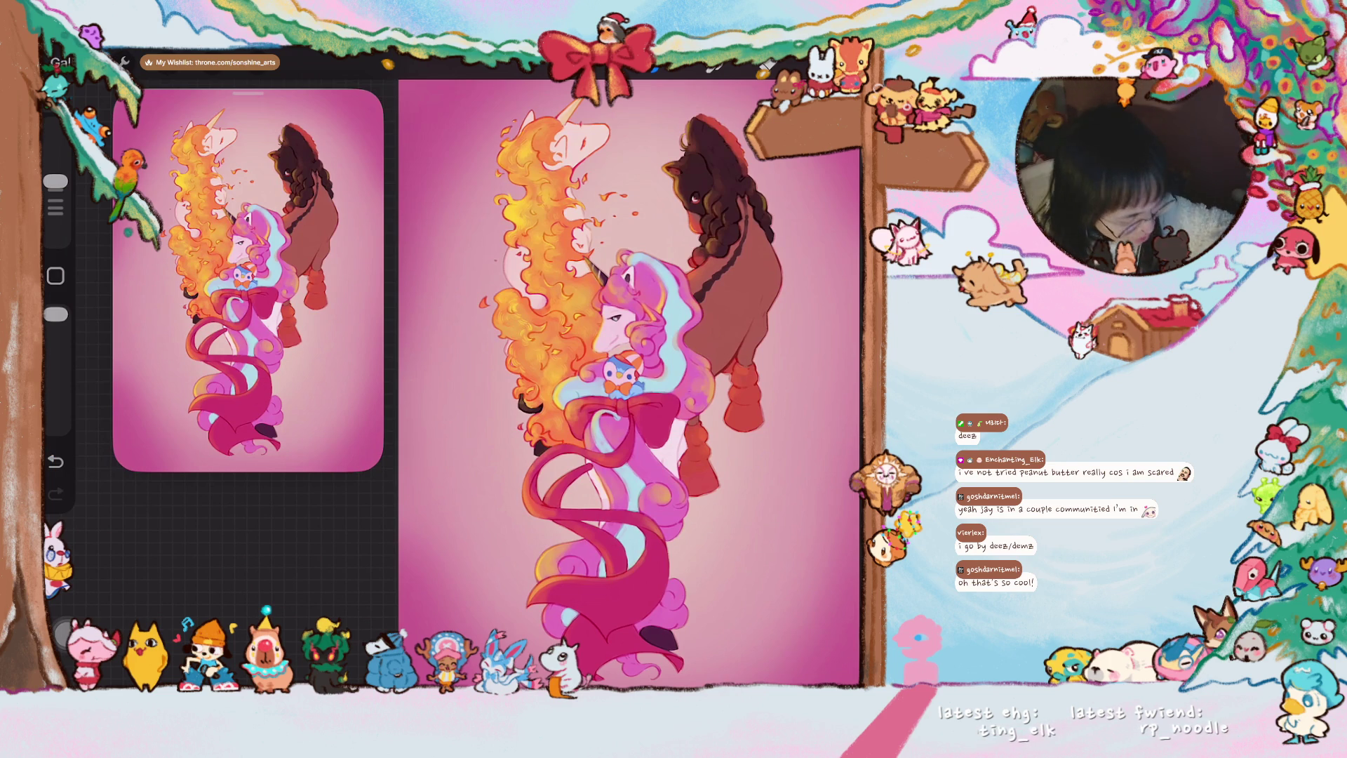
{"action": "scroll", "coordinate": [632, 380], "scroll_direction": "up", "scroll_amount": 5}
{"action": "scroll", "coordinate": [653, 384], "scroll_direction": "down", "scroll_amount": 2}
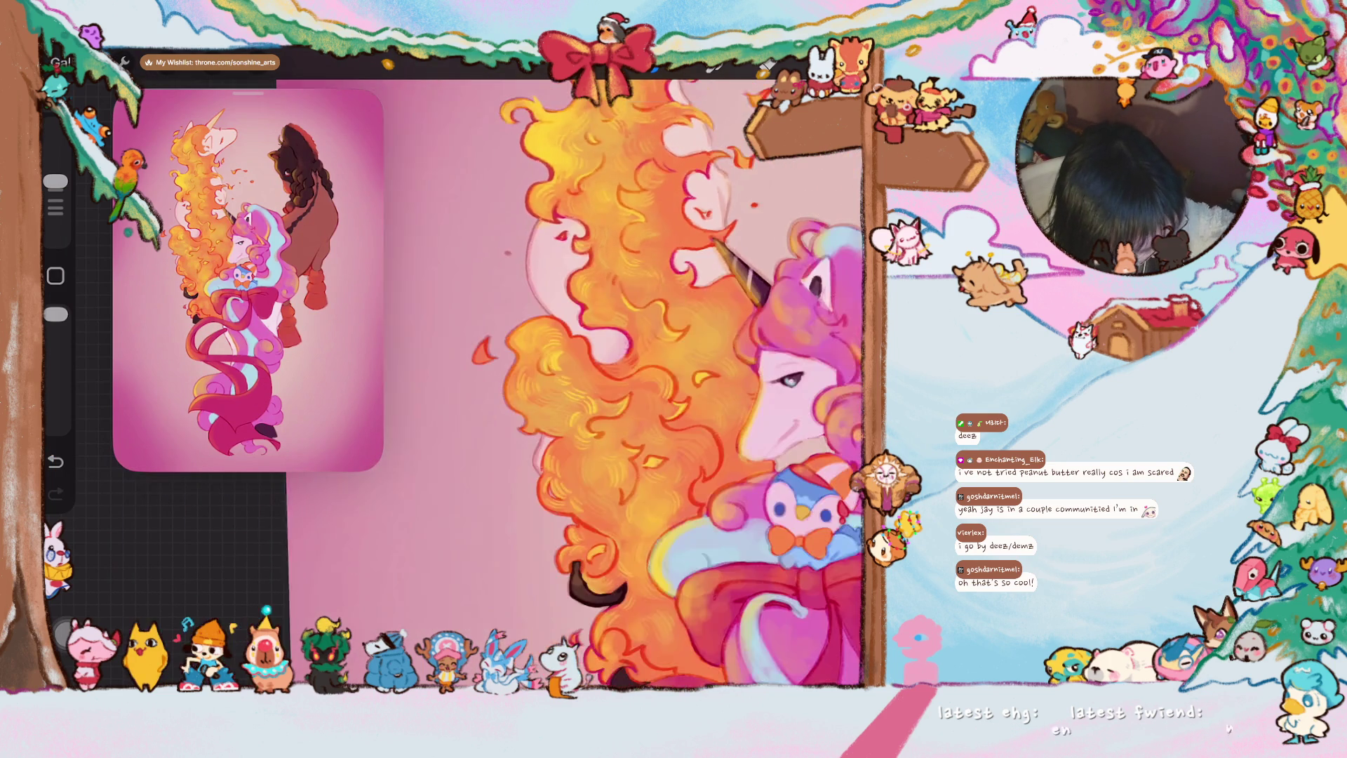
{"action": "scroll", "coordinate": [653, 385], "scroll_direction": "up", "scroll_amount": 3}
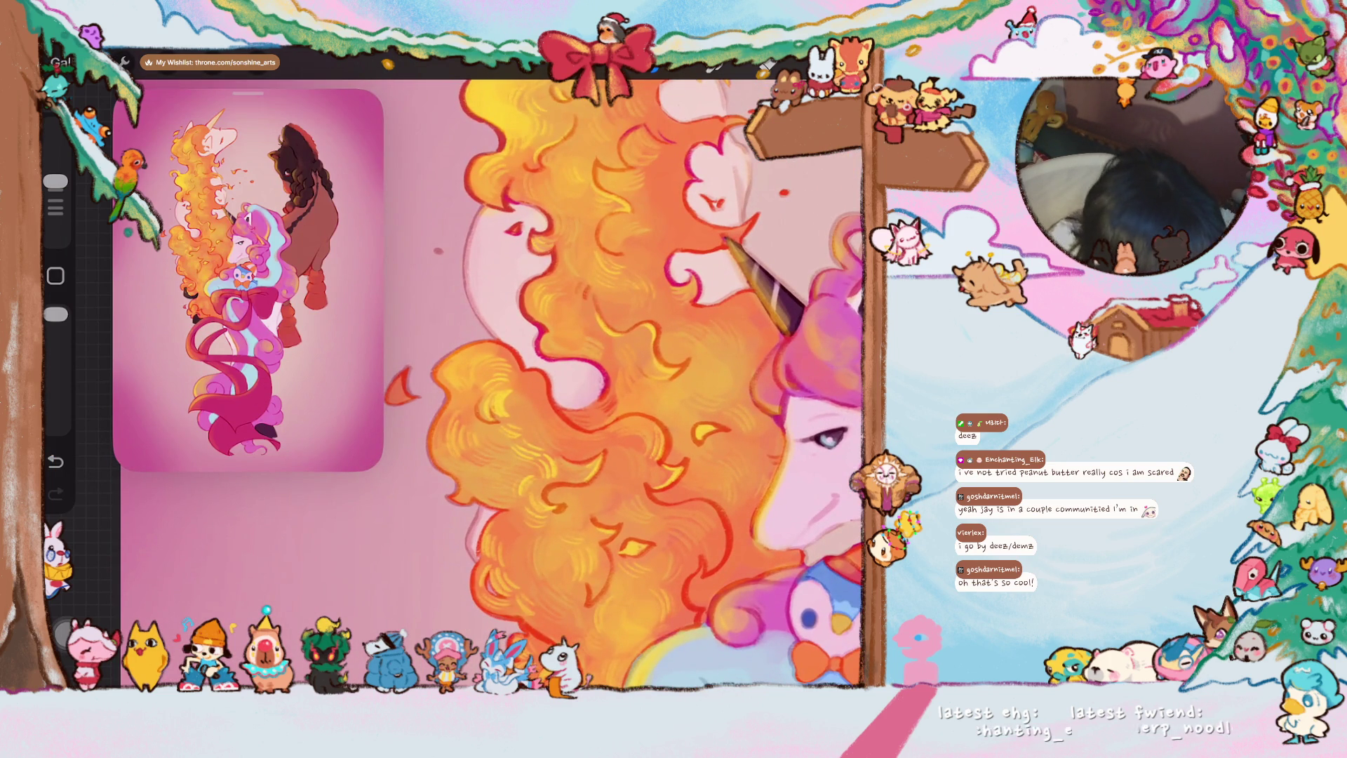
{"action": "left_click", "coordinate": [602, 347]}
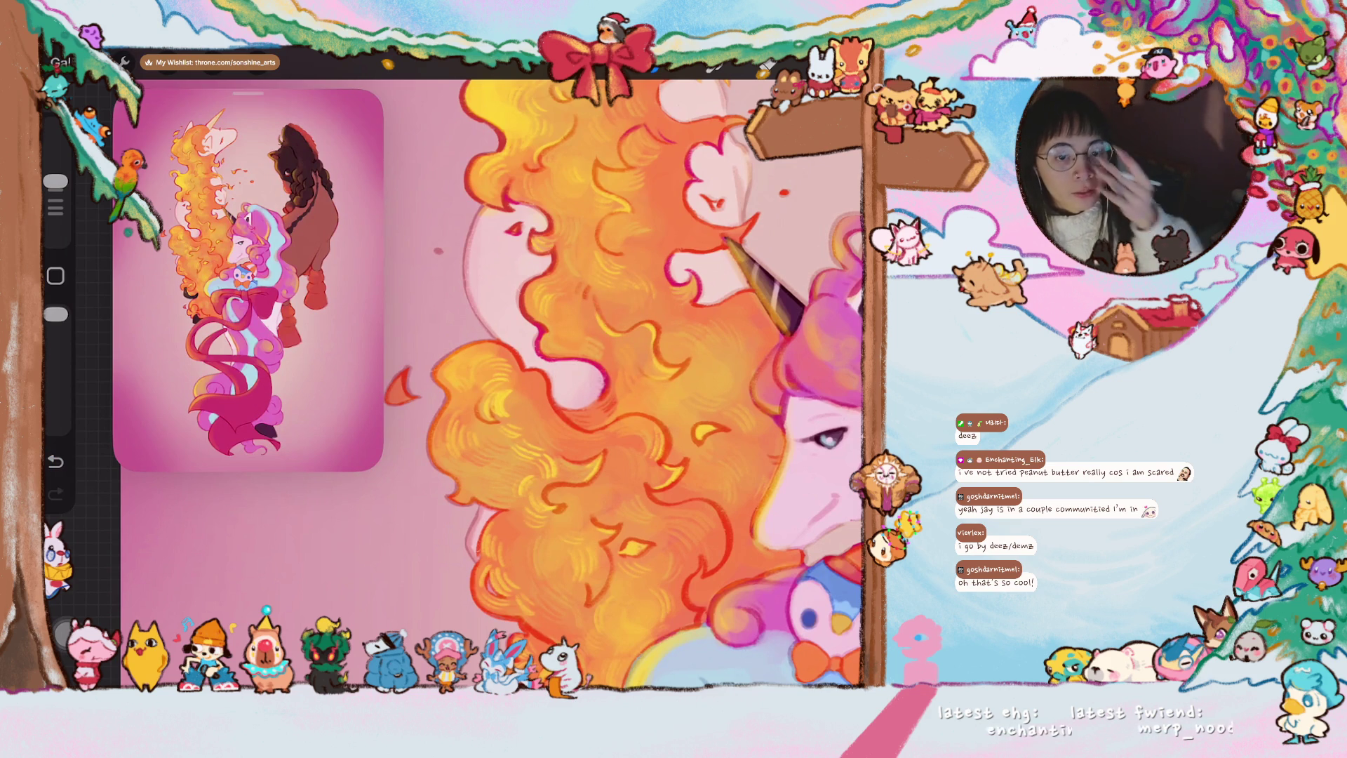
{"action": "scroll", "coordinate": [601, 385], "scroll_direction": "up", "scroll_amount": 2}
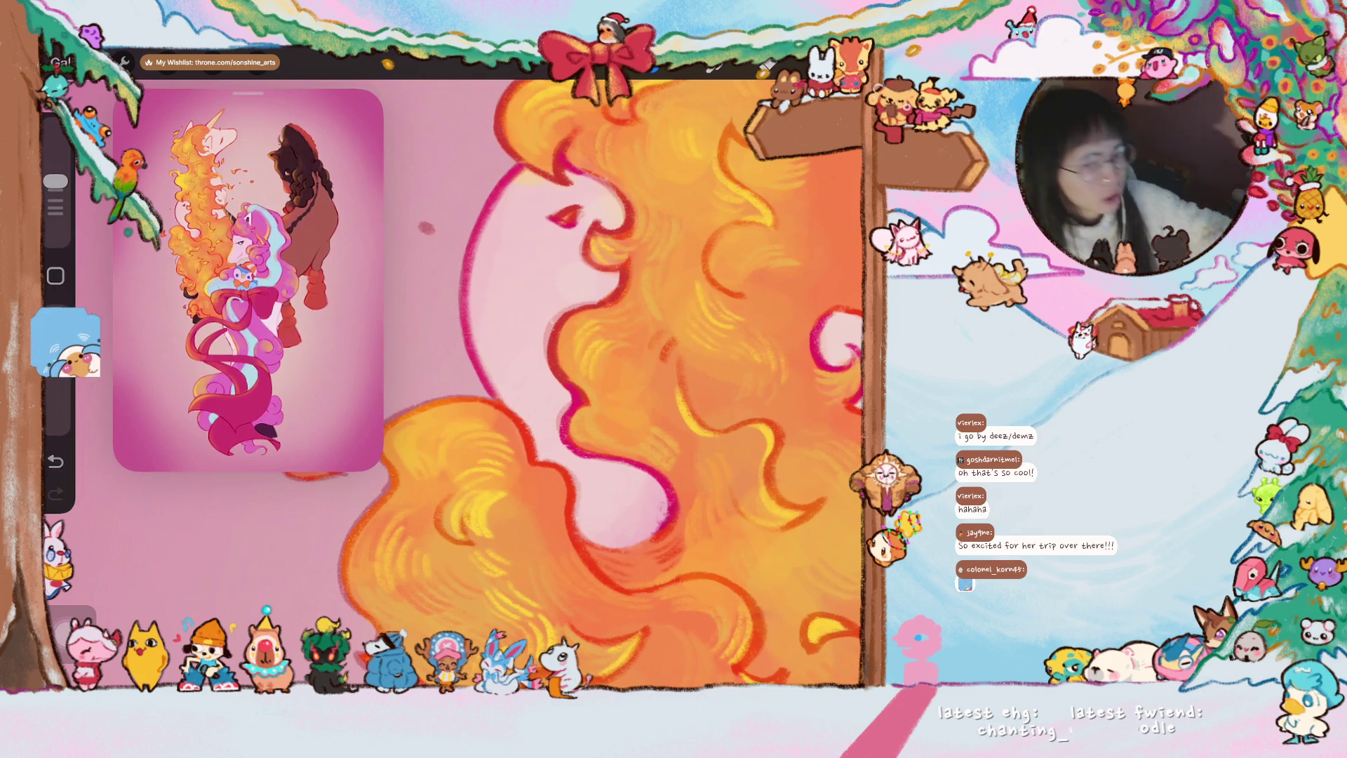
{"action": "scroll", "coordinate": [601, 384], "scroll_direction": "down", "scroll_amount": 2}
{"action": "scroll", "coordinate": [513, 384], "scroll_direction": "down", "scroll_amount": 1}
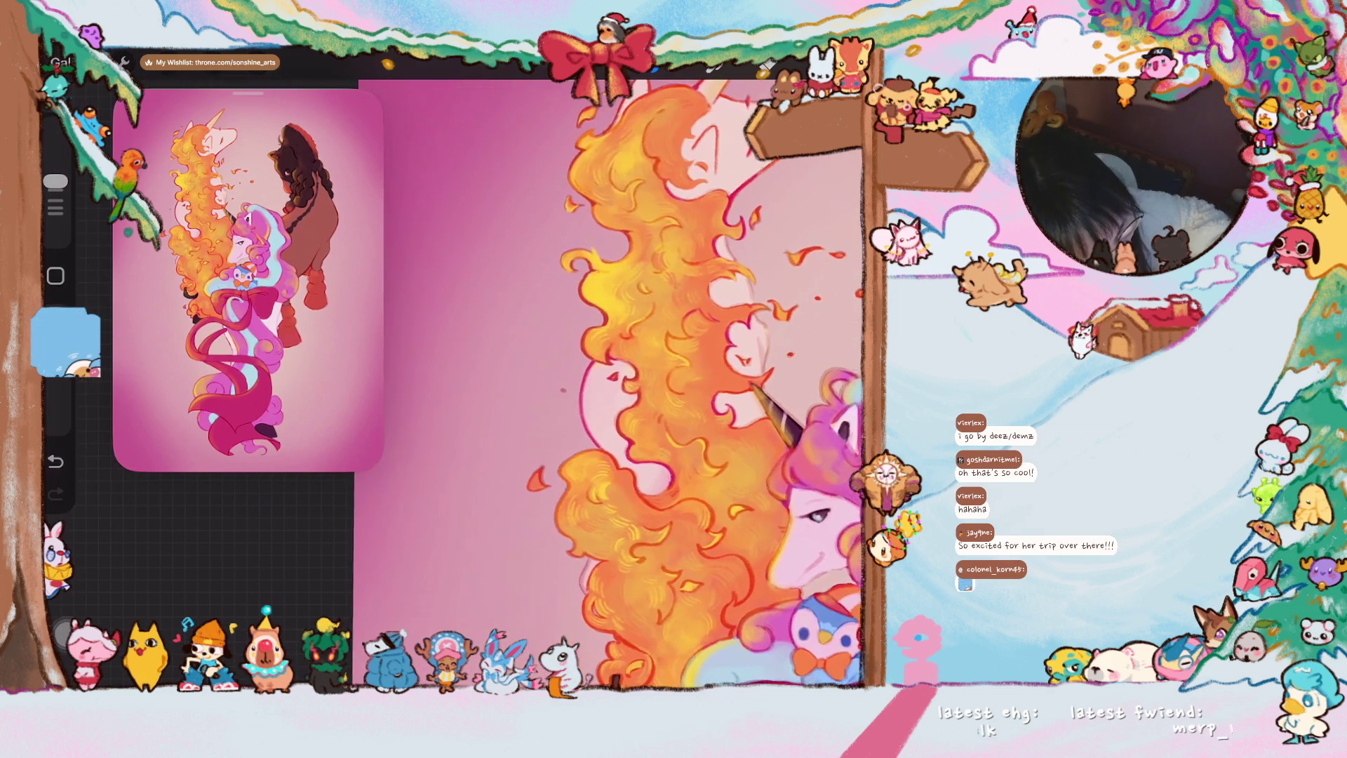
{"action": "scroll", "coordinate": [512, 384], "scroll_direction": "down", "scroll_amount": 1}
{"action": "scroll", "coordinate": [512, 385], "scroll_direction": "down", "scroll_amount": 1}
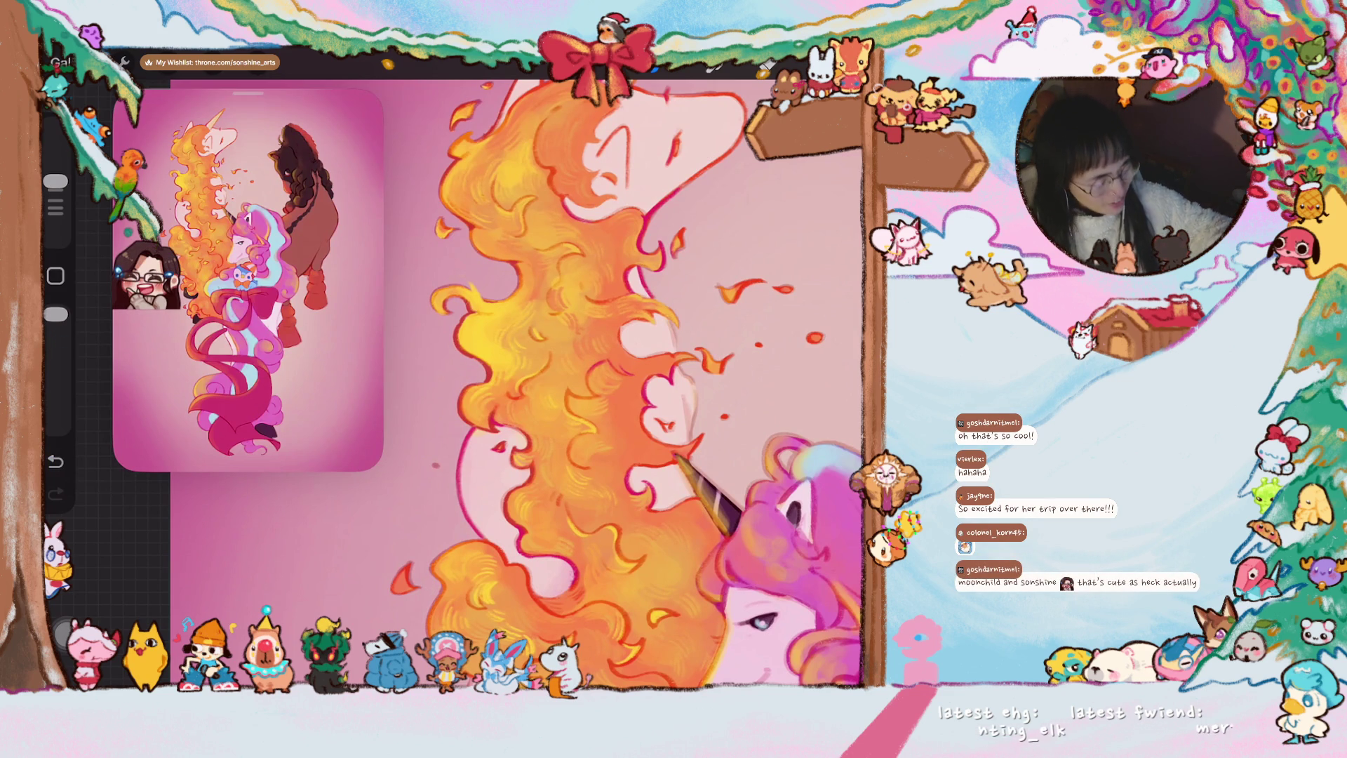
{"action": "scroll", "coordinate": [516, 379], "scroll_direction": "up", "scroll_amount": 3}
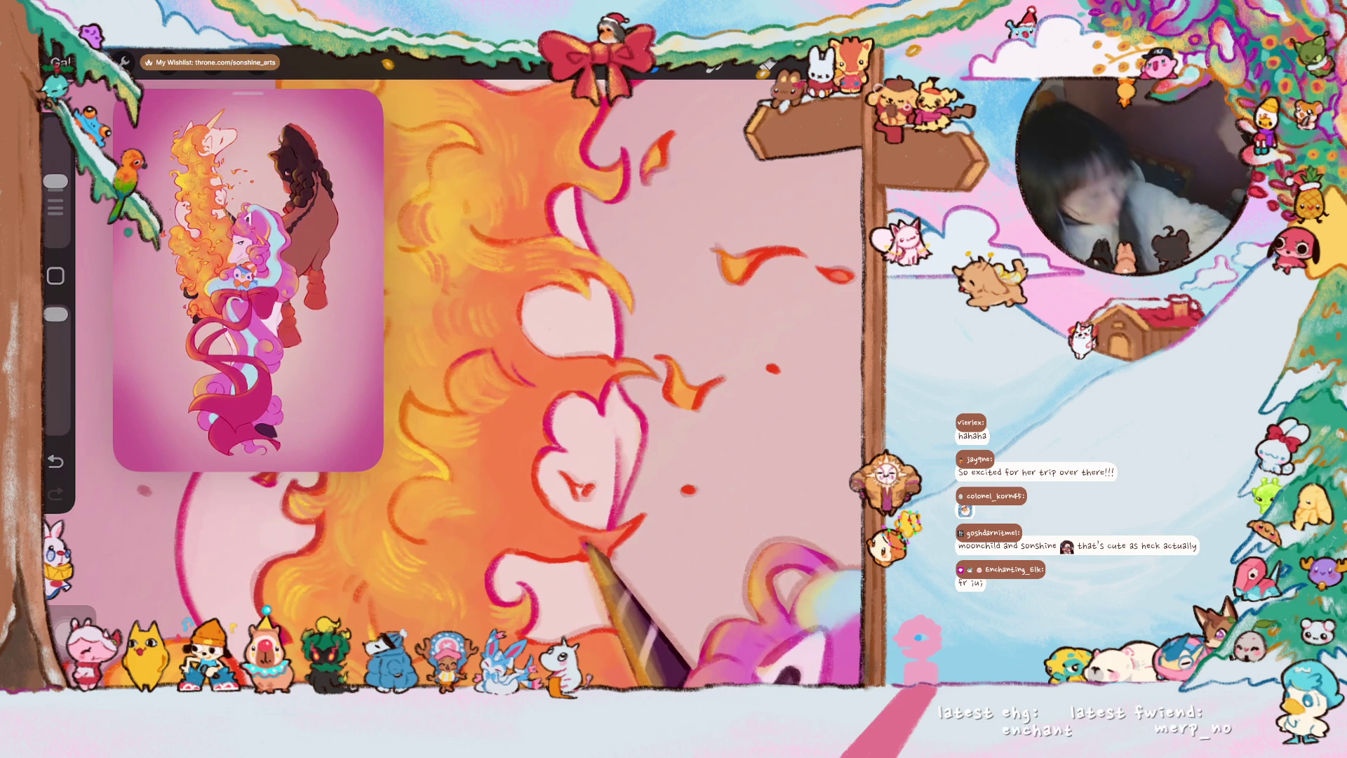
{"action": "scroll", "coordinate": [454, 385], "scroll_direction": "down", "scroll_amount": 3}
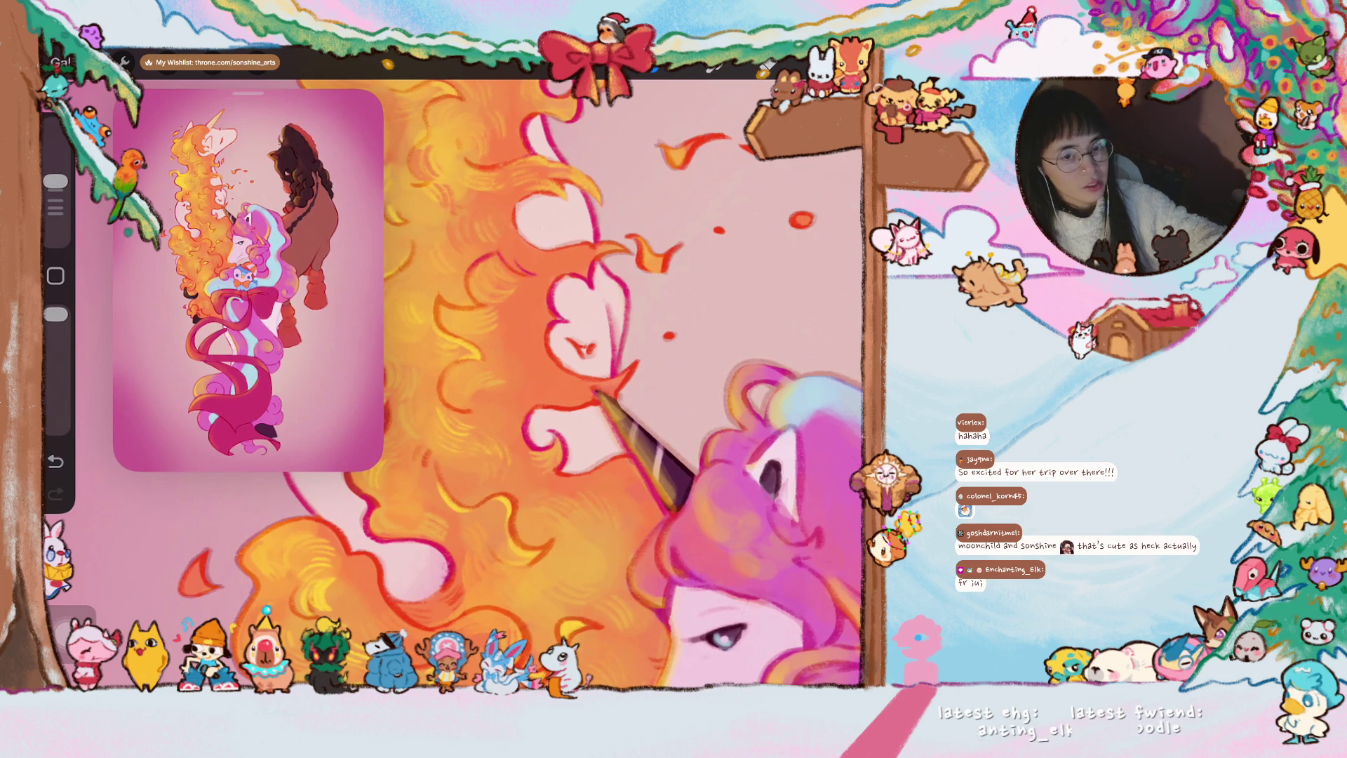
{"action": "scroll", "coordinate": [453, 383], "scroll_direction": "down", "scroll_amount": 3}
{"action": "scroll", "coordinate": [453, 385], "scroll_direction": "up", "scroll_amount": 3}
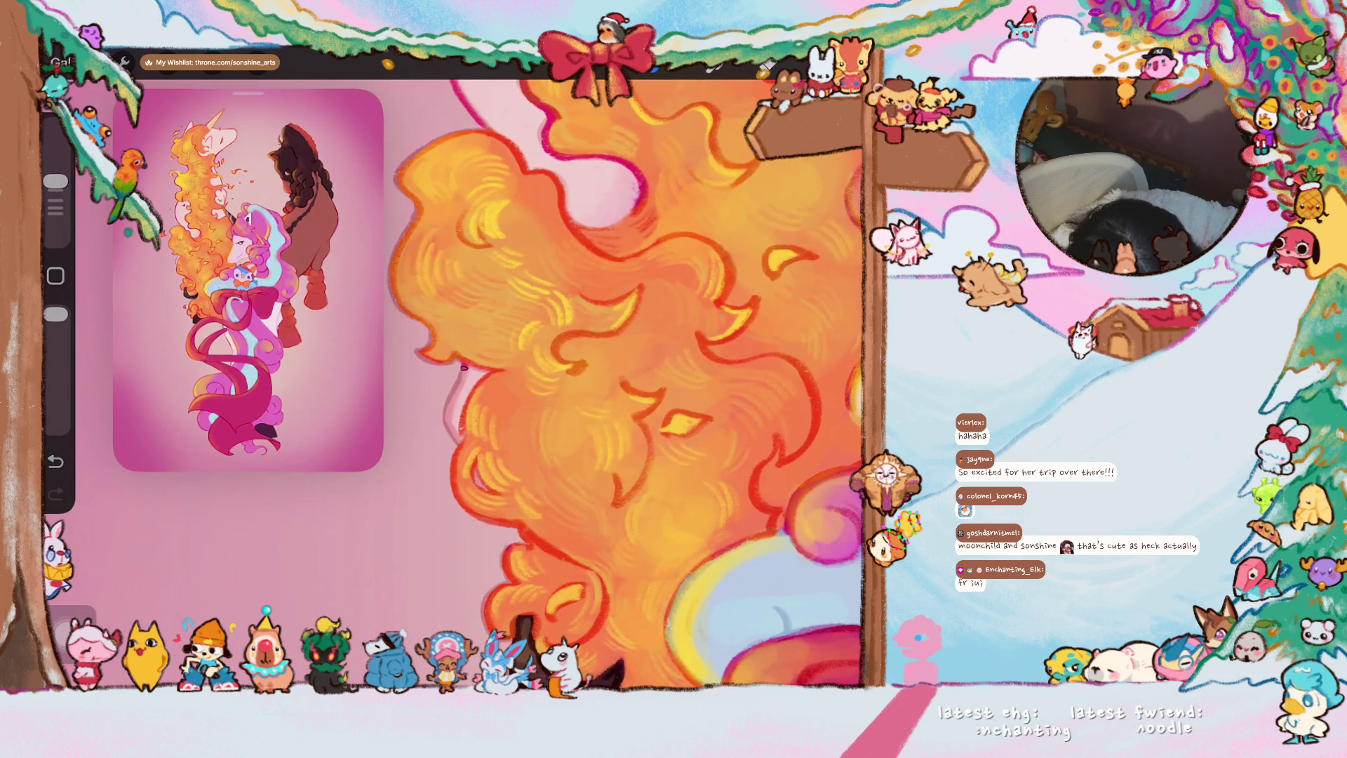
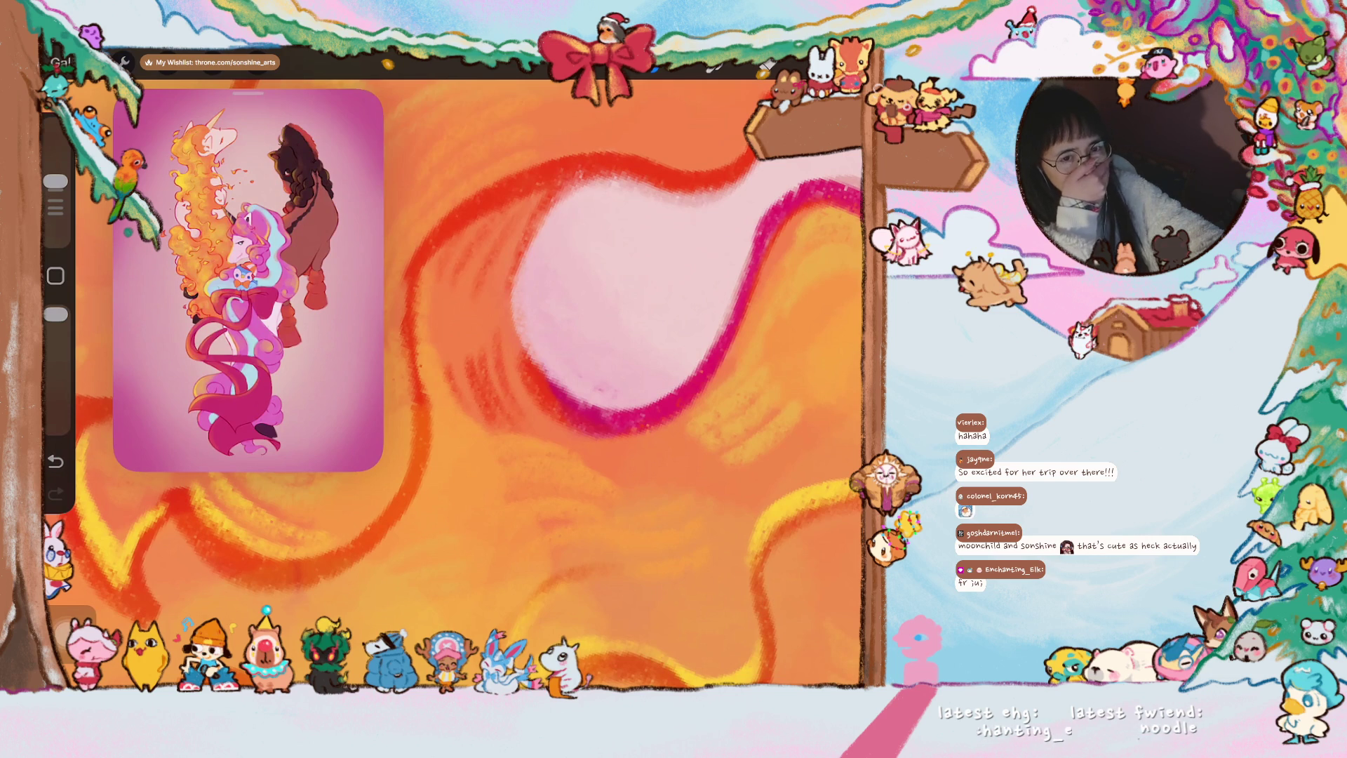
{"action": "scroll", "coordinate": [469, 379], "scroll_direction": "down", "scroll_amount": 3}
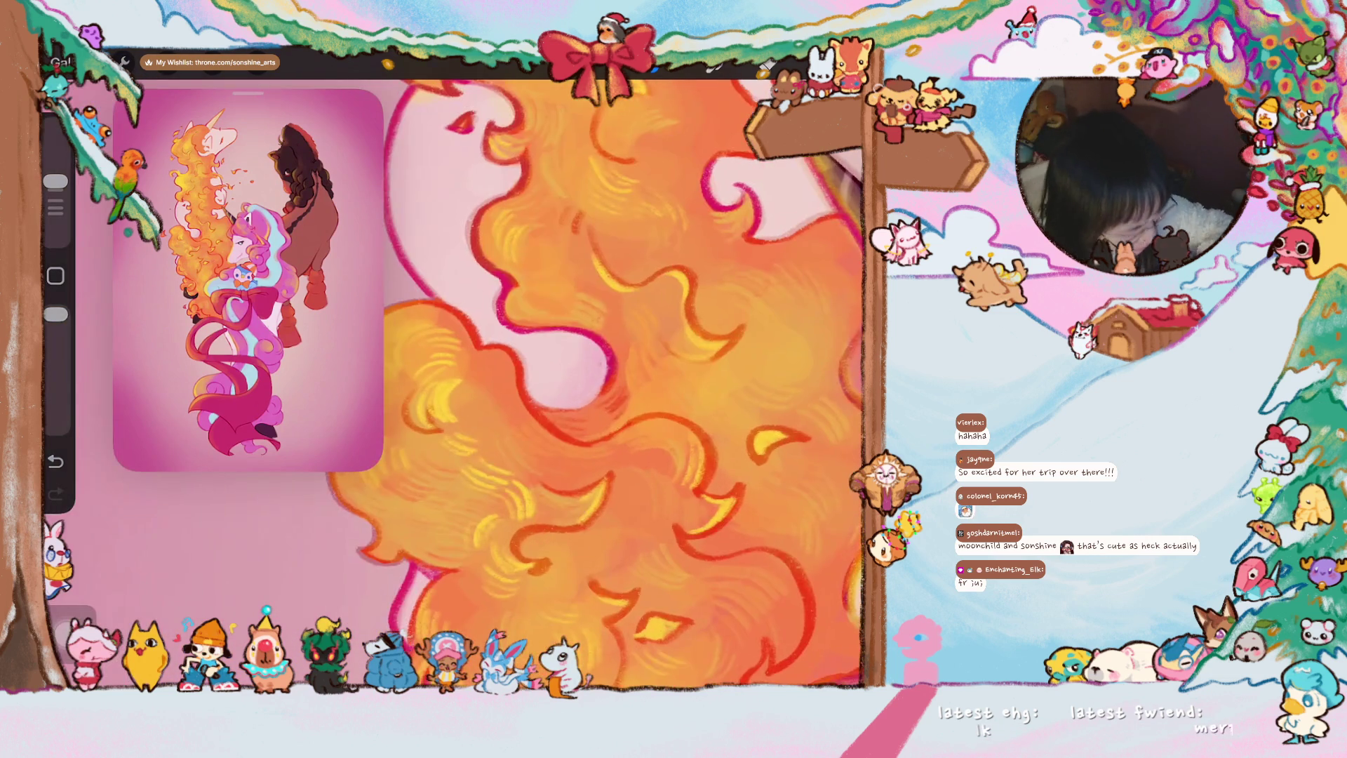
- Sample pale pink and mane orange colours from the painting, undoing and redoing a change
{"action": "left_click", "coordinate": [588, 339]}
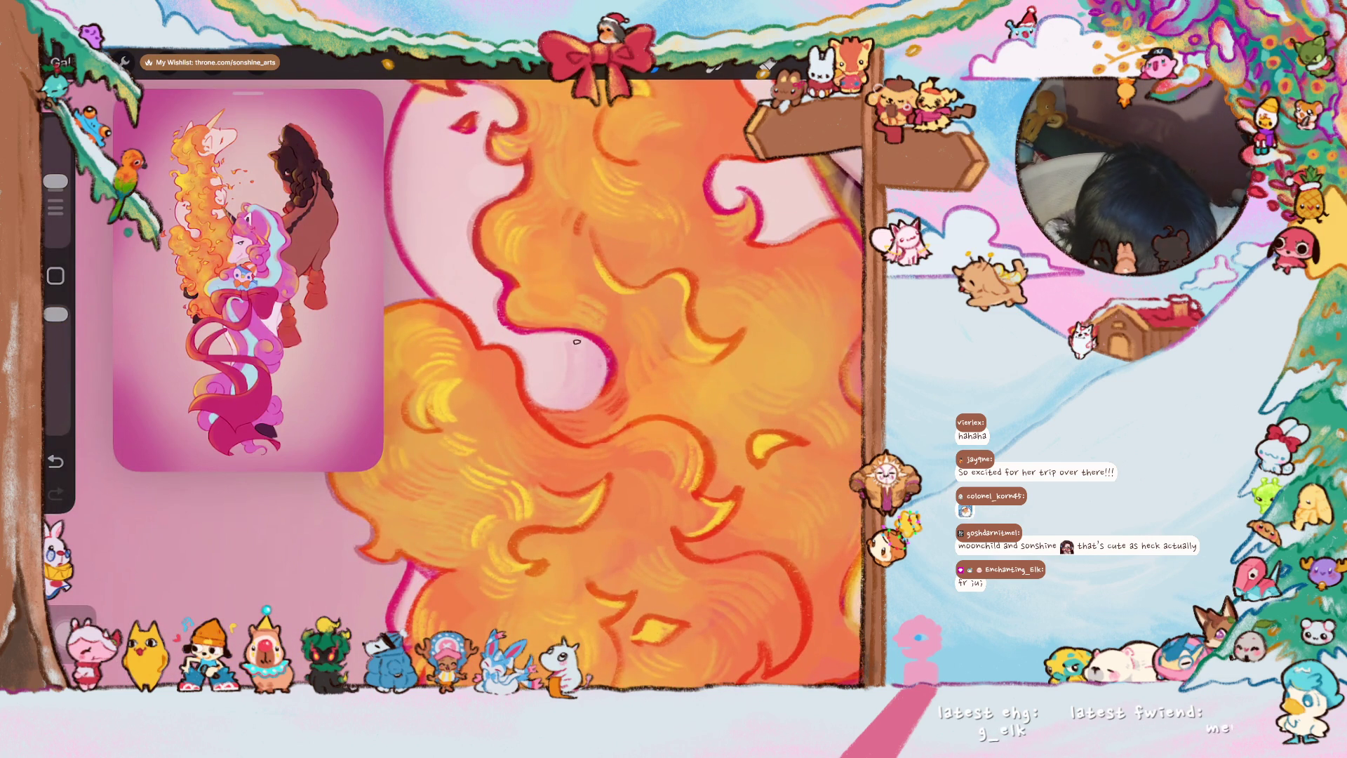
{"action": "scroll", "coordinate": [575, 340], "scroll_direction": "down", "scroll_amount": 1}
{"action": "scroll", "coordinate": [600, 383], "scroll_direction": "down", "scroll_amount": 1}
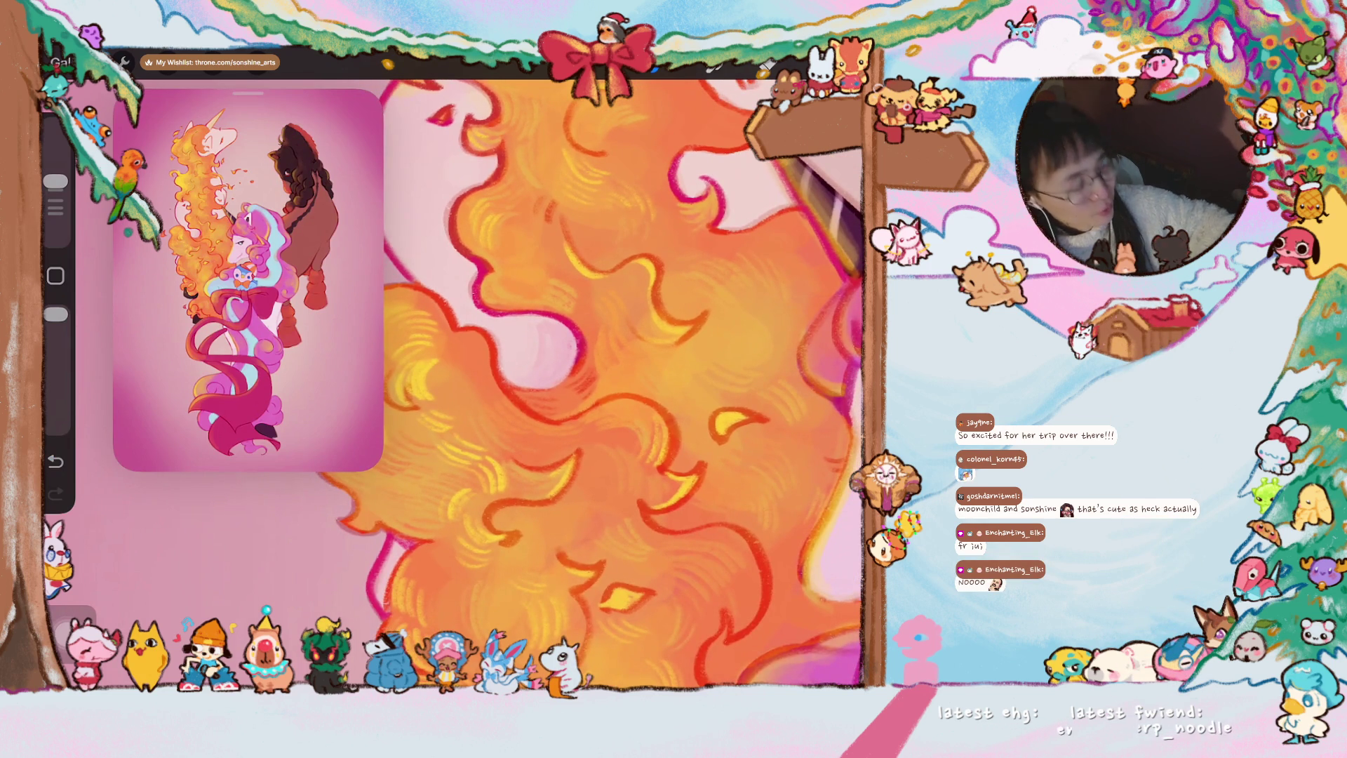
{"action": "scroll", "coordinate": [453, 384], "scroll_direction": "right", "scroll_amount": 2}
{"action": "scroll", "coordinate": [454, 385], "scroll_direction": "right", "scroll_amount": 2}
{"action": "scroll", "coordinate": [578, 384], "scroll_direction": "down", "scroll_amount": 2}
{"action": "scroll", "coordinate": [578, 384], "scroll_direction": "down", "scroll_amount": 1}
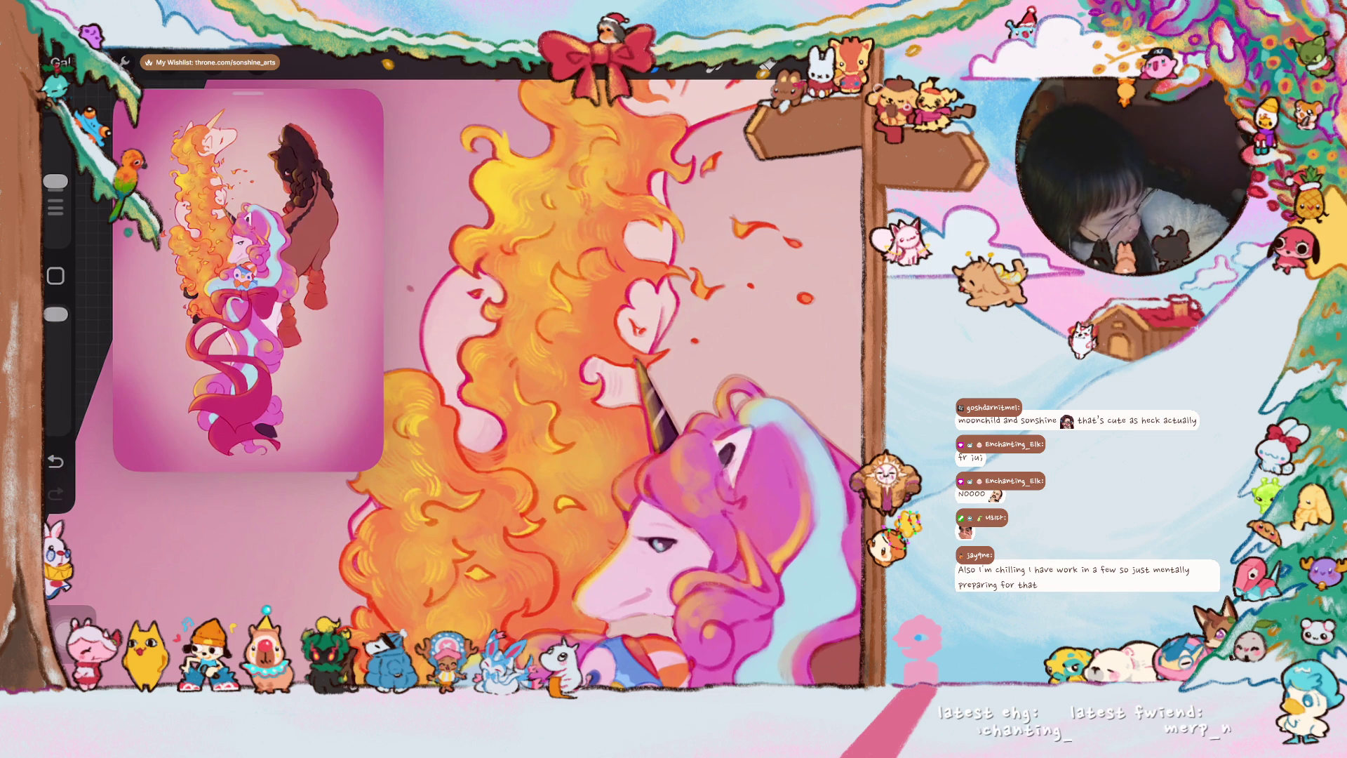
{"action": "scroll", "coordinate": [611, 348], "scroll_direction": "up", "scroll_amount": 3}
{"action": "scroll", "coordinate": [610, 347], "scroll_direction": "up", "scroll_amount": 3}
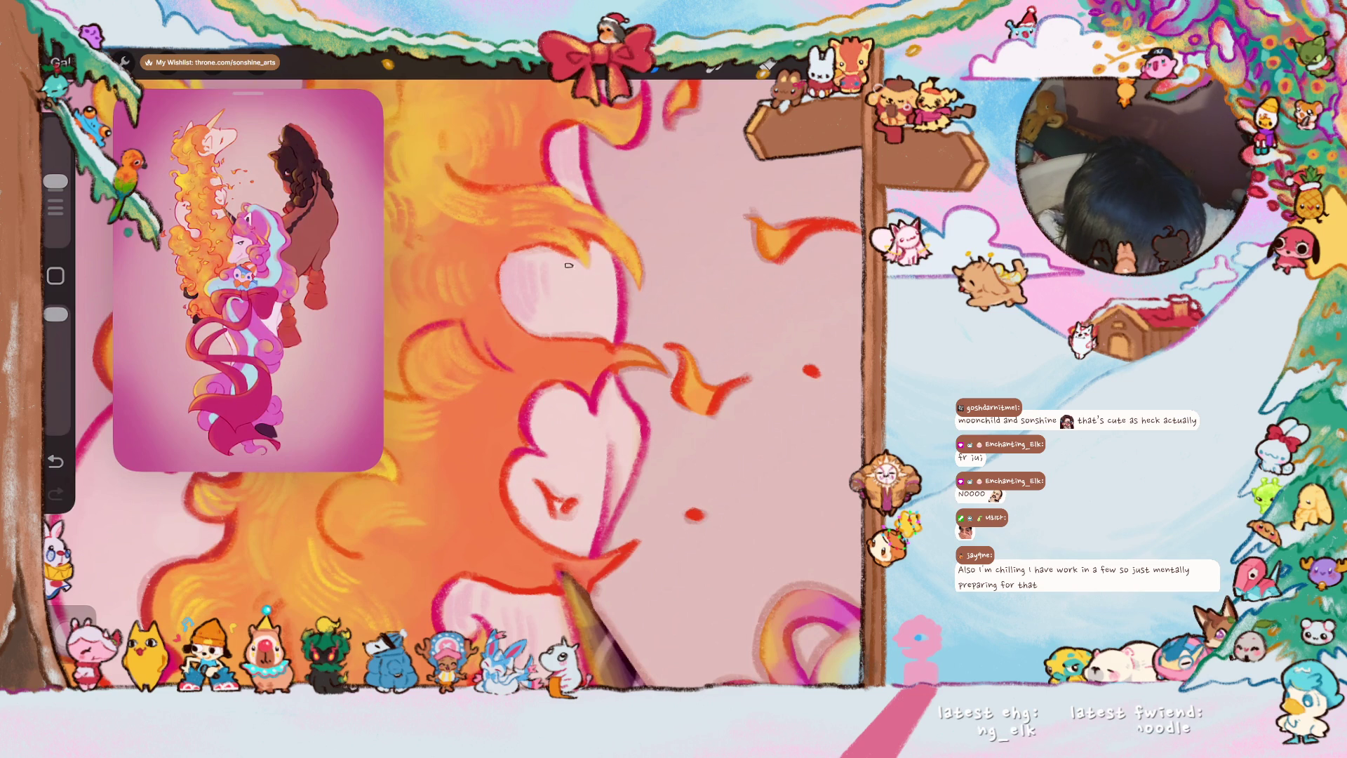
{"action": "scroll", "coordinate": [452, 376], "scroll_direction": "down", "scroll_amount": 3}
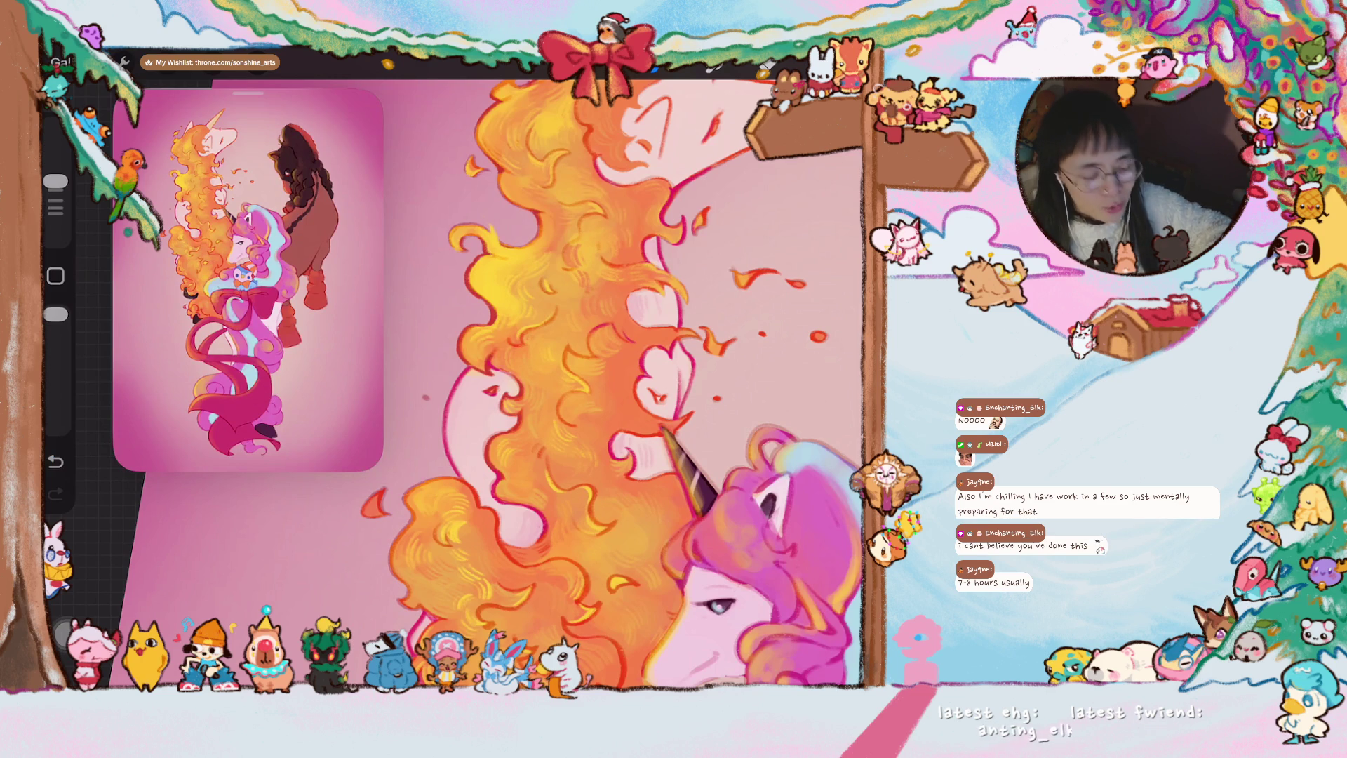
{"action": "scroll", "coordinate": [506, 379], "scroll_direction": "up", "scroll_amount": 3}
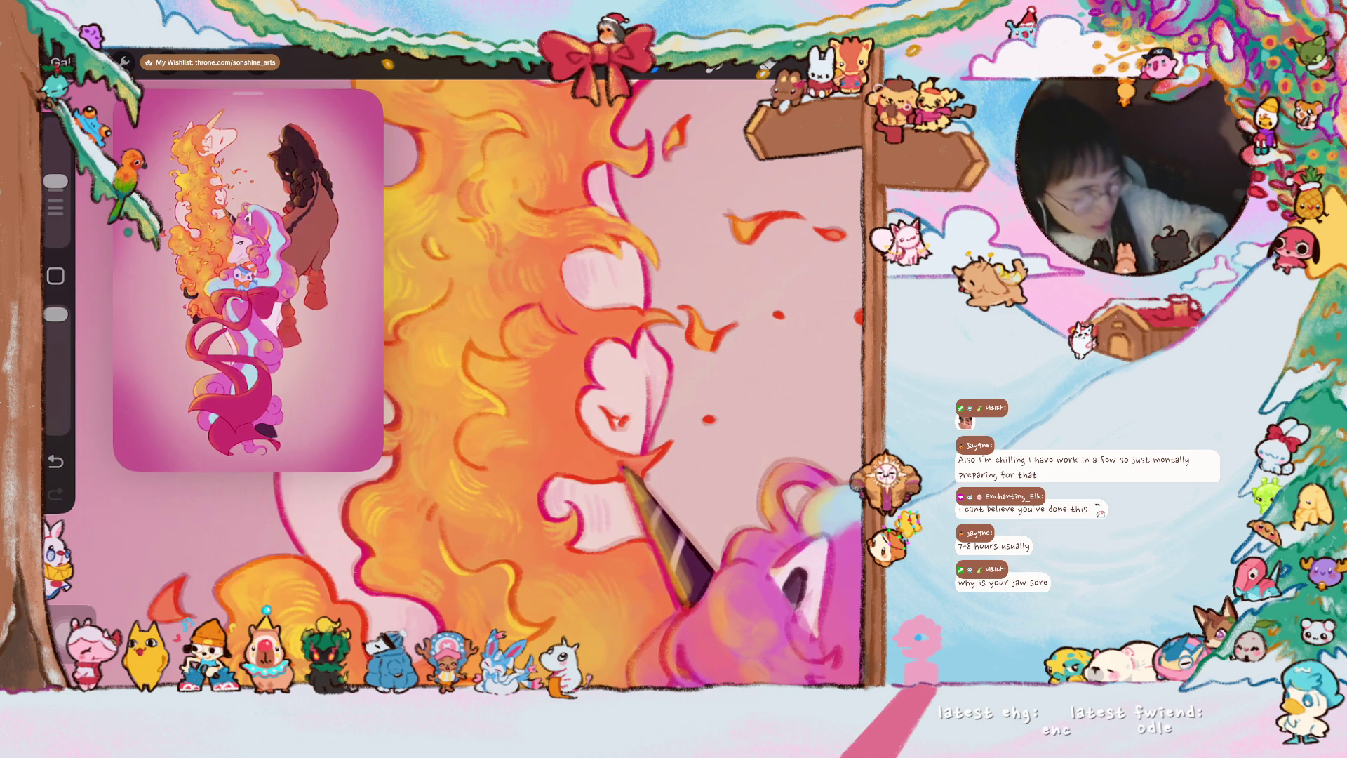
{"action": "scroll", "coordinate": [538, 385], "scroll_direction": "down", "scroll_amount": 2}
{"action": "scroll", "coordinate": [506, 385], "scroll_direction": "down", "scroll_amount": 2}
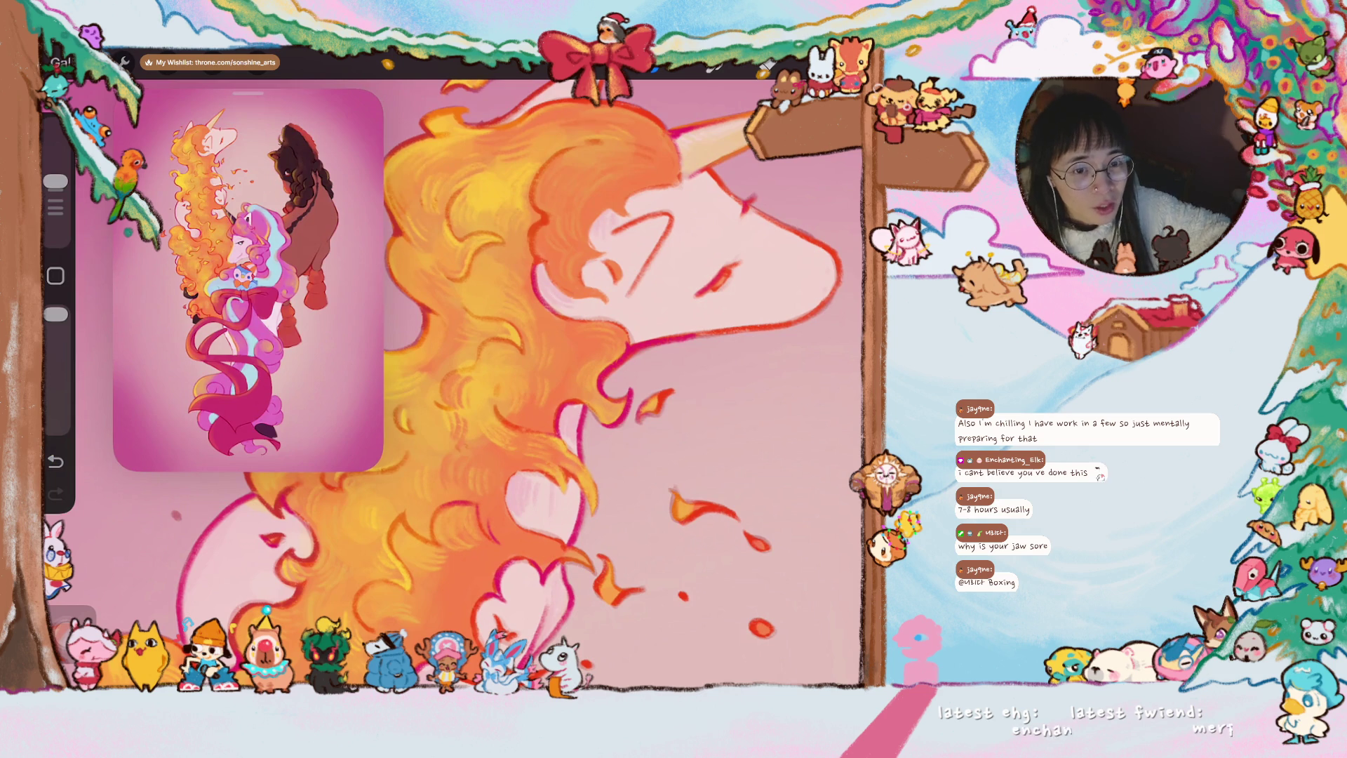
{"action": "scroll", "coordinate": [453, 384], "scroll_direction": "down", "scroll_amount": 3}
{"action": "scroll", "coordinate": [458, 388], "scroll_direction": "up", "scroll_amount": 3}
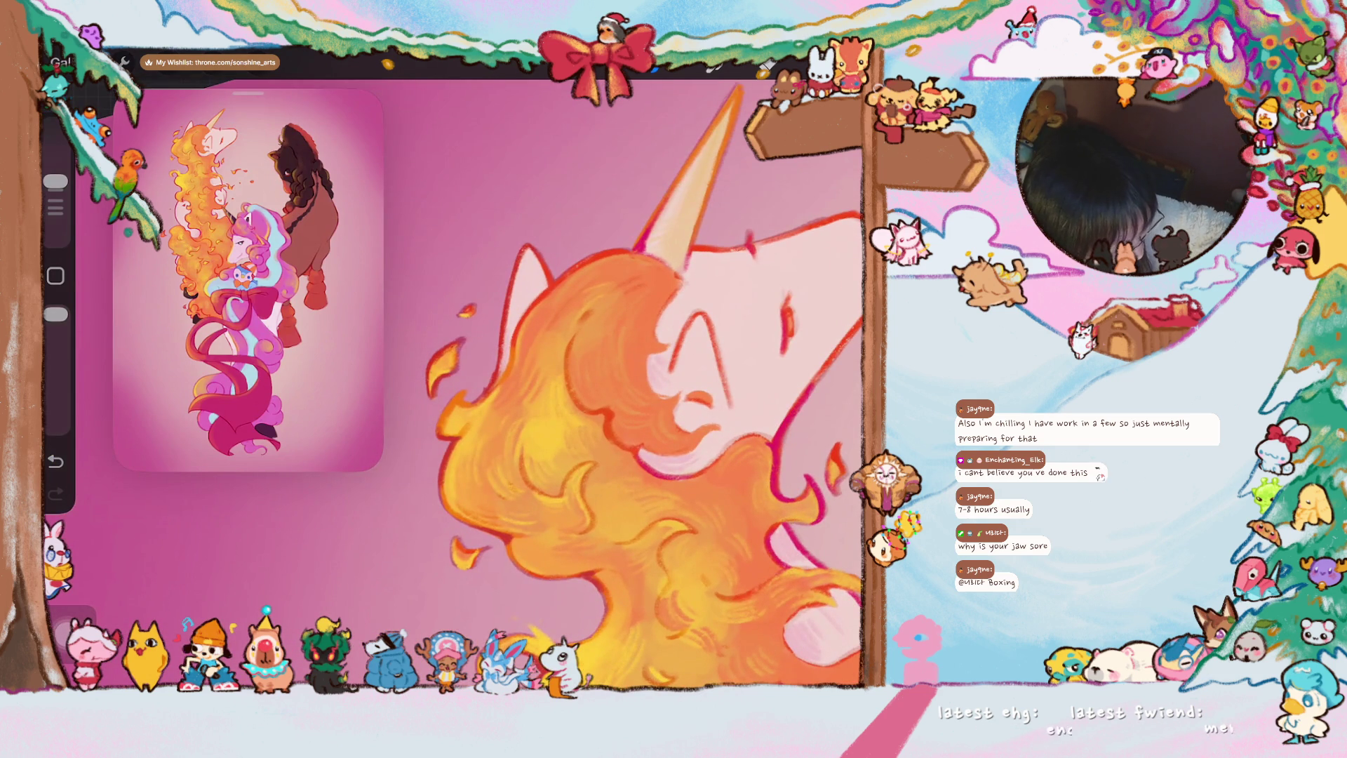
{"action": "left_click", "coordinate": [55, 460]}
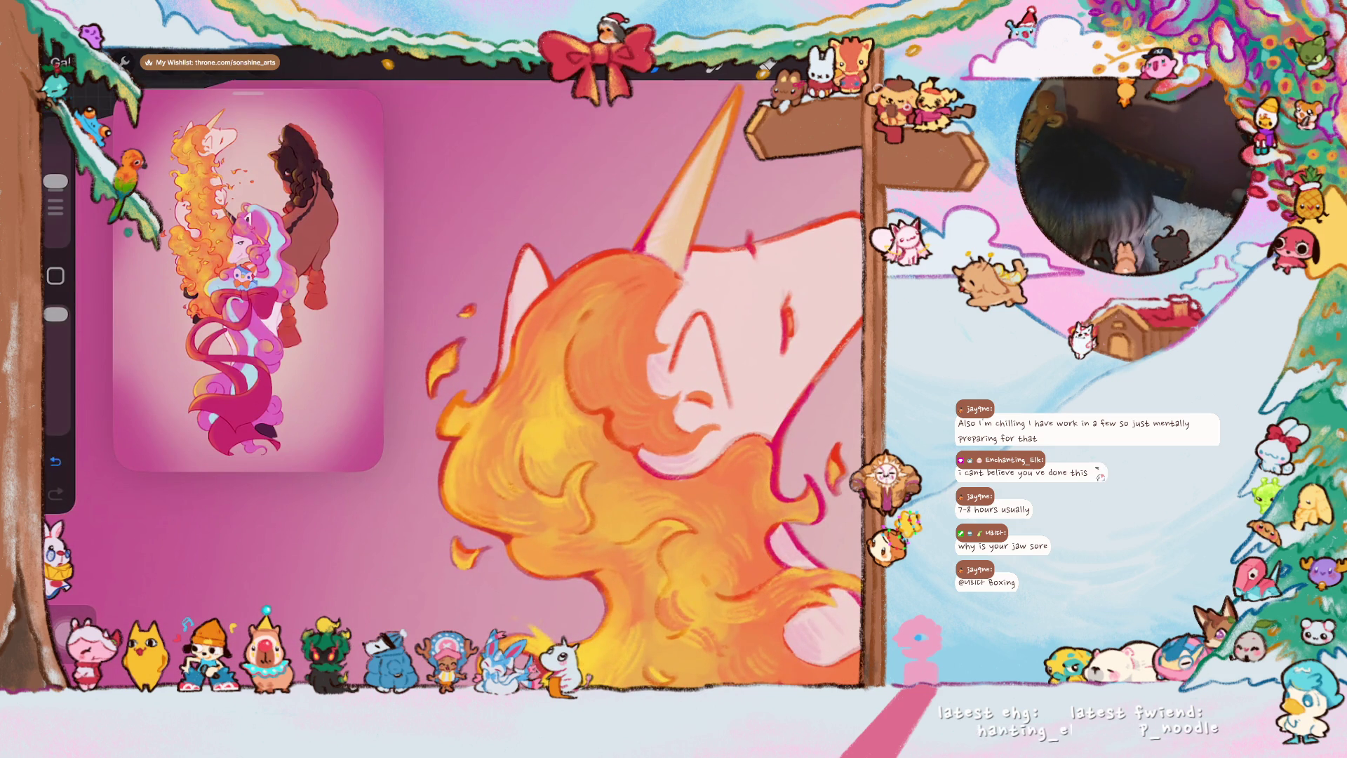
{"action": "left_click", "coordinate": [55, 493]}
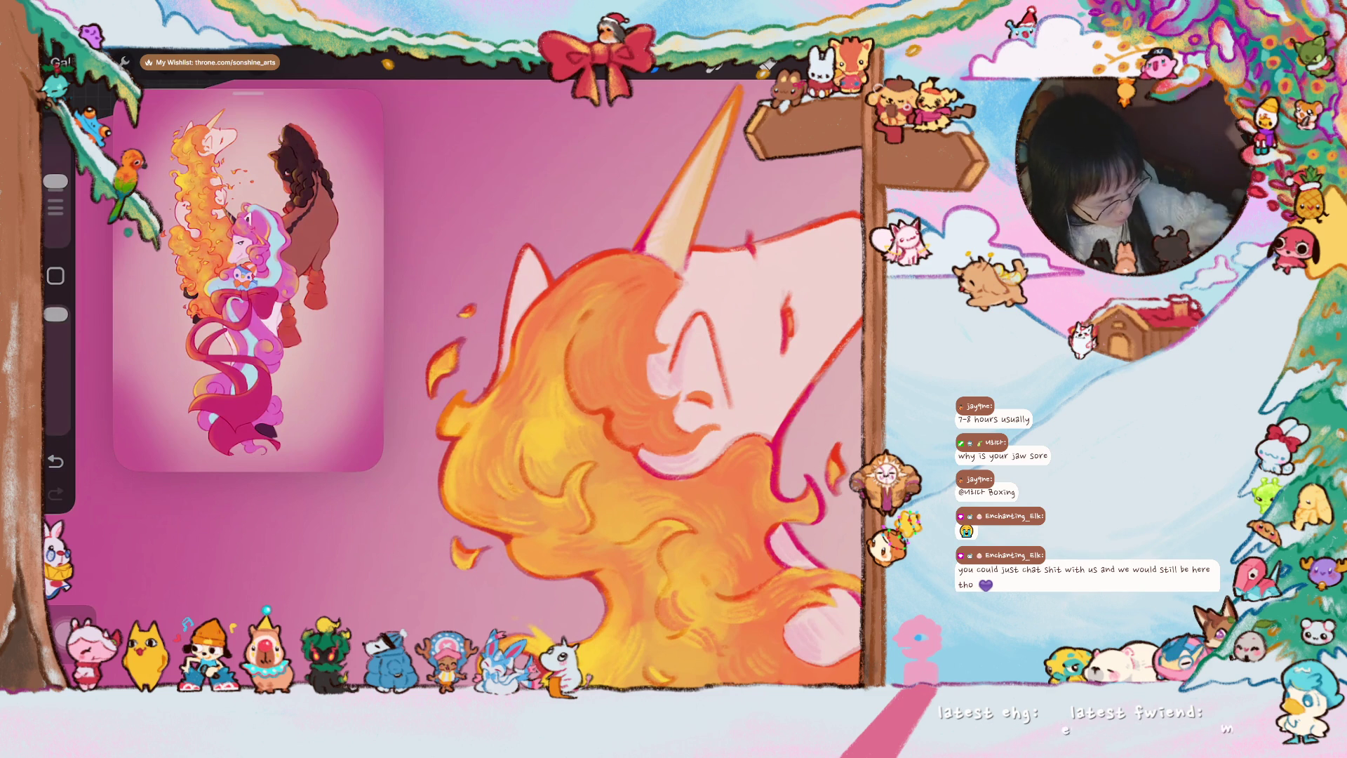
{"action": "scroll", "coordinate": [485, 385], "scroll_direction": "right", "scroll_amount": 2}
{"action": "scroll", "coordinate": [558, 384], "scroll_direction": "up", "scroll_amount": 2}
{"action": "scroll", "coordinate": [558, 385], "scroll_direction": "up", "scroll_amount": 3}
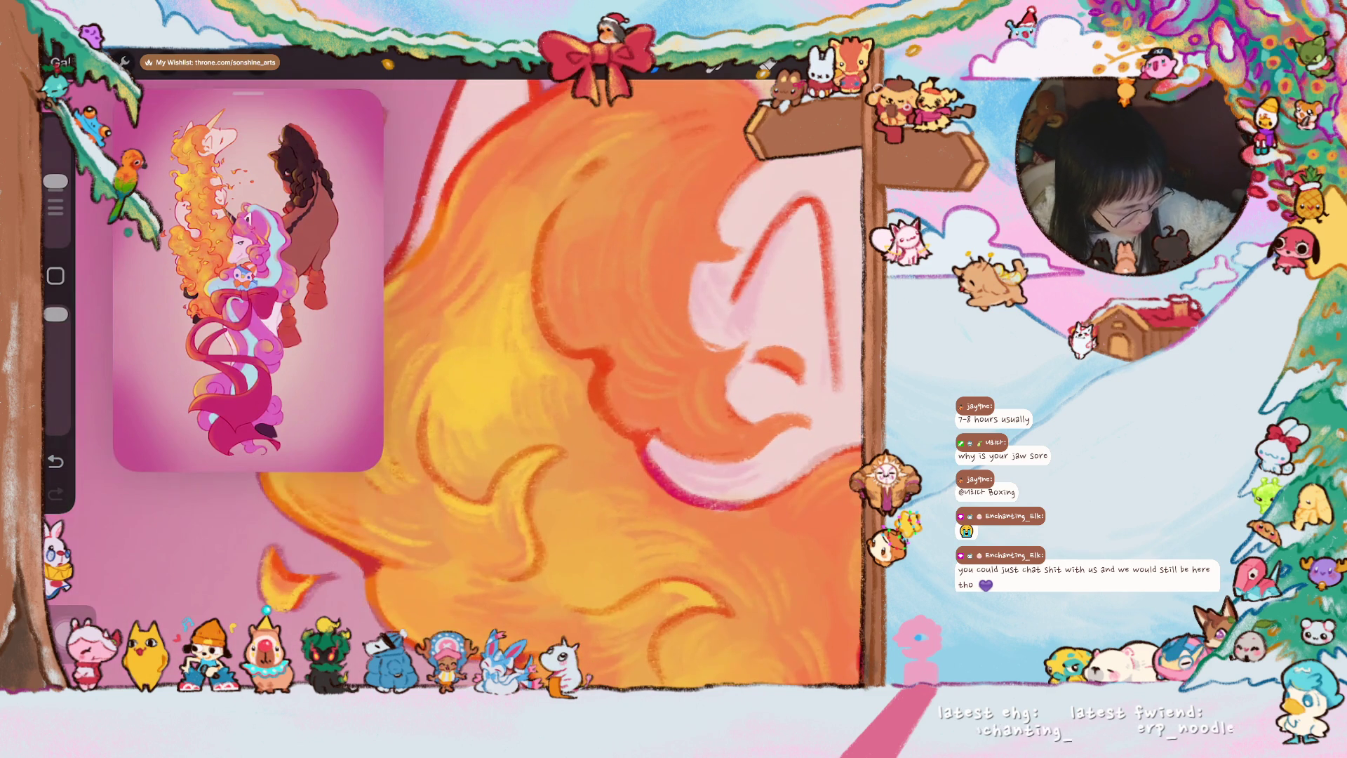
{"action": "left_click", "coordinate": [581, 326]}
{"action": "scroll", "coordinate": [624, 385], "scroll_direction": "up", "scroll_amount": 2}
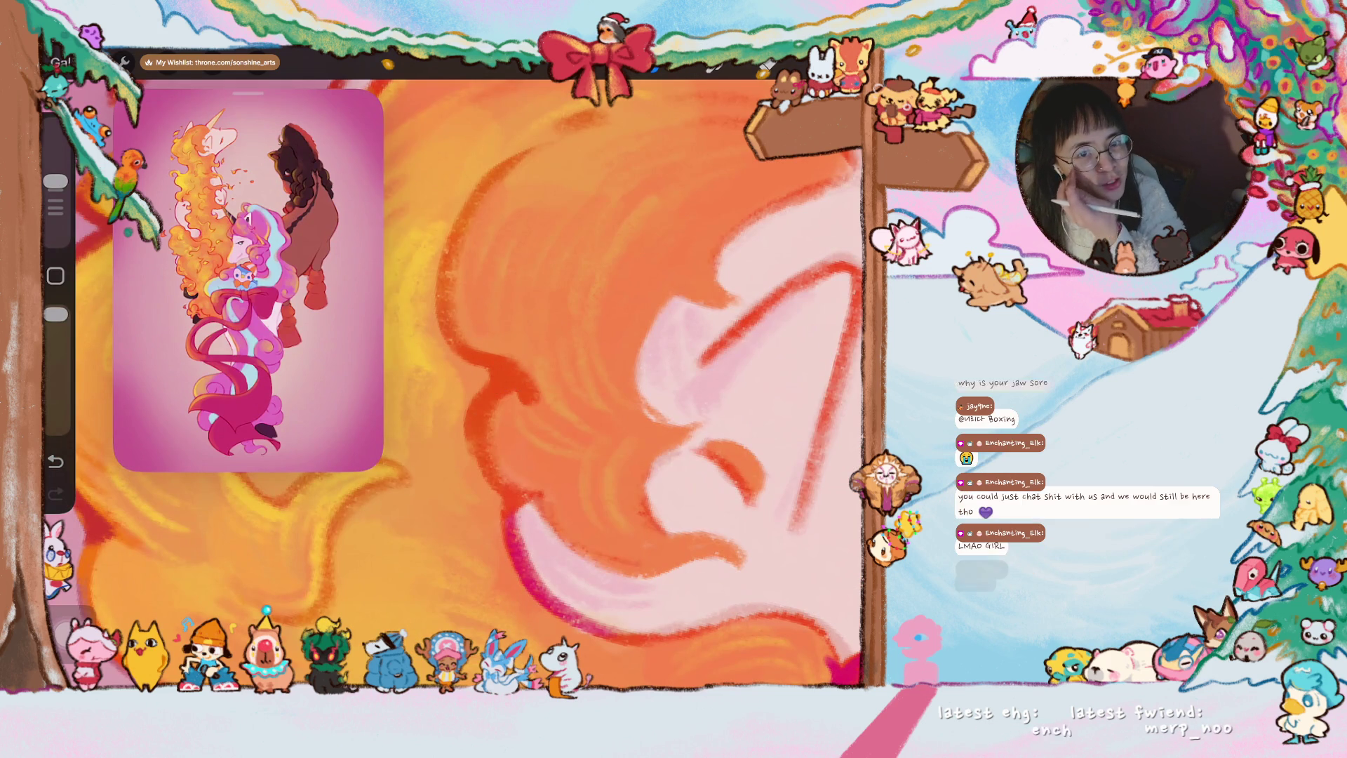
{"action": "scroll", "coordinate": [527, 379], "scroll_direction": "up", "scroll_amount": 5}
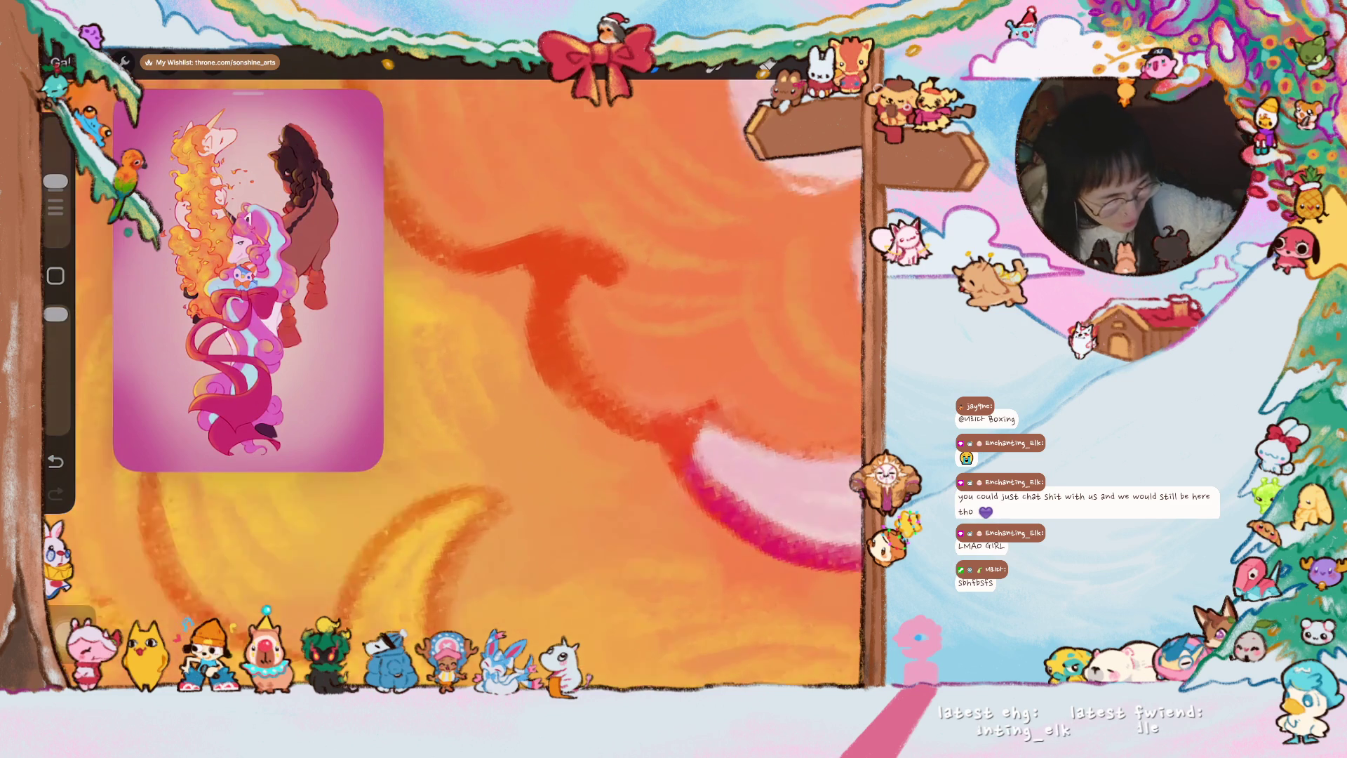
{"action": "left_click", "coordinate": [566, 269]}
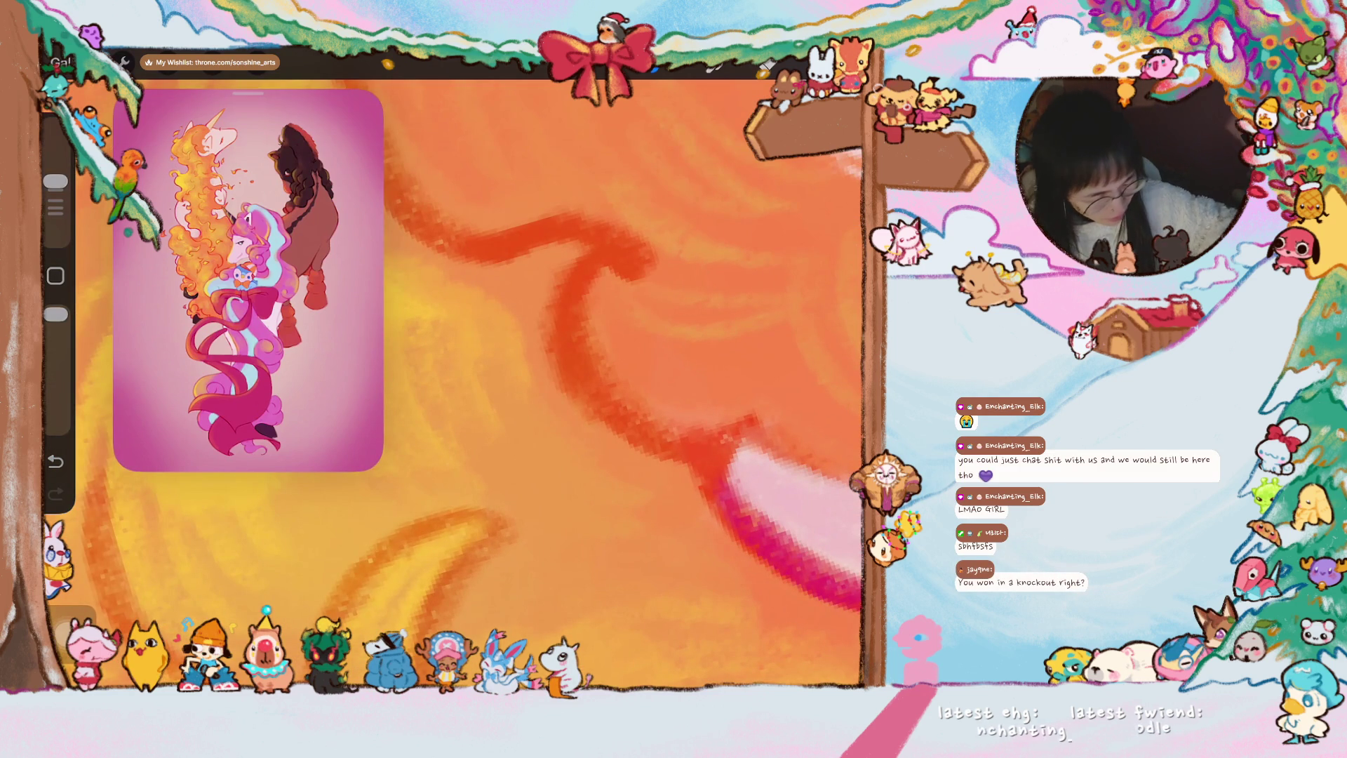
{"action": "scroll", "coordinate": [554, 269], "scroll_direction": "down", "scroll_amount": 5}
{"action": "scroll", "coordinate": [621, 379], "scroll_direction": "down", "scroll_amount": 2}
{"action": "scroll", "coordinate": [621, 379], "scroll_direction": "down", "scroll_amount": 2}
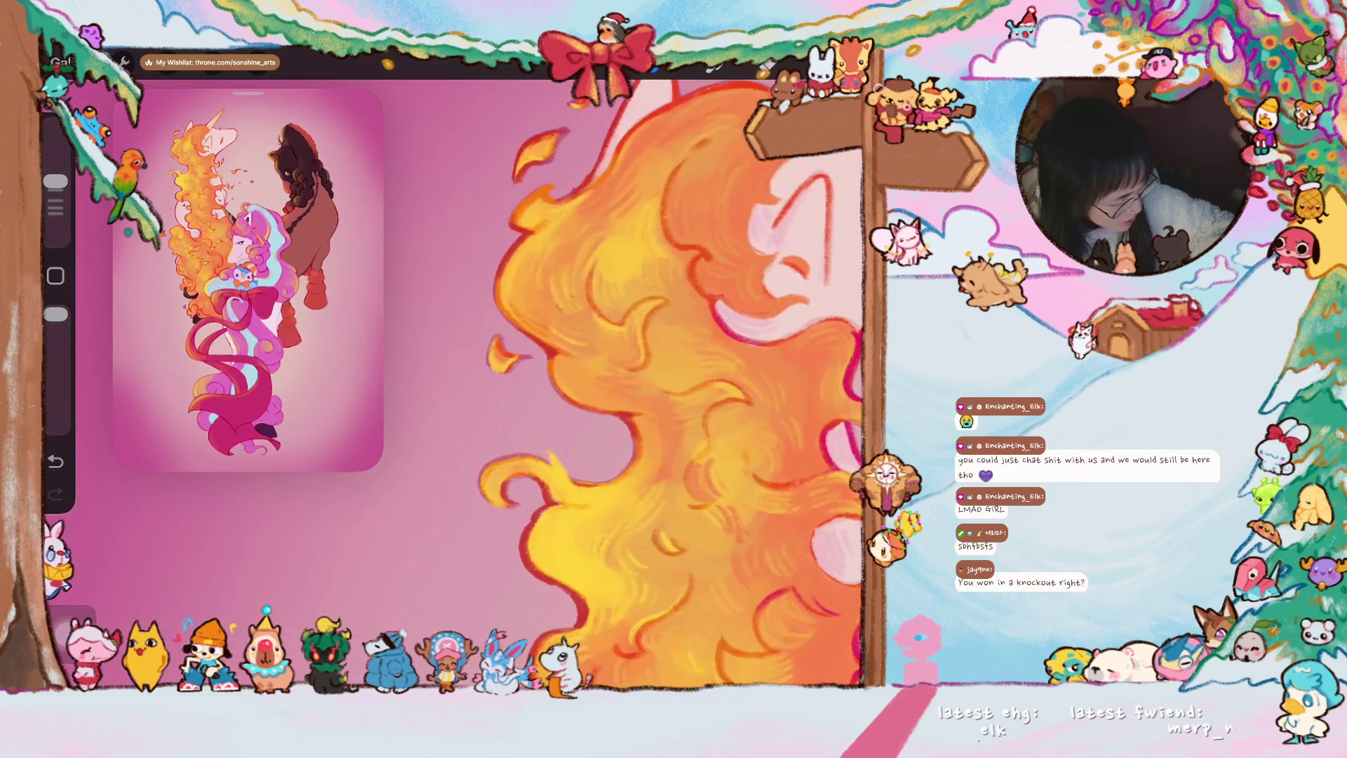
{"action": "scroll", "coordinate": [621, 380], "scroll_direction": "down", "scroll_amount": 2}
{"action": "scroll", "coordinate": [621, 379], "scroll_direction": "down", "scroll_amount": 1}
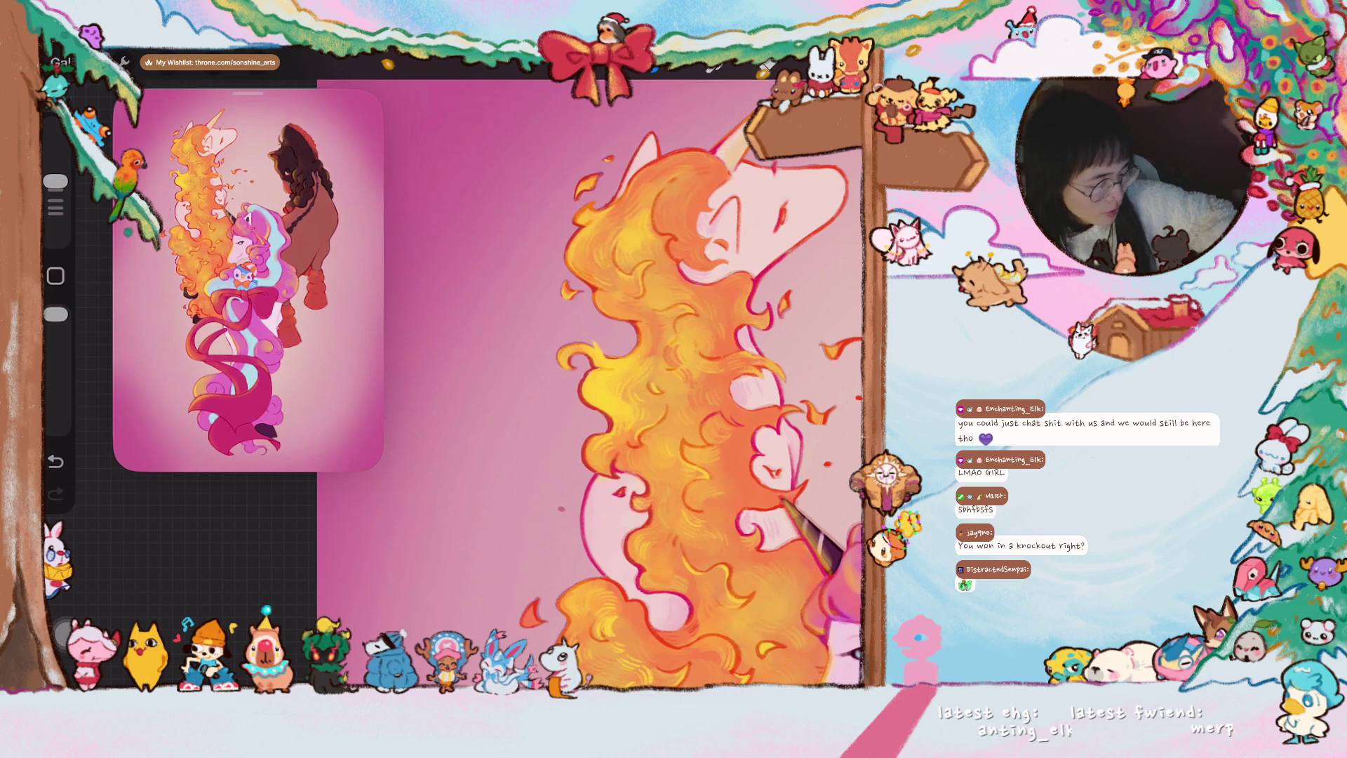
{"action": "scroll", "coordinate": [632, 380], "scroll_direction": "up", "scroll_amount": 1}
{"action": "scroll", "coordinate": [688, 386], "scroll_direction": "up", "scroll_amount": 1}
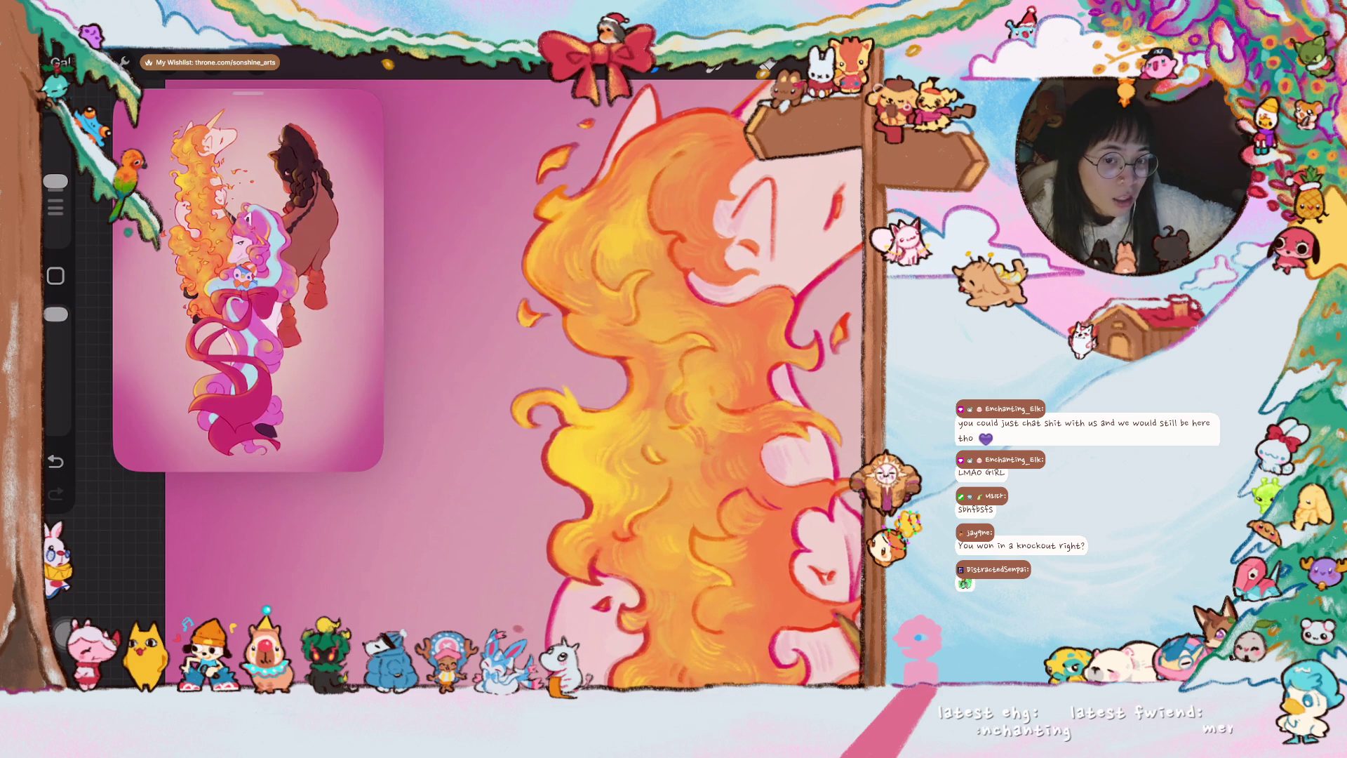
{"action": "scroll", "coordinate": [516, 379], "scroll_direction": "down", "scroll_amount": 2}
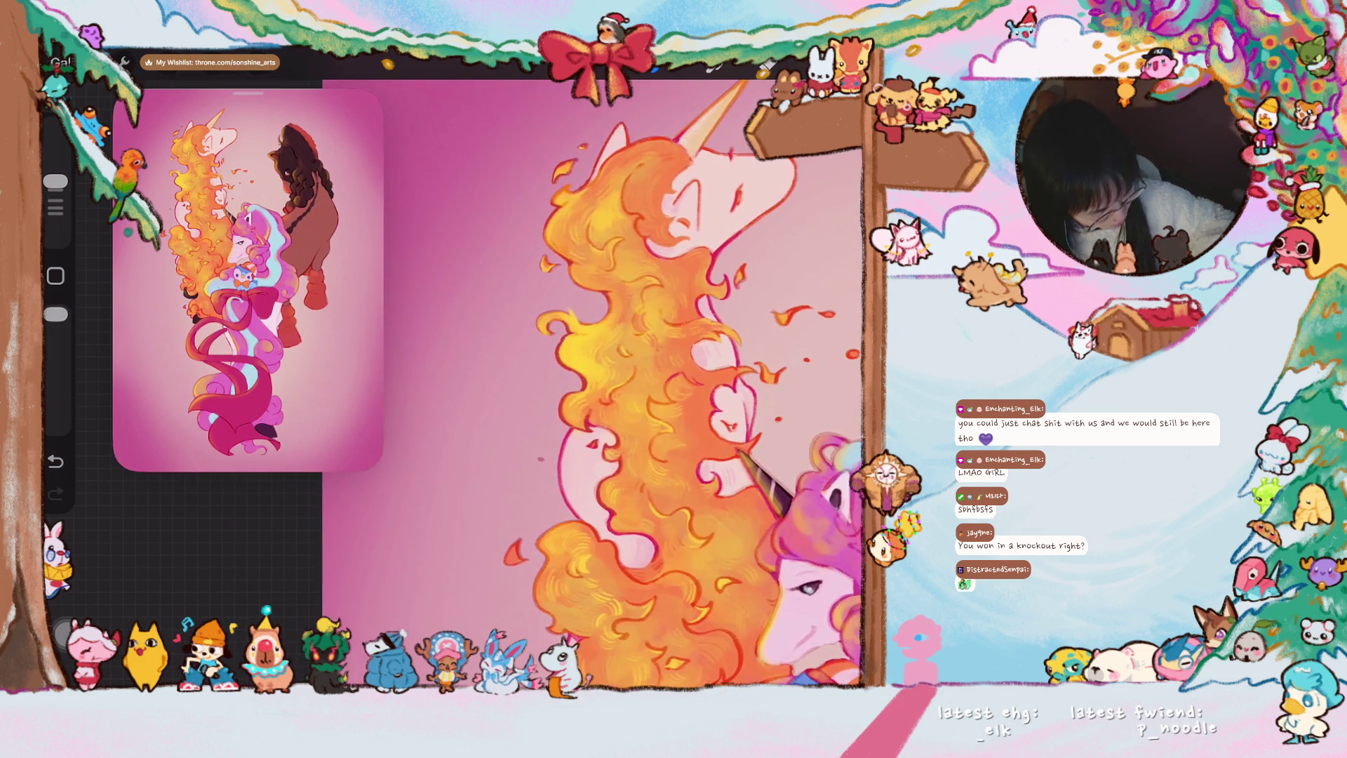
{"action": "scroll", "coordinate": [607, 384], "scroll_direction": "up", "scroll_amount": 2}
{"action": "scroll", "coordinate": [608, 384], "scroll_direction": "up", "scroll_amount": 2}
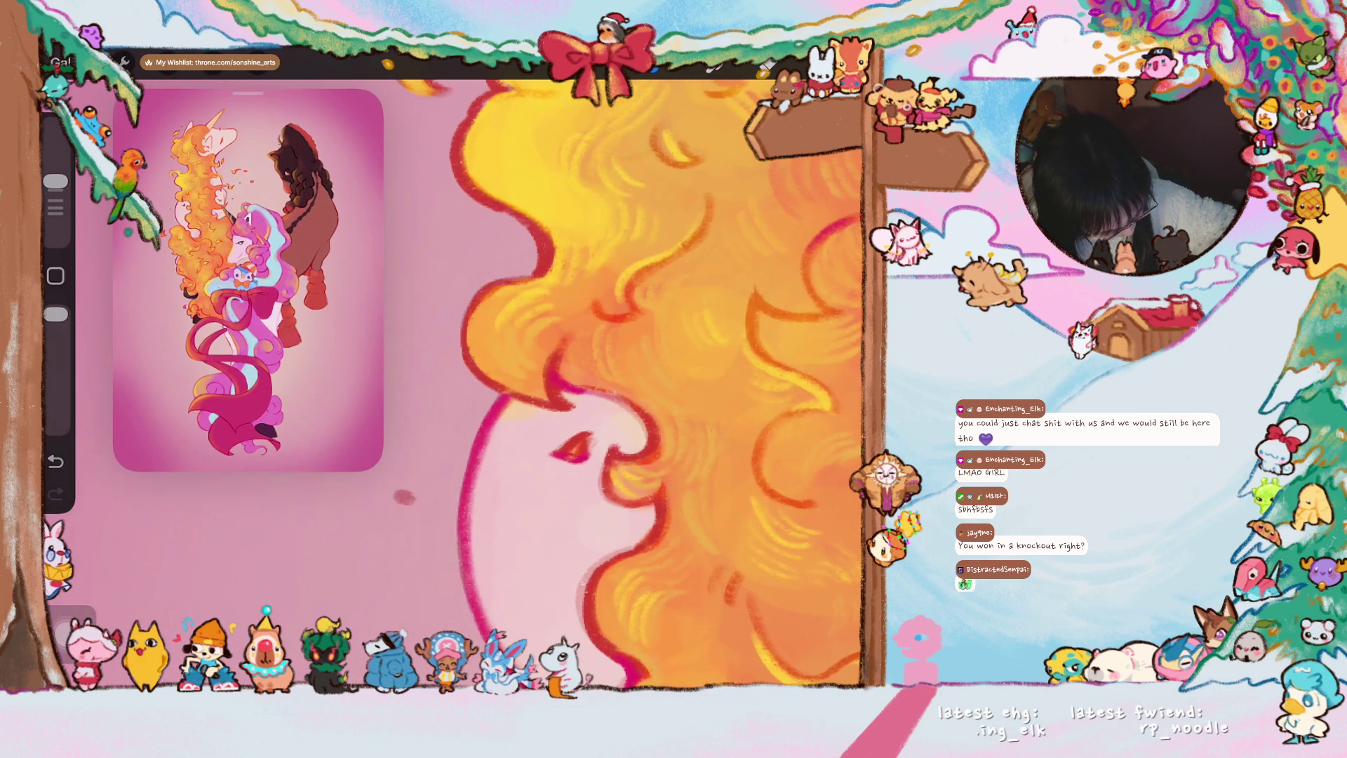
{"action": "scroll", "coordinate": [630, 385], "scroll_direction": "down", "scroll_amount": 2}
{"action": "scroll", "coordinate": [664, 378], "scroll_direction": "down", "scroll_amount": 2}
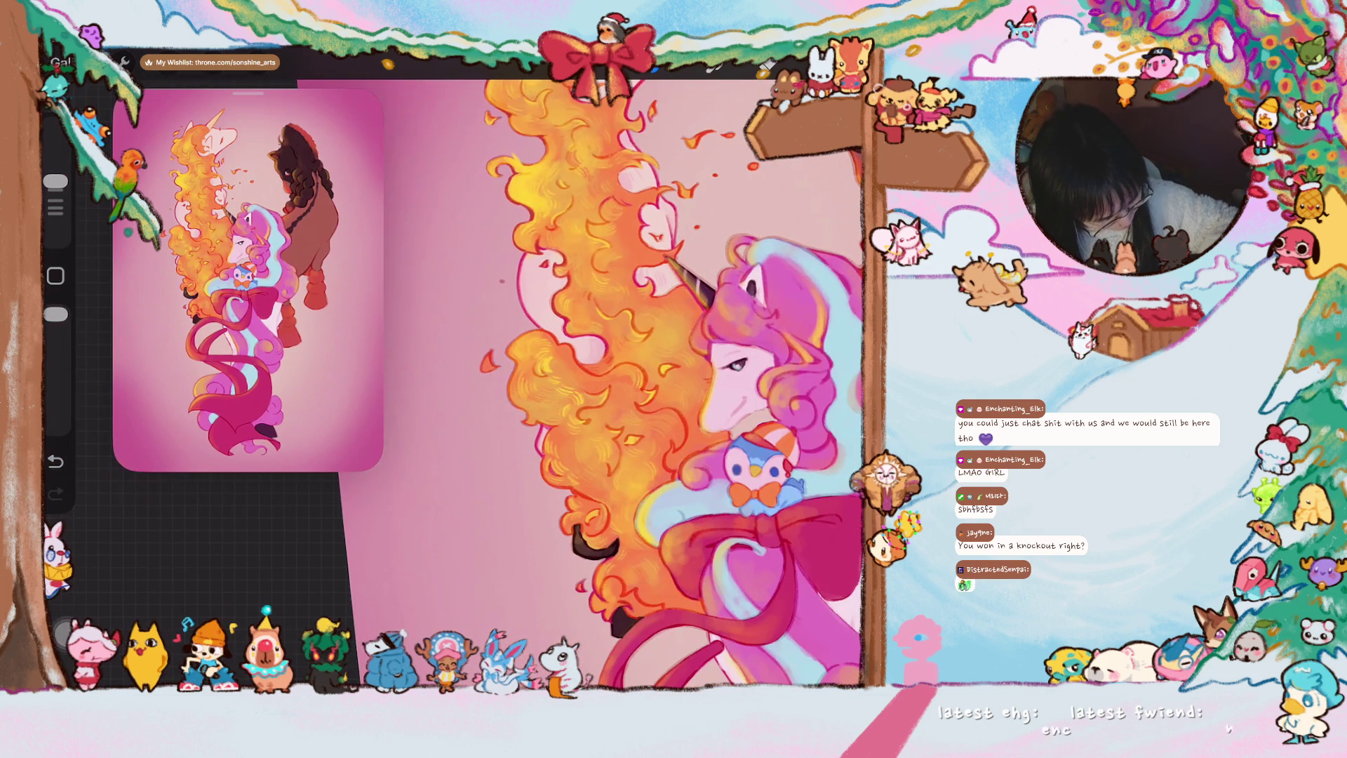
{"action": "scroll", "coordinate": [632, 379], "scroll_direction": "up", "scroll_amount": 2}
{"action": "scroll", "coordinate": [633, 379], "scroll_direction": "up", "scroll_amount": 2}
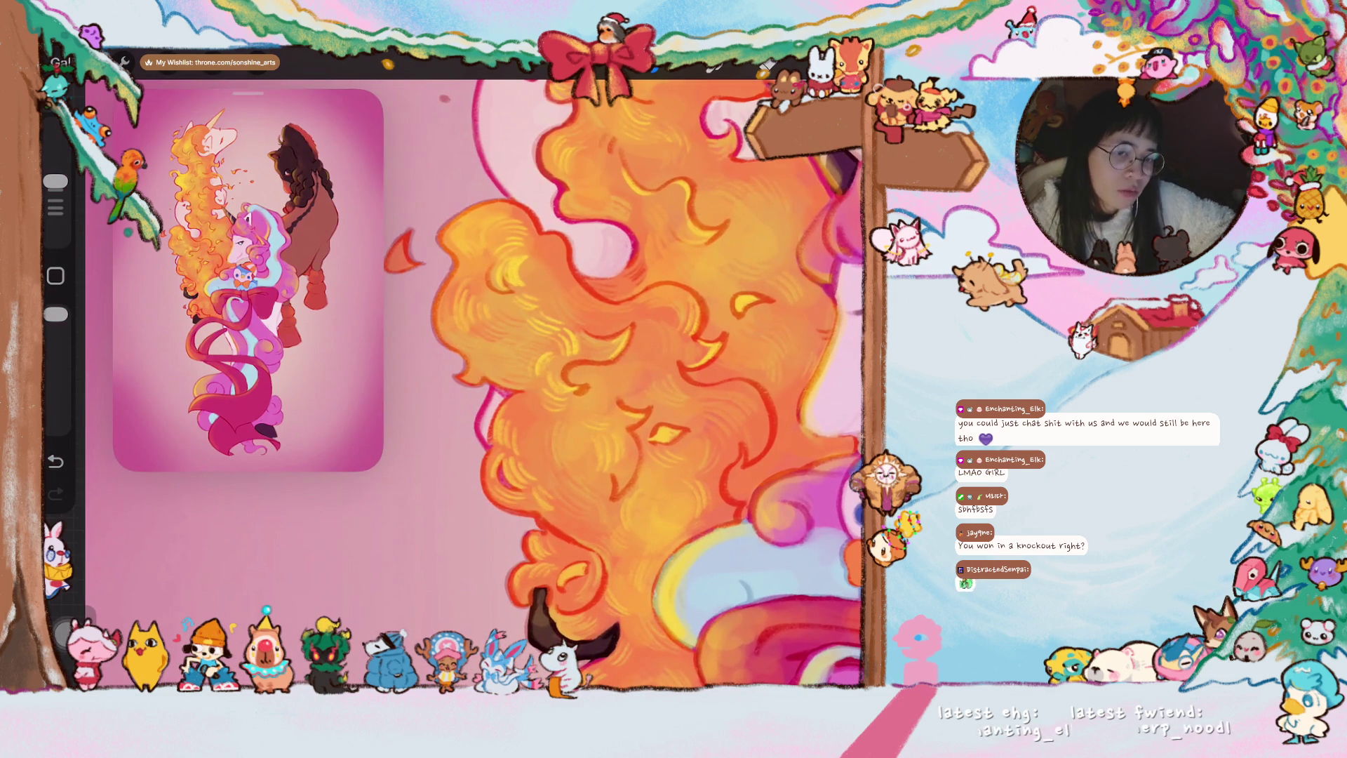
{"action": "scroll", "coordinate": [642, 382], "scroll_direction": "down", "scroll_amount": 2}
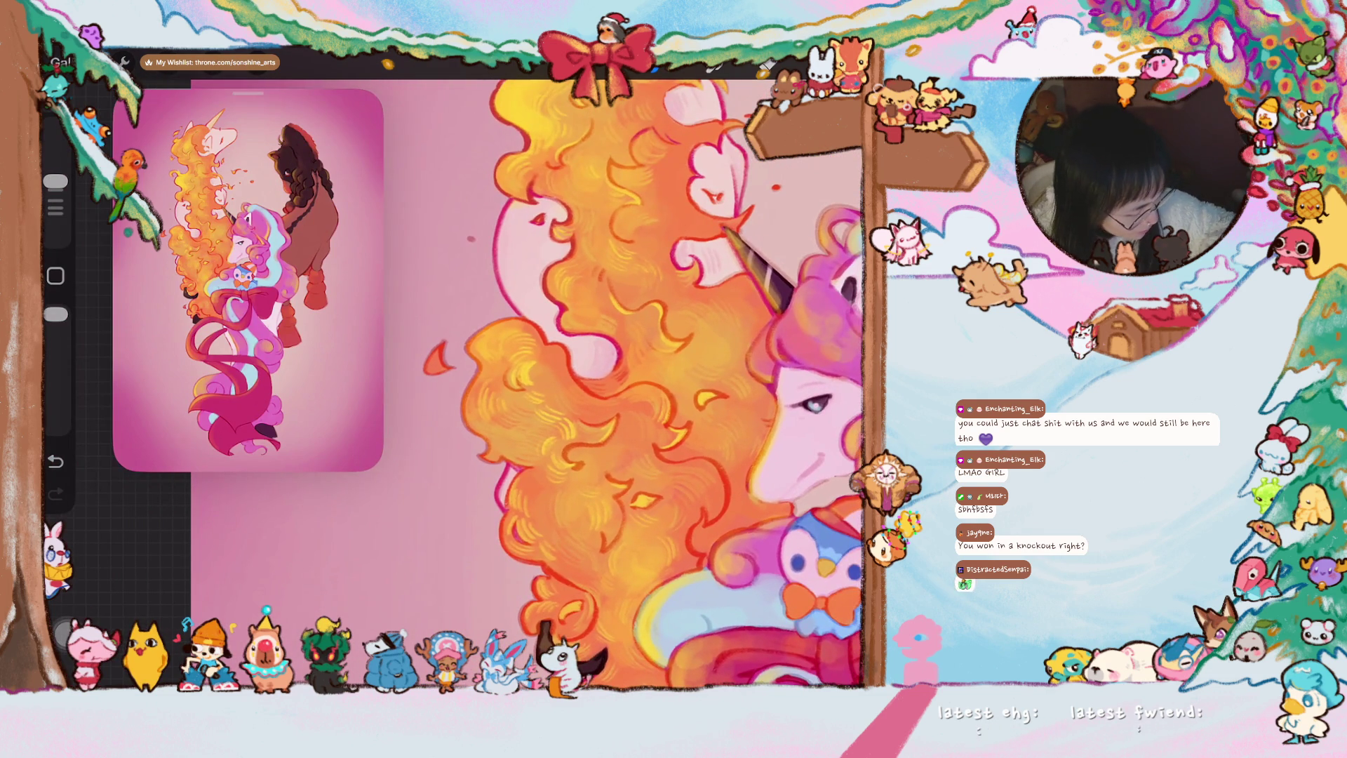
{"action": "scroll", "coordinate": [642, 382], "scroll_direction": "down", "scroll_amount": 2}
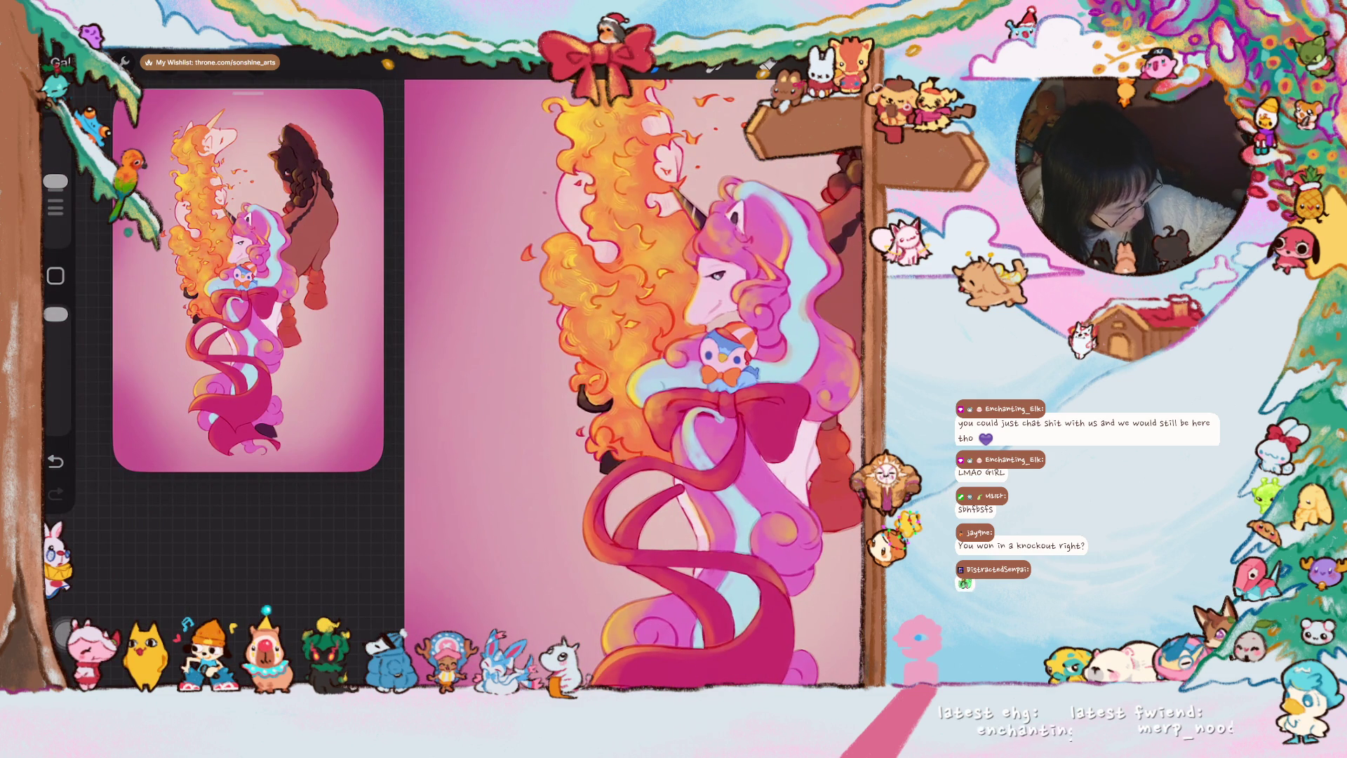
{"action": "scroll", "coordinate": [608, 375], "scroll_direction": "up", "scroll_amount": 5}
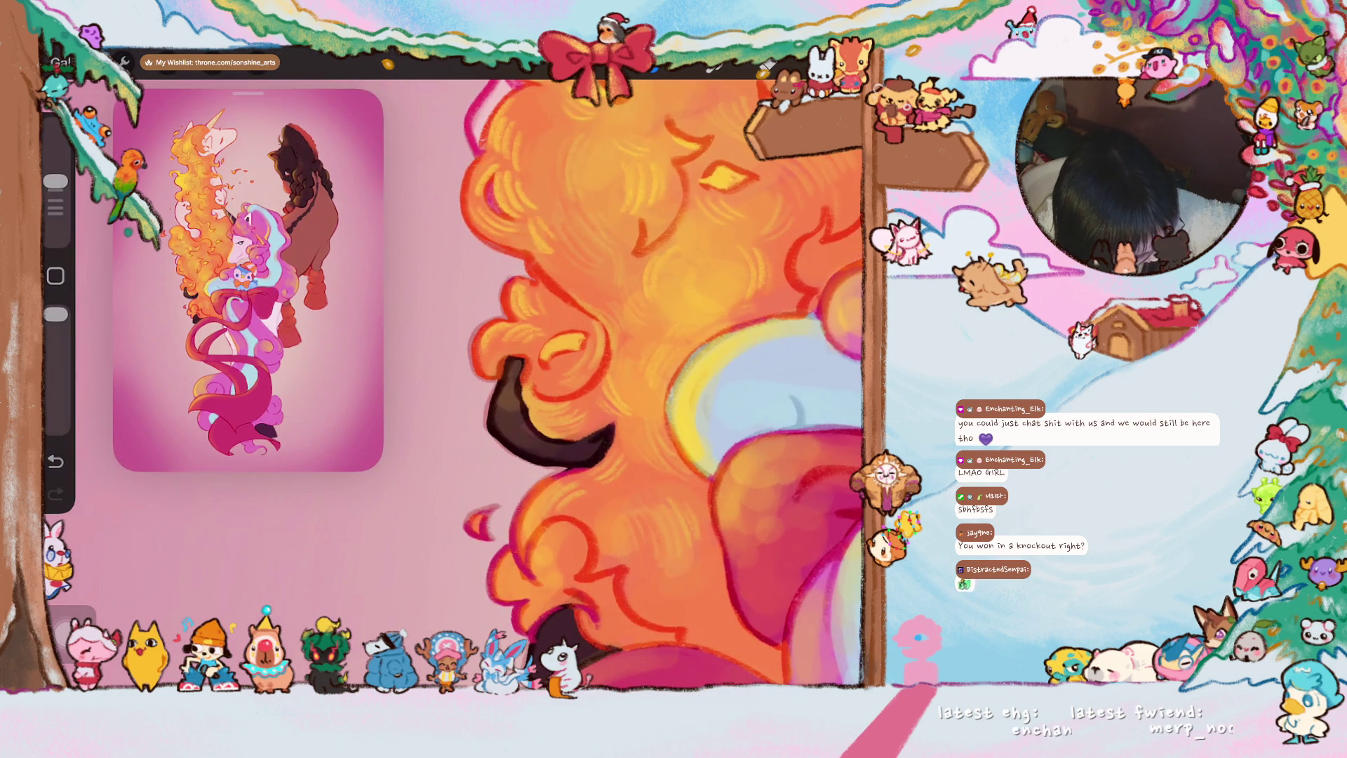
- Paint dark shading along the horn's lower edge and length, then sample the horn colour
{"action": "left_click_drag", "start_coordinate": [491, 430], "coordinate": [563, 469]}
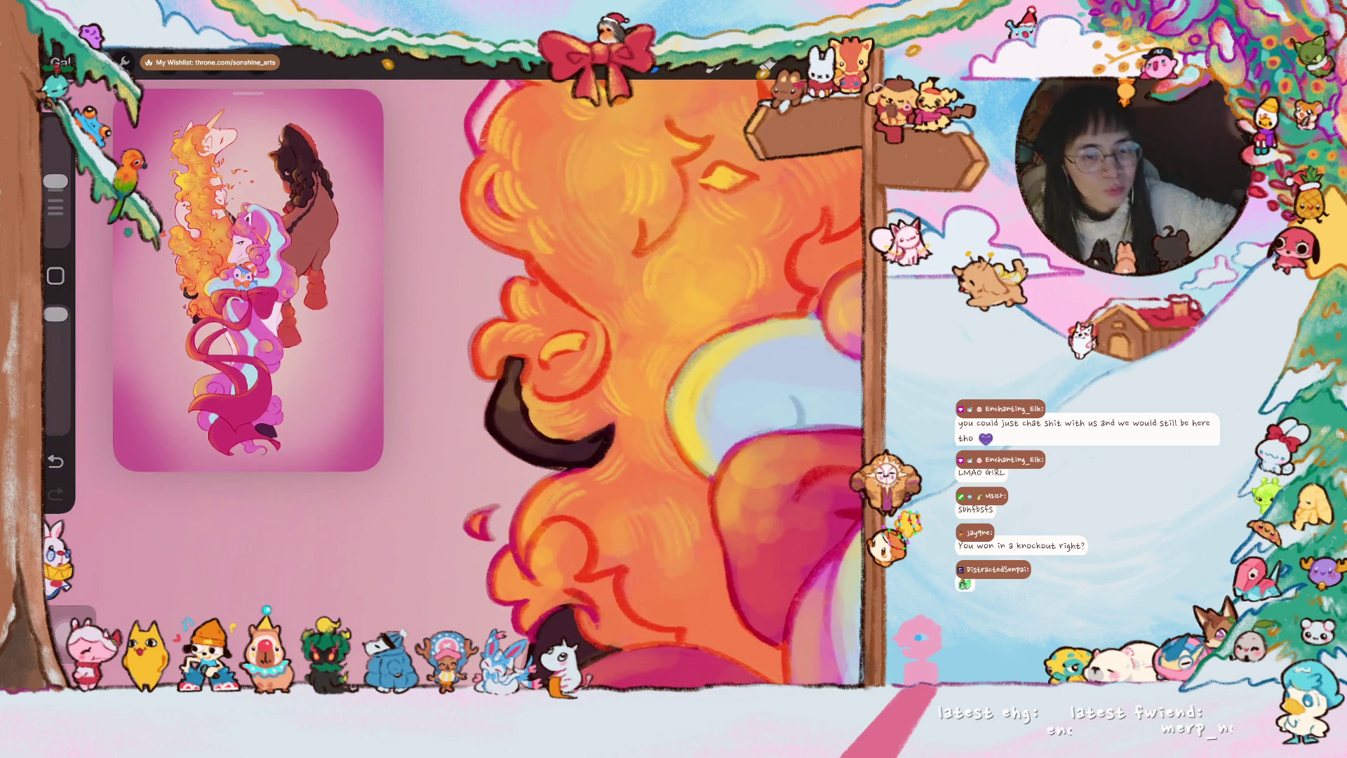
{"action": "scroll", "coordinate": [631, 384], "scroll_direction": "up", "scroll_amount": 2}
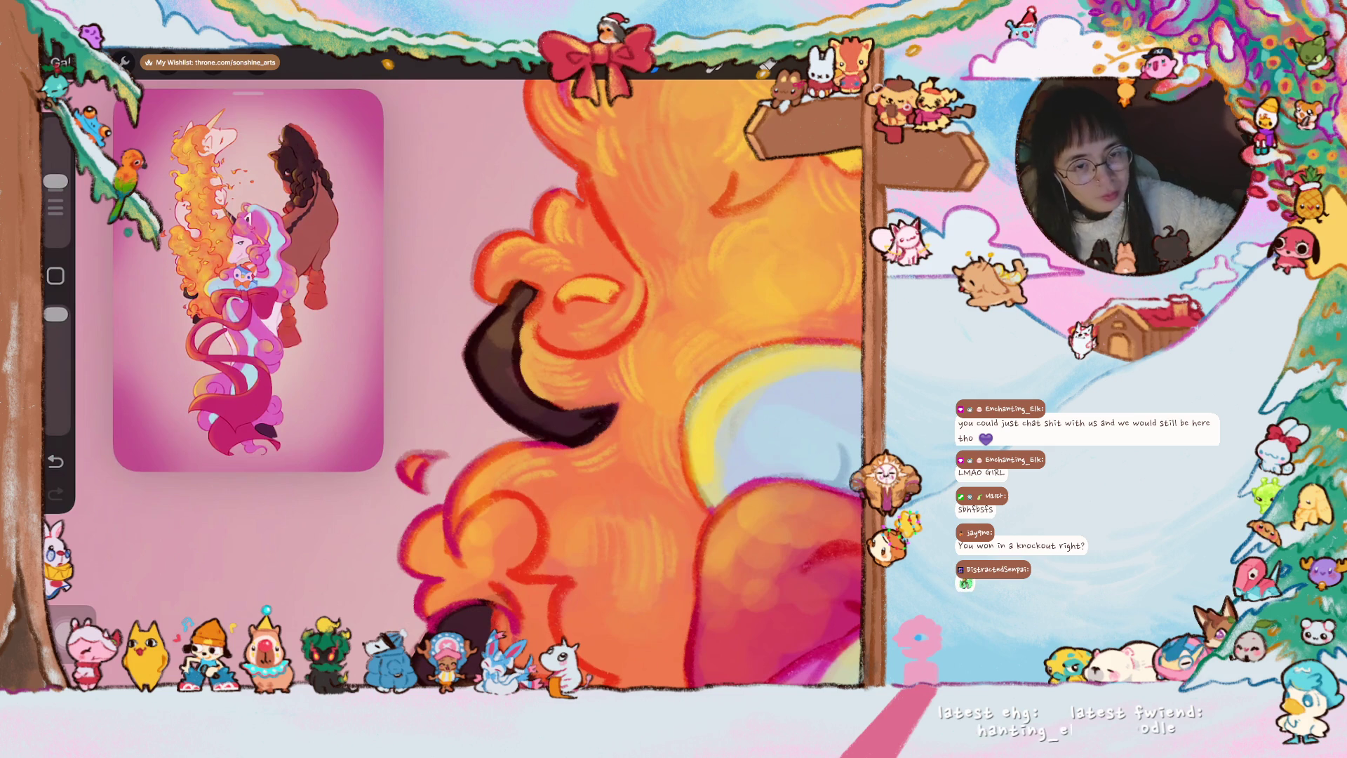
{"action": "scroll", "coordinate": [617, 384], "scroll_direction": "down", "scroll_amount": 3}
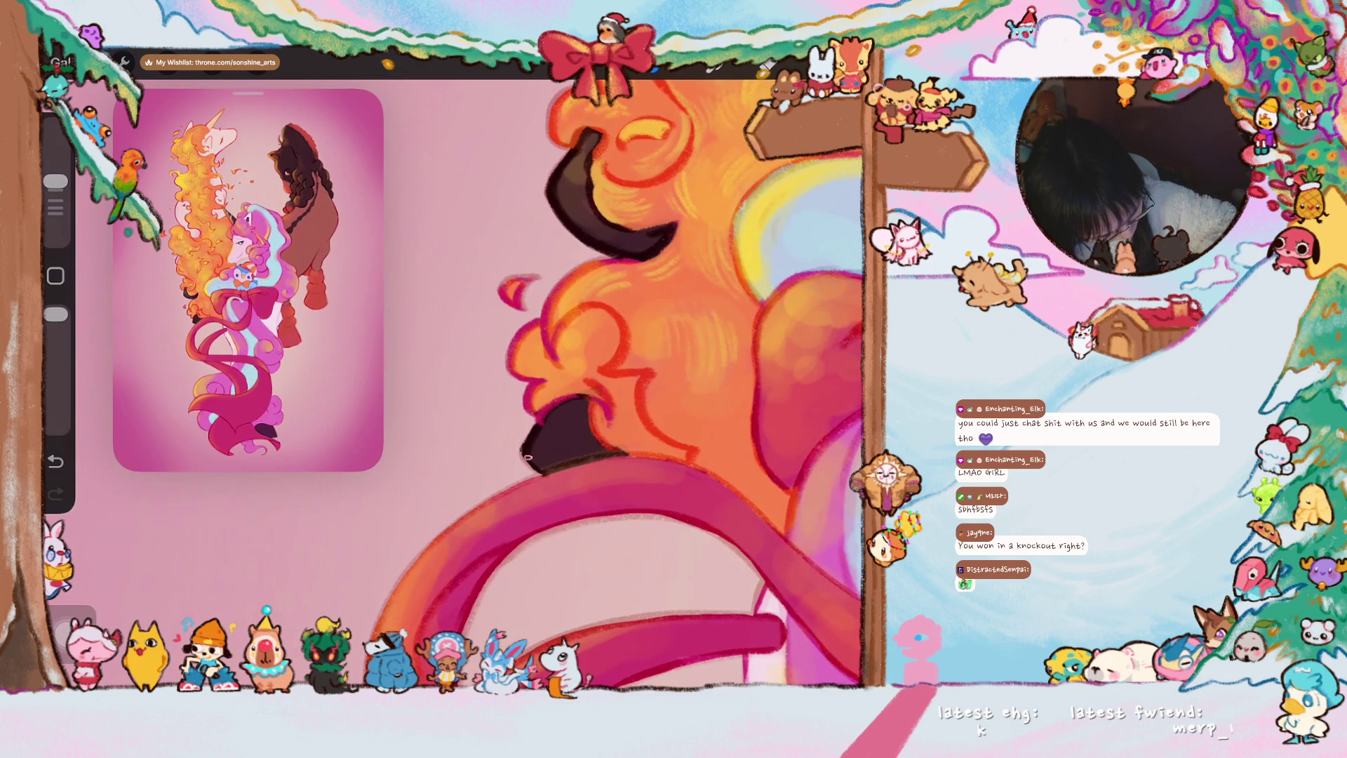
{"action": "scroll", "coordinate": [600, 384], "scroll_direction": "up", "scroll_amount": 2}
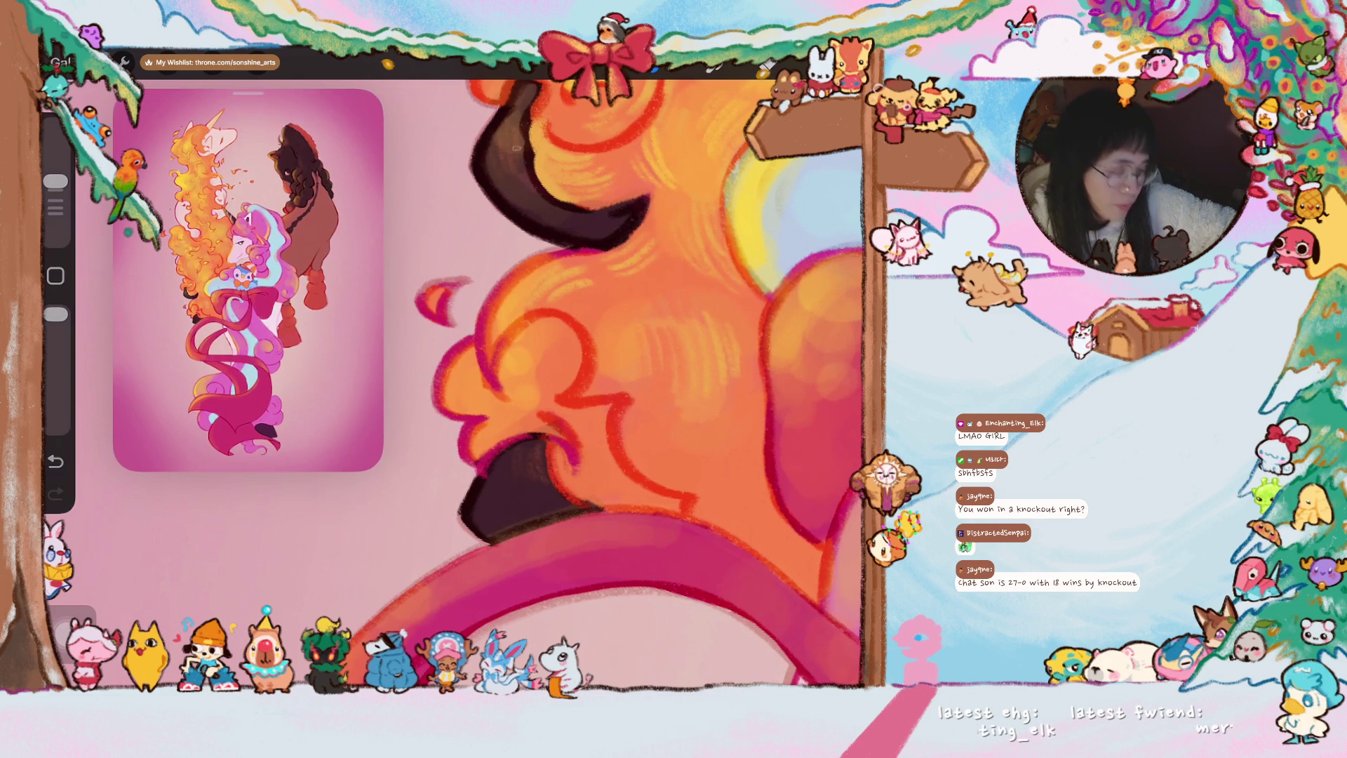
{"action": "scroll", "coordinate": [580, 384], "scroll_direction": "down", "scroll_amount": 3}
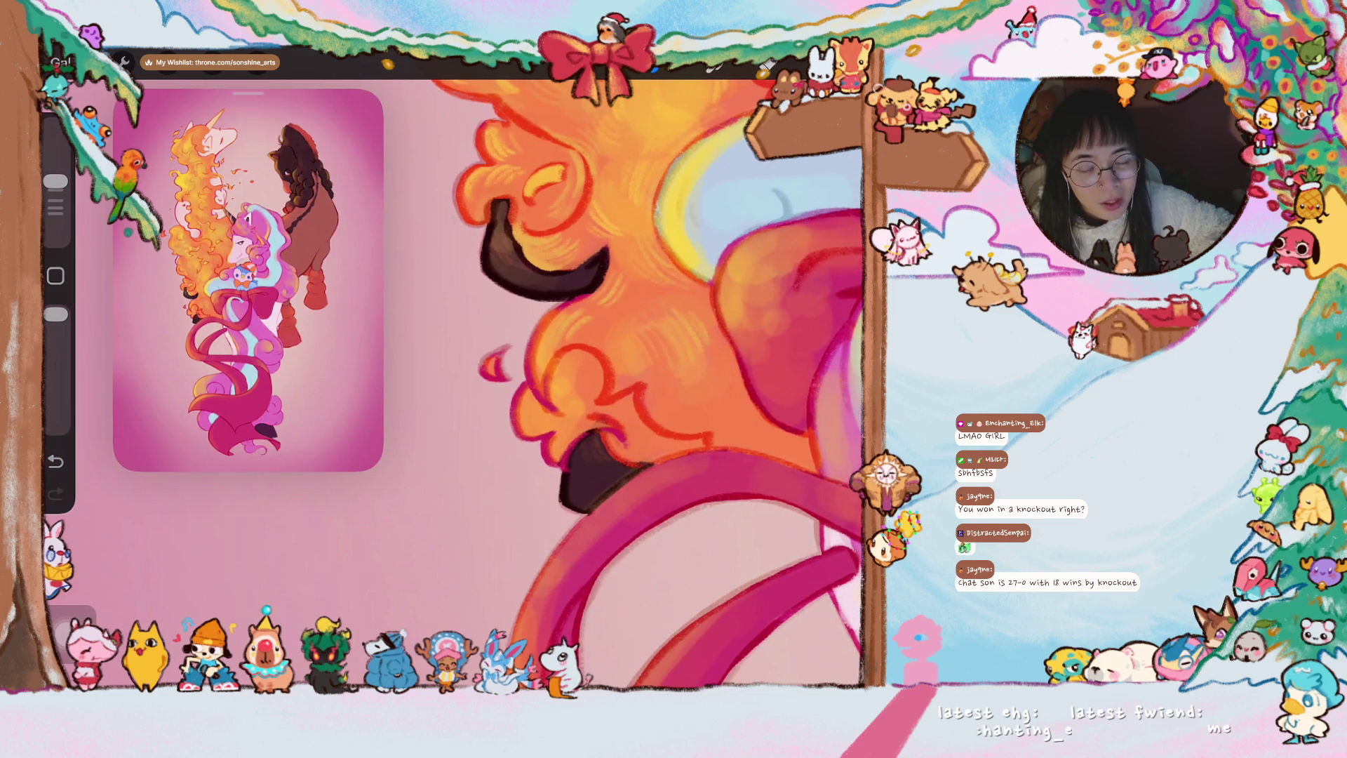
{"action": "scroll", "coordinate": [646, 385], "scroll_direction": "up", "scroll_amount": 2}
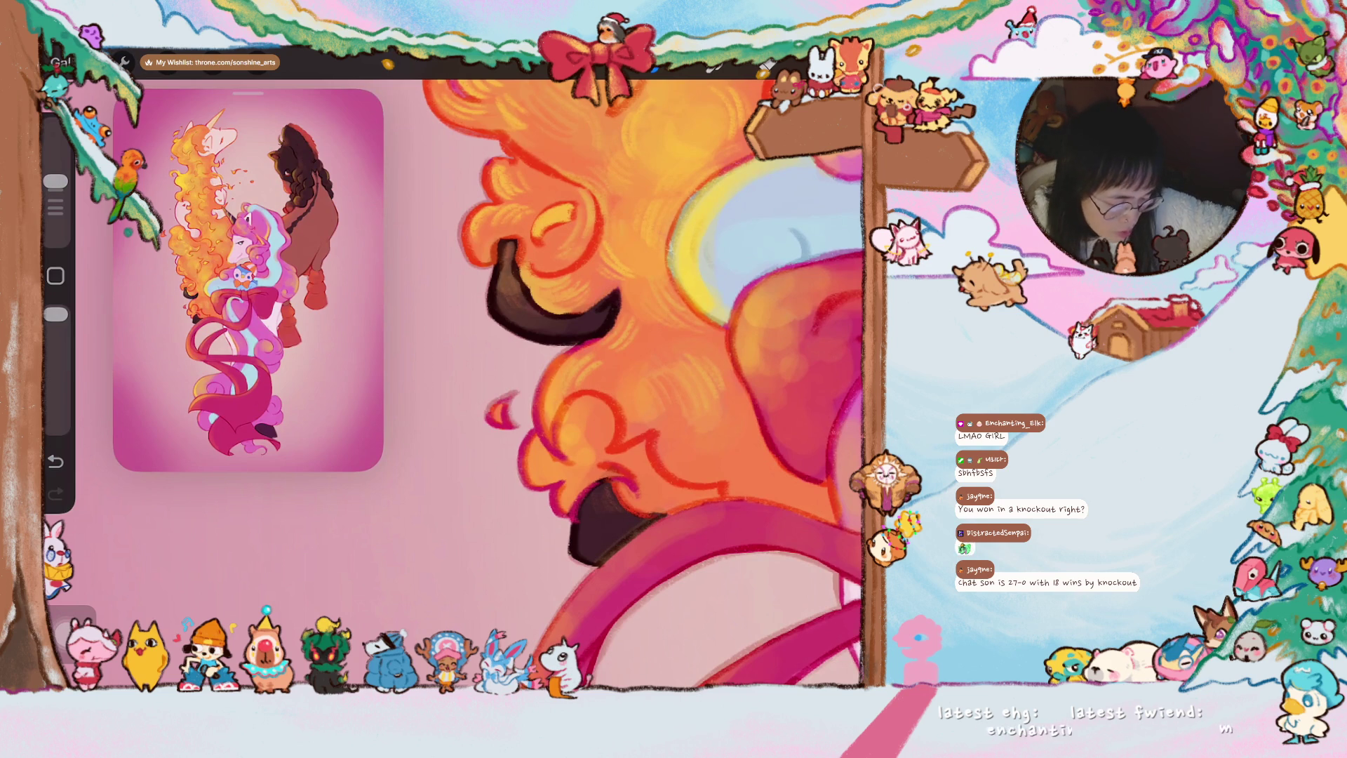
{"action": "scroll", "coordinate": [626, 384], "scroll_direction": "up", "scroll_amount": 2}
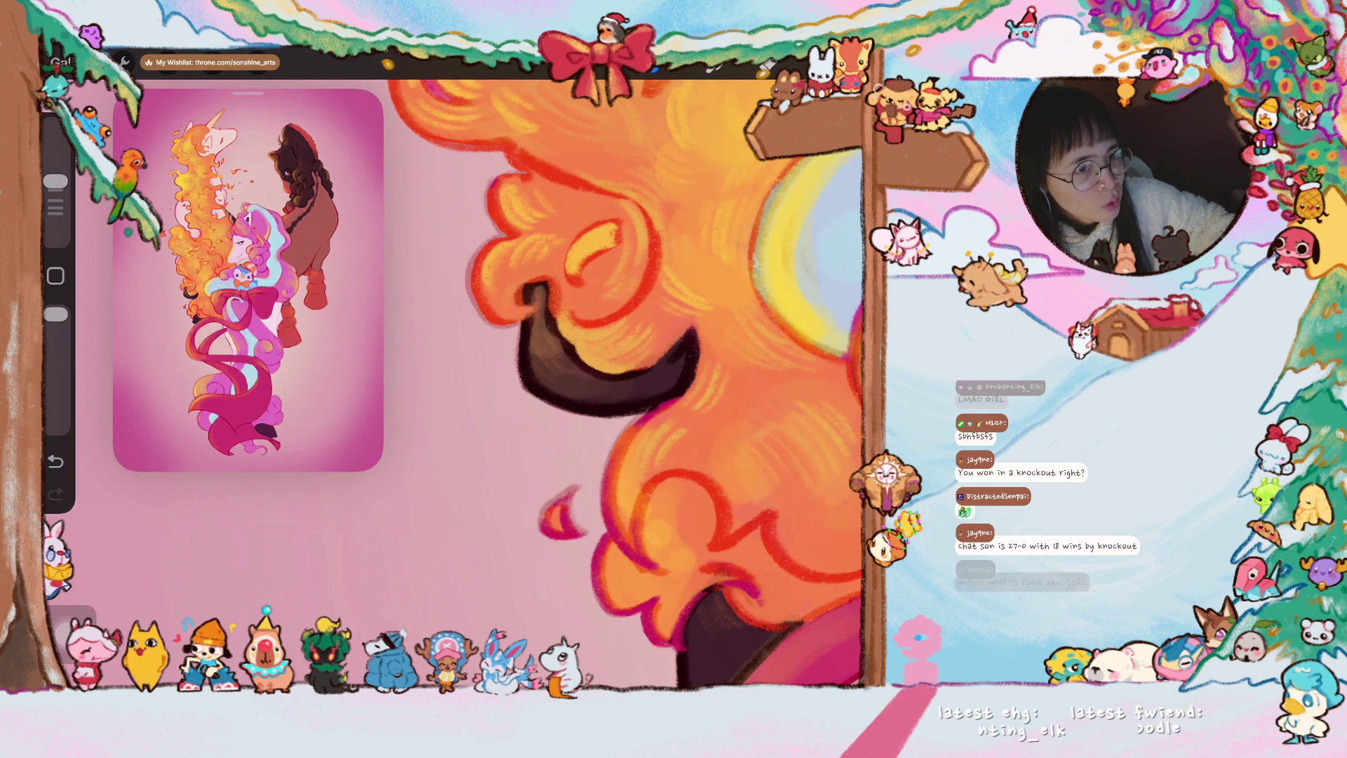
{"action": "scroll", "coordinate": [632, 379], "scroll_direction": "down", "scroll_amount": 2}
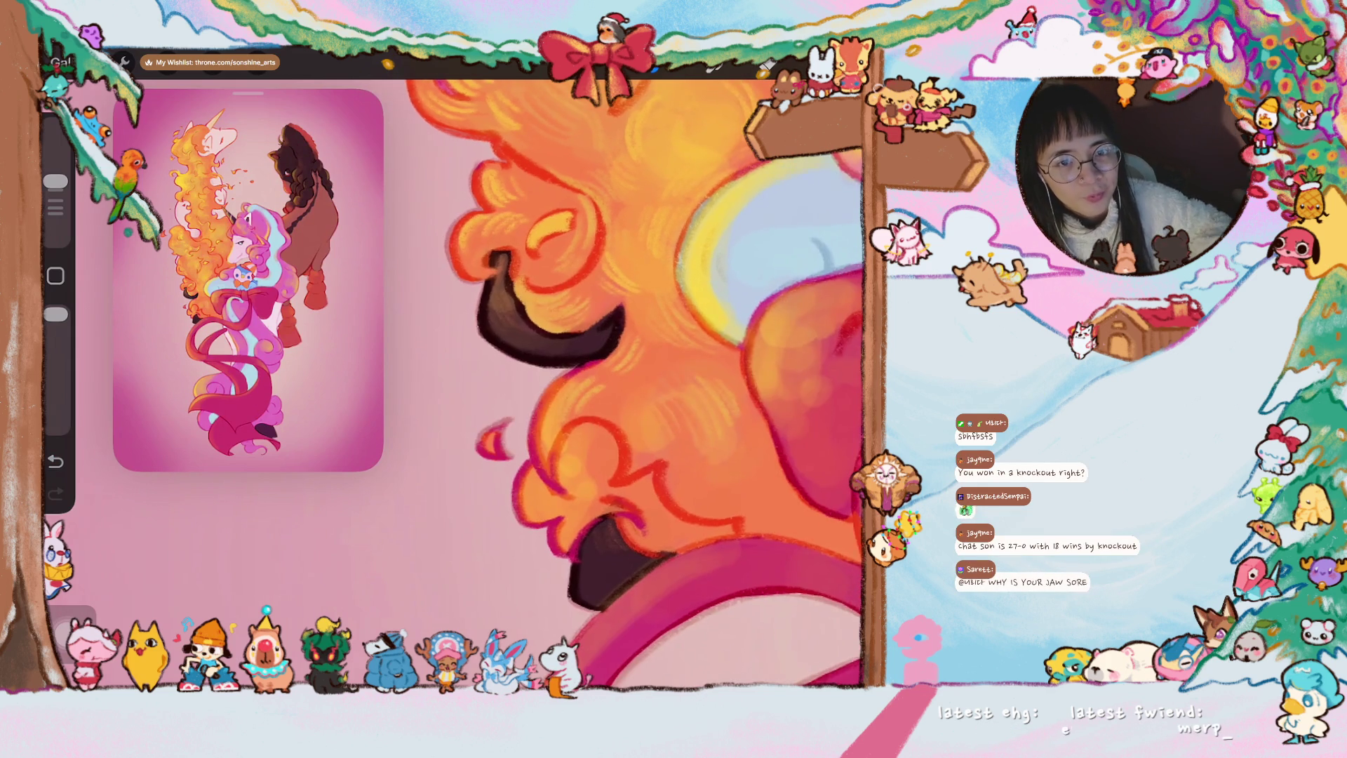
{"action": "scroll", "coordinate": [632, 379], "scroll_direction": "down", "scroll_amount": 2}
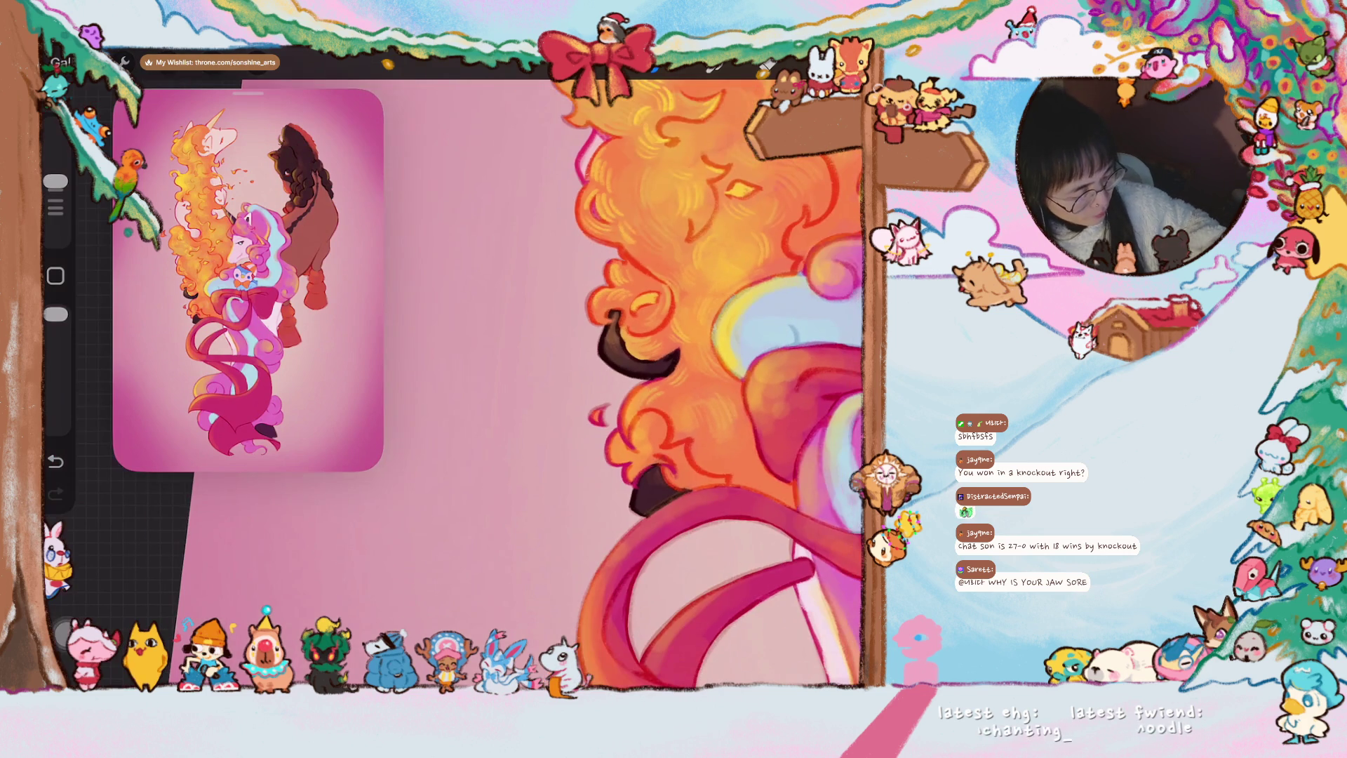
{"action": "scroll", "coordinate": [636, 385], "scroll_direction": "down", "scroll_amount": 2}
{"action": "scroll", "coordinate": [632, 379], "scroll_direction": "down", "scroll_amount": 2}
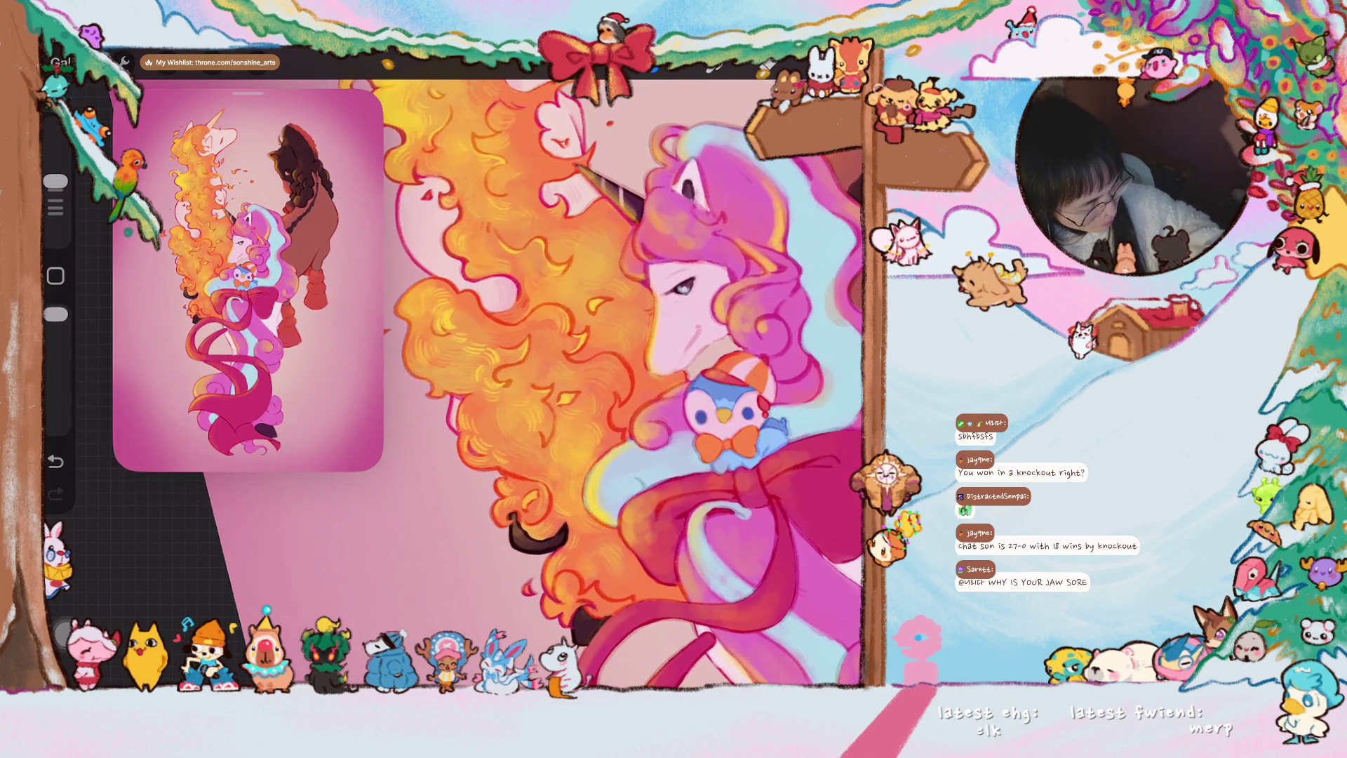
{"action": "scroll", "coordinate": [632, 380], "scroll_direction": "up", "scroll_amount": 2}
{"action": "scroll", "coordinate": [632, 379], "scroll_direction": "up", "scroll_amount": 2}
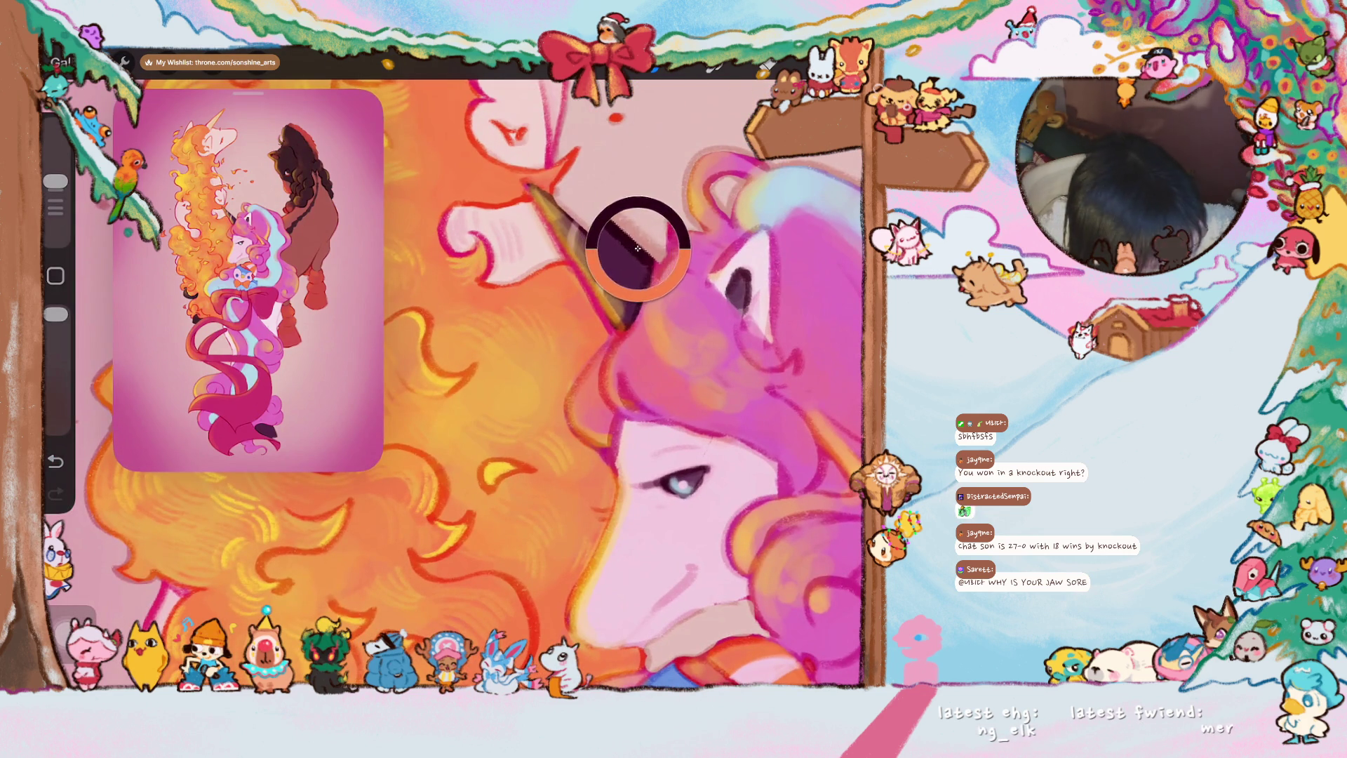
{"action": "scroll", "coordinate": [631, 379], "scroll_direction": "up", "scroll_amount": 2}
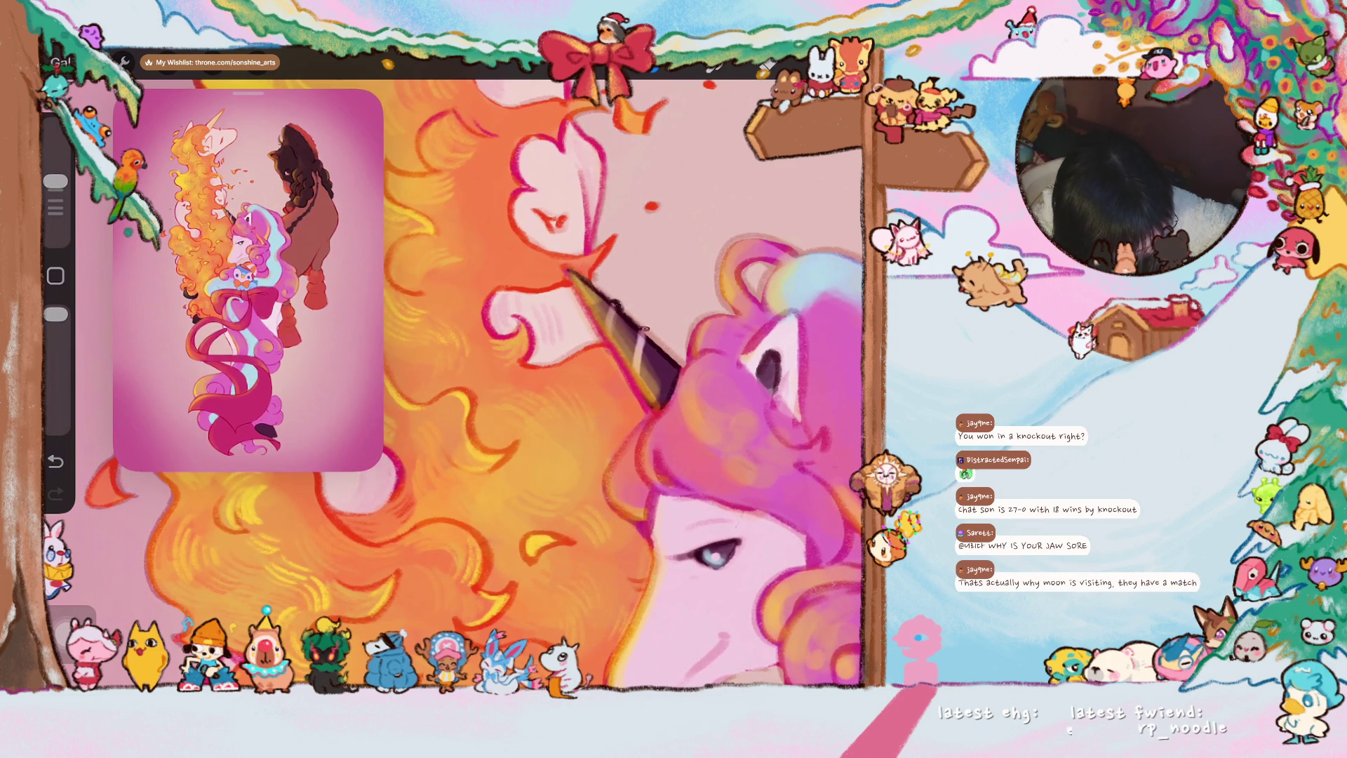
{"action": "left_click_drag", "start_coordinate": [569, 276], "coordinate": [596, 318]}
{"action": "scroll", "coordinate": [621, 348], "scroll_direction": "up", "scroll_amount": 3}
{"action": "left_click", "coordinate": [621, 373]}
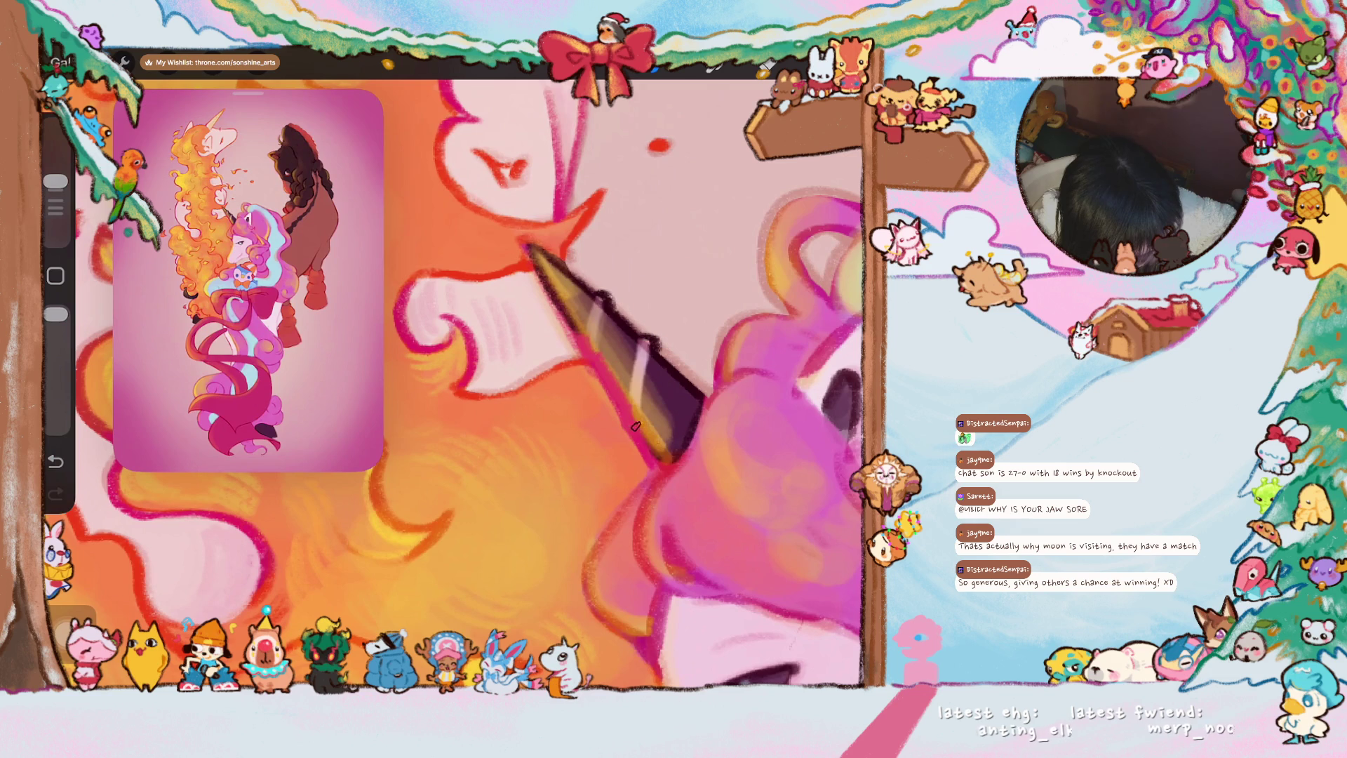
- Pick up the dark horn colour and soften and lighten the horn's dark purple stripe
{"action": "left_click", "coordinate": [680, 347]}
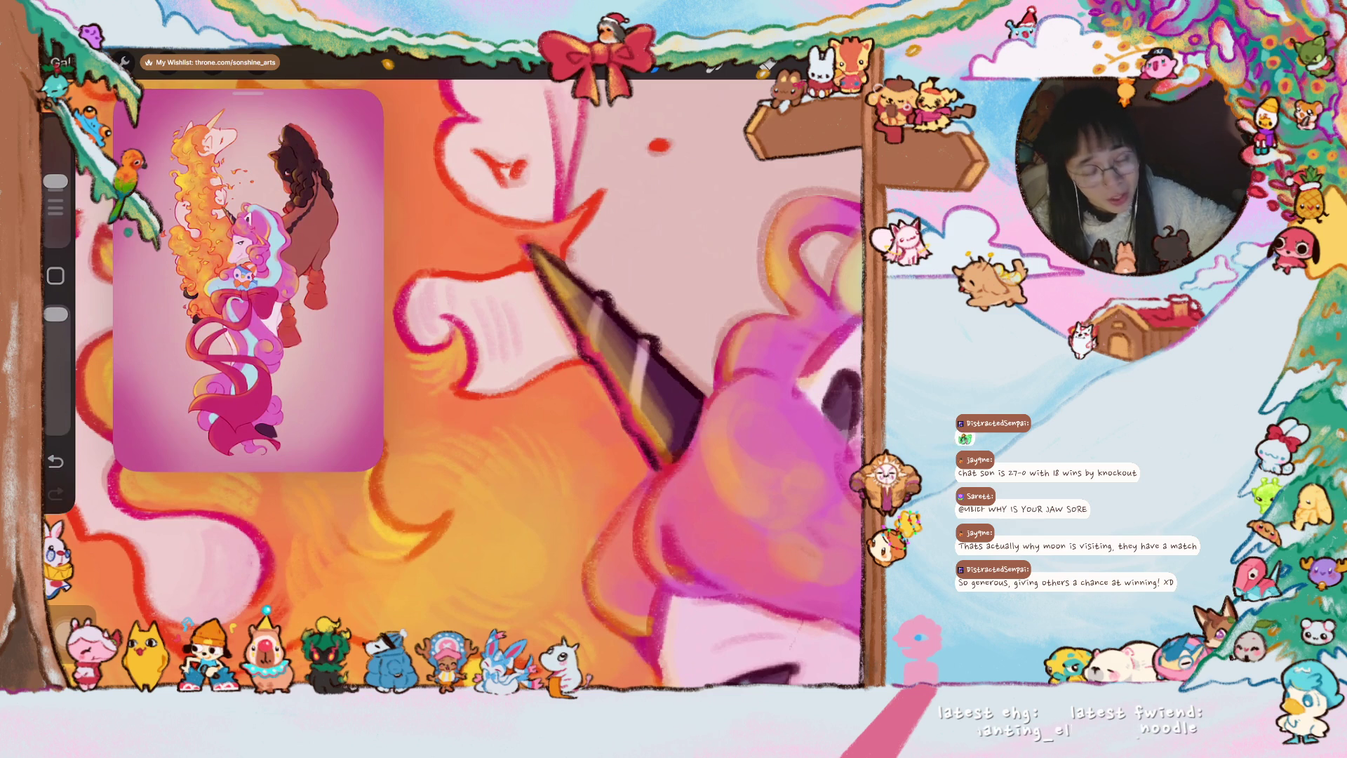
{"action": "scroll", "coordinate": [600, 383], "scroll_direction": "up", "scroll_amount": 2}
{"action": "scroll", "coordinate": [600, 383], "scroll_direction": "up", "scroll_amount": 2}
{"action": "left_click_drag", "start_coordinate": [586, 451], "coordinate": [601, 461]}
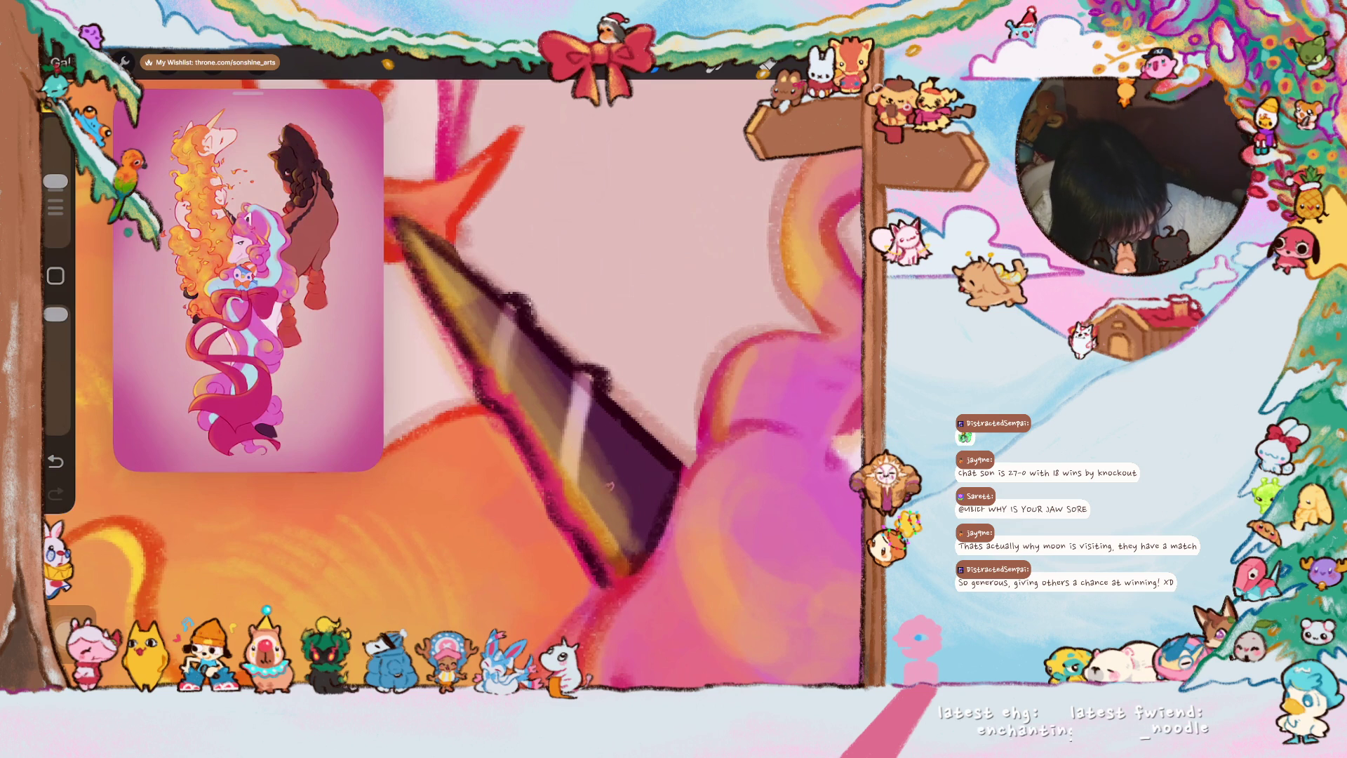
{"action": "left_click_drag", "start_coordinate": [599, 451], "coordinate": [626, 501]}
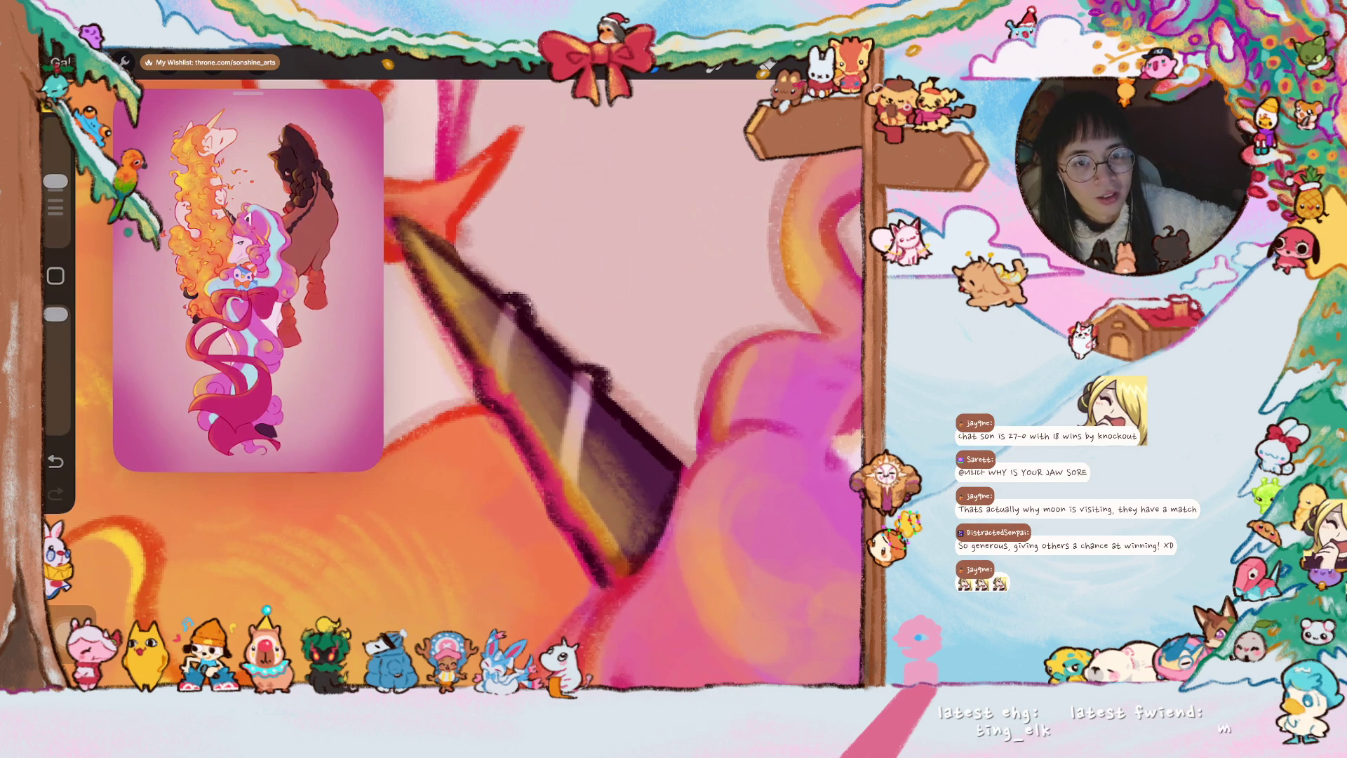
{"action": "left_click_drag", "start_coordinate": [563, 316], "coordinate": [575, 429]}
- Paint light stripes and highlights across and down the horn
{"action": "left_click_drag", "start_coordinate": [582, 384], "coordinate": [574, 413]}
{"action": "left_click_drag", "start_coordinate": [520, 301], "coordinate": [486, 396]}
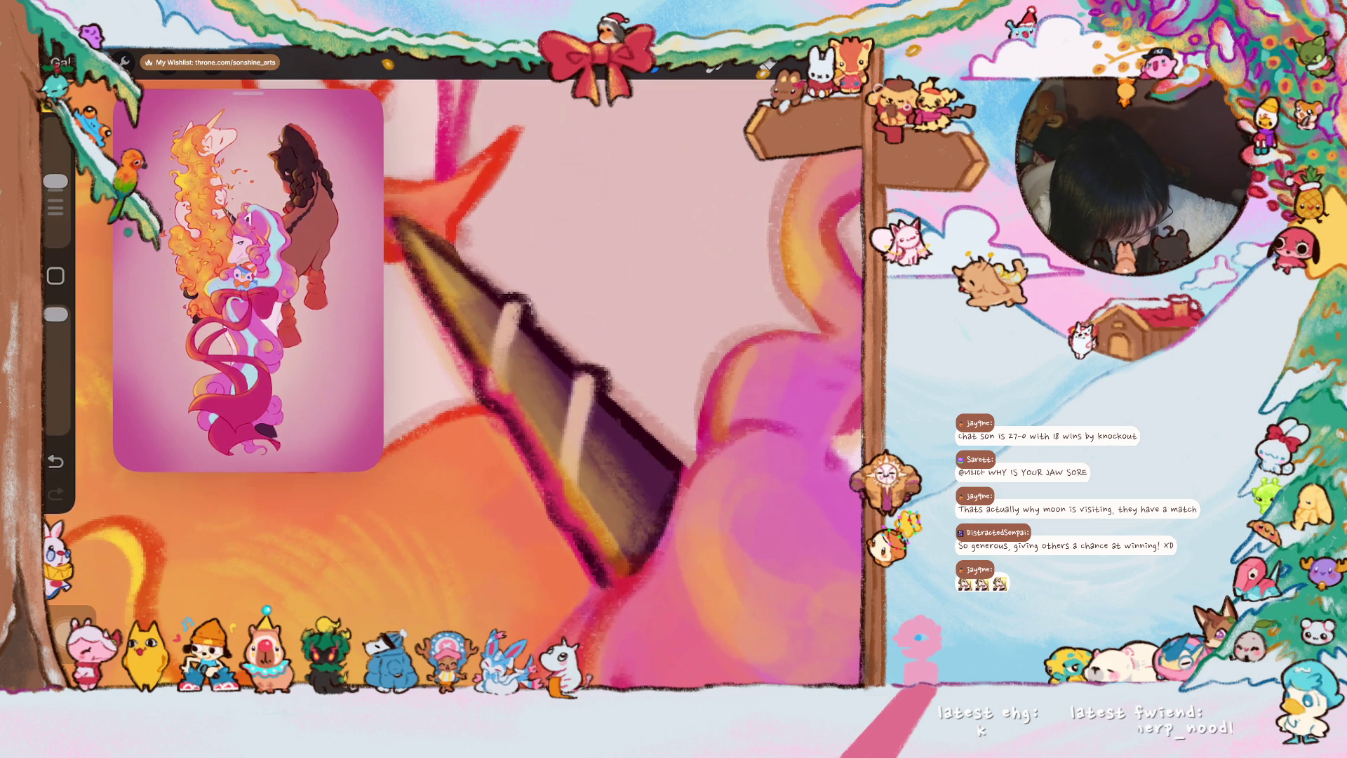
{"action": "left_click_drag", "start_coordinate": [574, 470], "coordinate": [562, 512]}
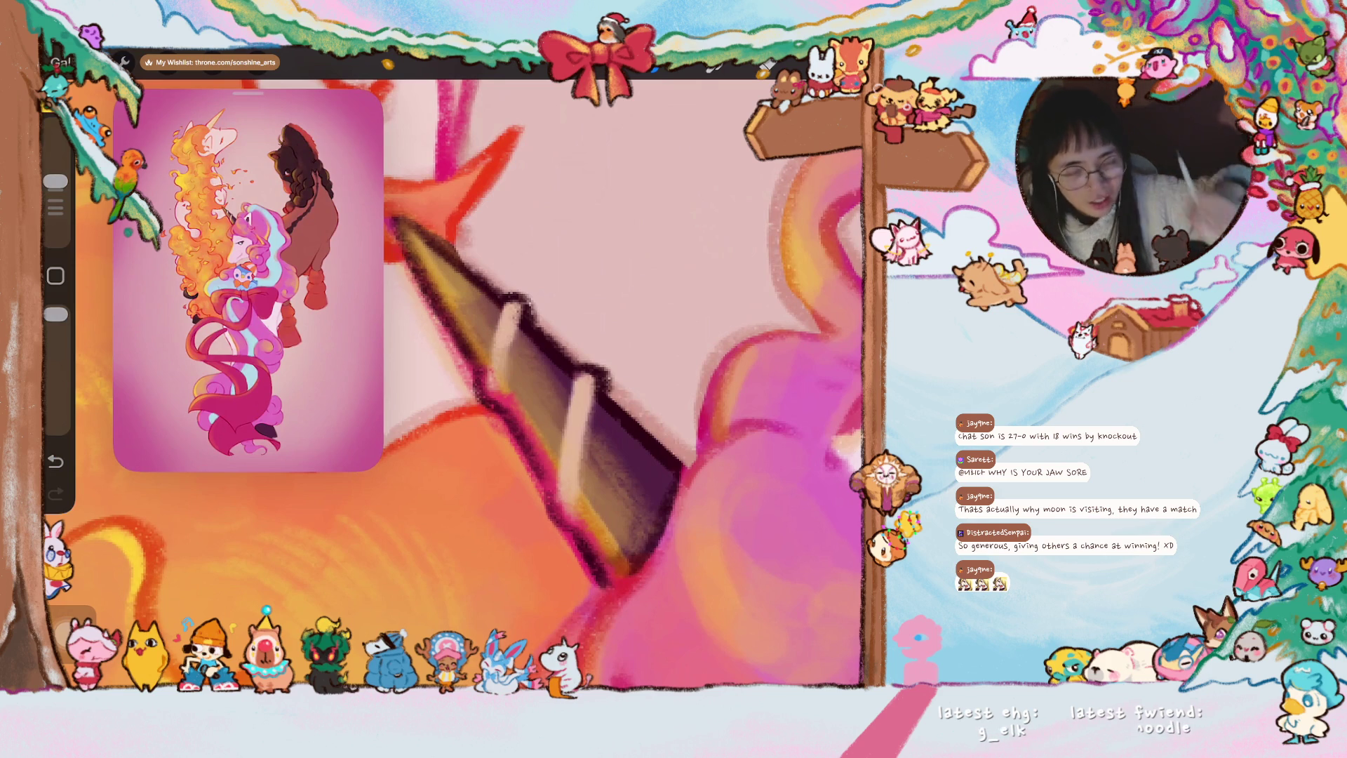
{"action": "scroll", "coordinate": [621, 385], "scroll_direction": "down", "scroll_amount": 5}
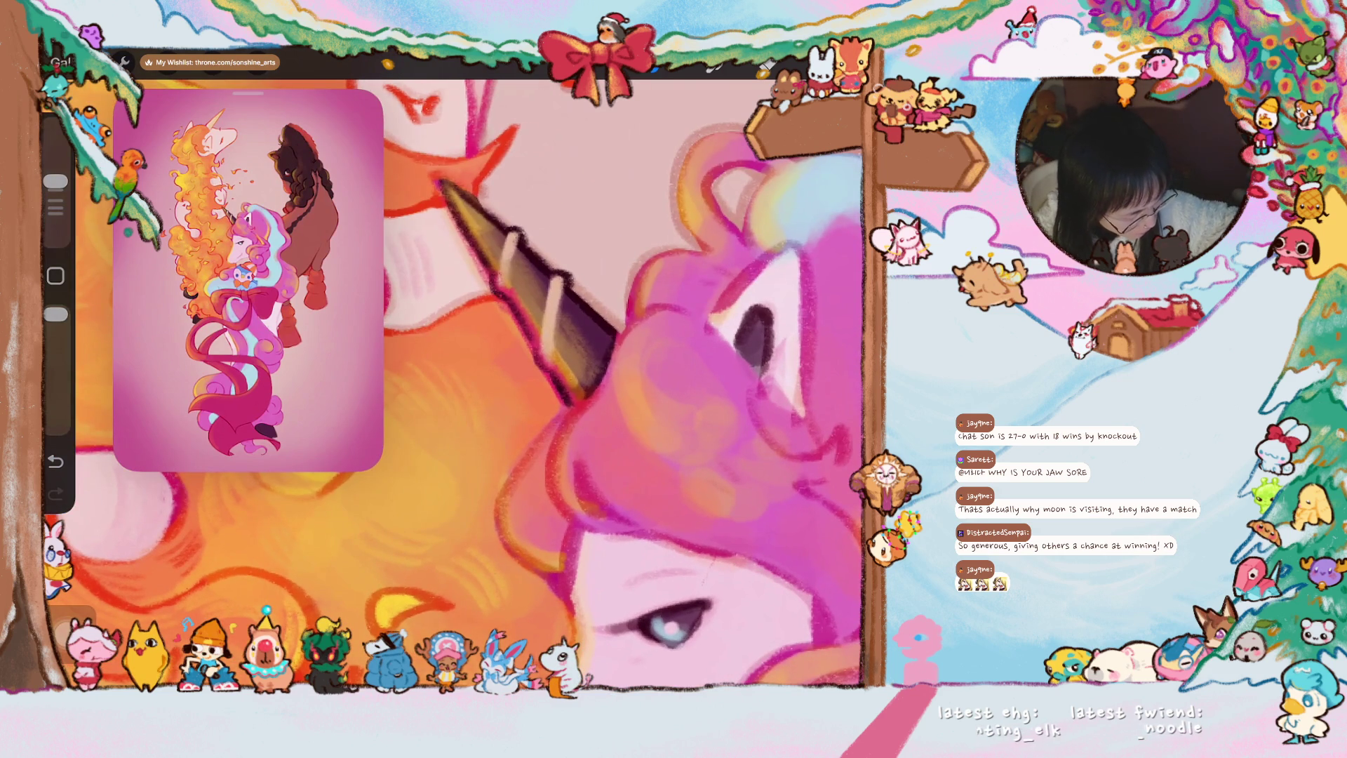
{"action": "scroll", "coordinate": [621, 475], "scroll_direction": "up", "scroll_amount": 2}
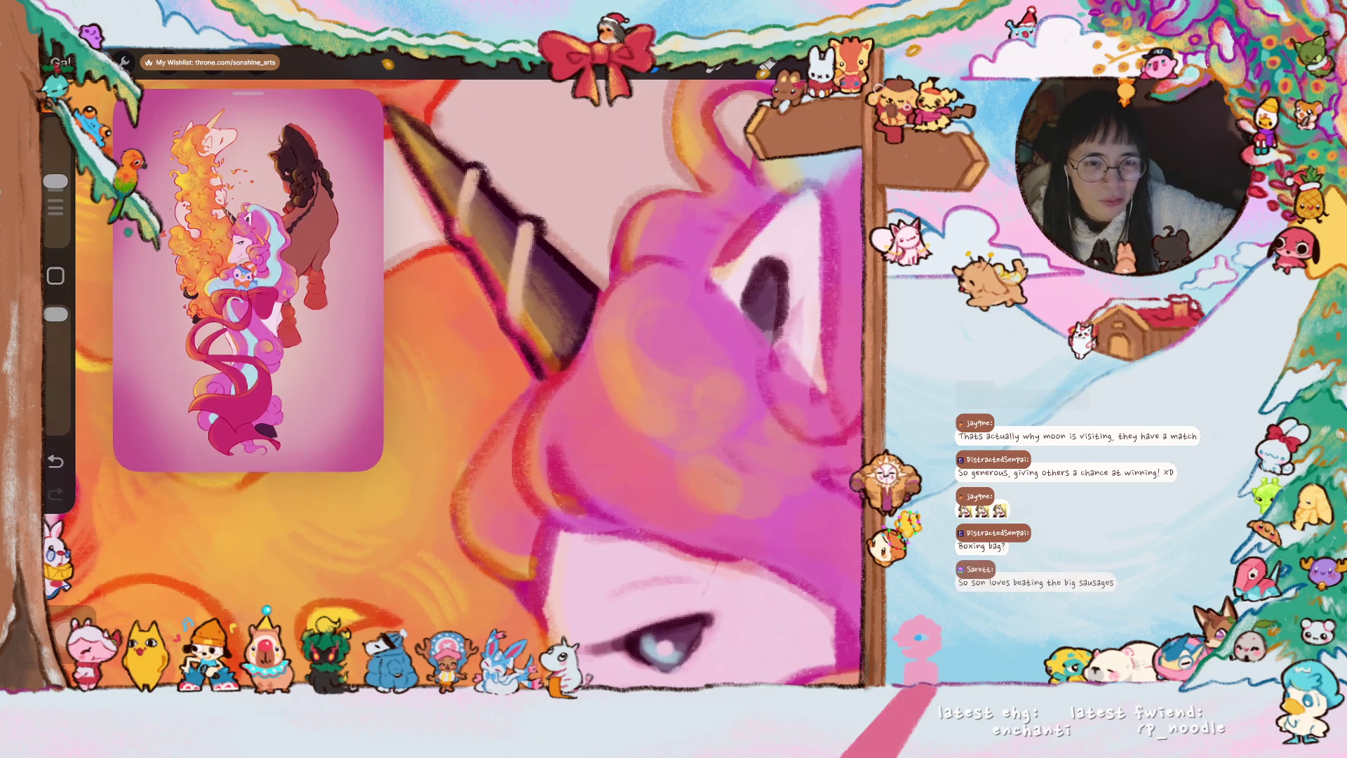
{"action": "scroll", "coordinate": [582, 374], "scroll_direction": "up", "scroll_amount": 2}
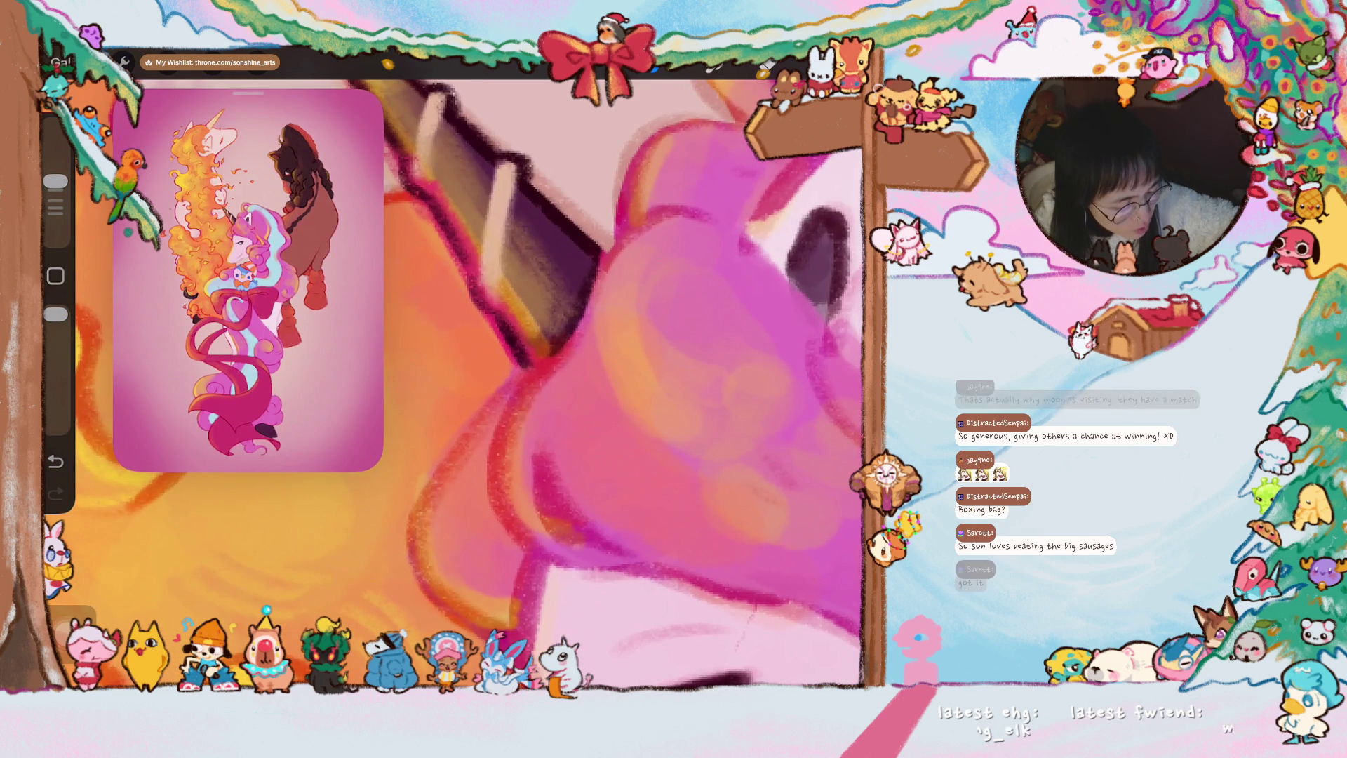
- Blend and lighten the pink forelock, adding a darker pink stroke to it
{"action": "left_click_drag", "start_coordinate": [567, 353], "coordinate": [518, 455]}
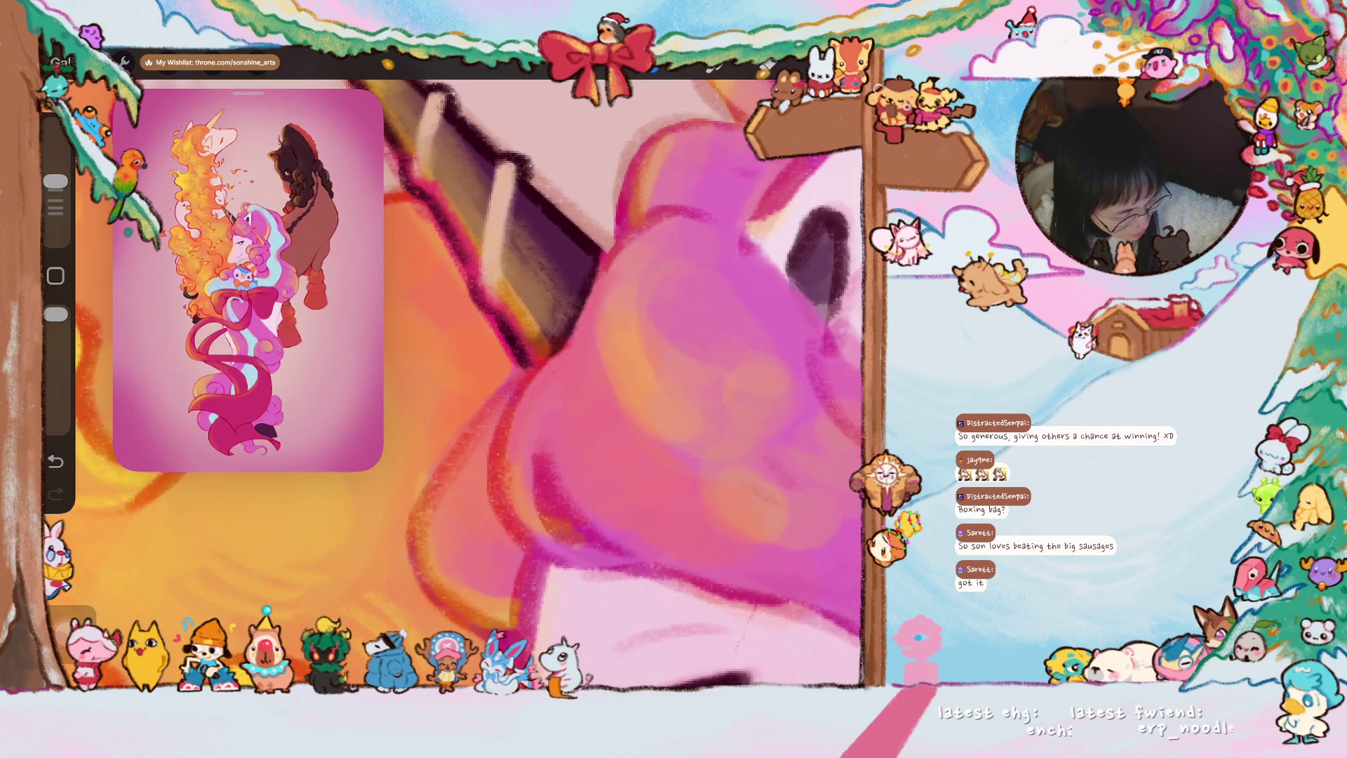
{"action": "left_click_drag", "start_coordinate": [542, 381], "coordinate": [501, 473]}
{"action": "left_click_drag", "start_coordinate": [464, 427], "coordinate": [447, 556]}
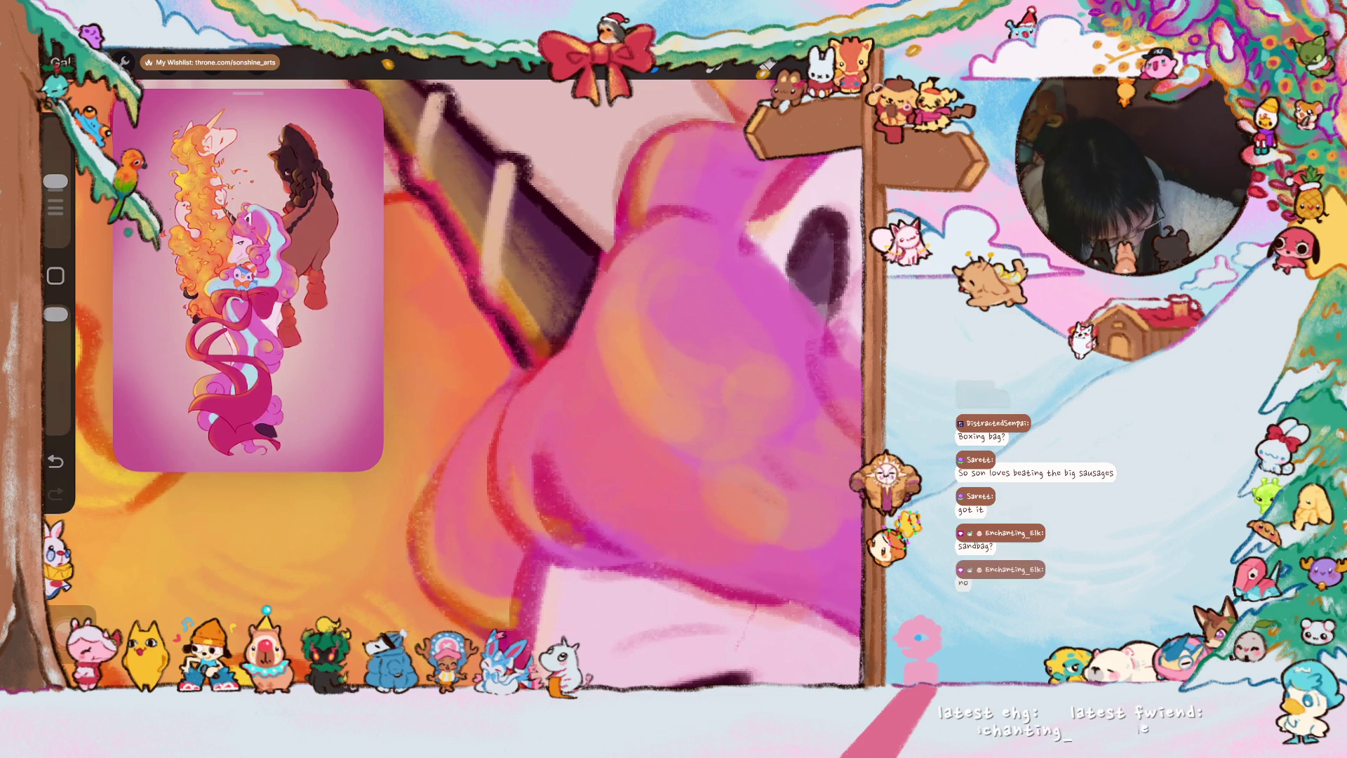
{"action": "scroll", "coordinate": [453, 374], "scroll_direction": "down", "scroll_amount": 3}
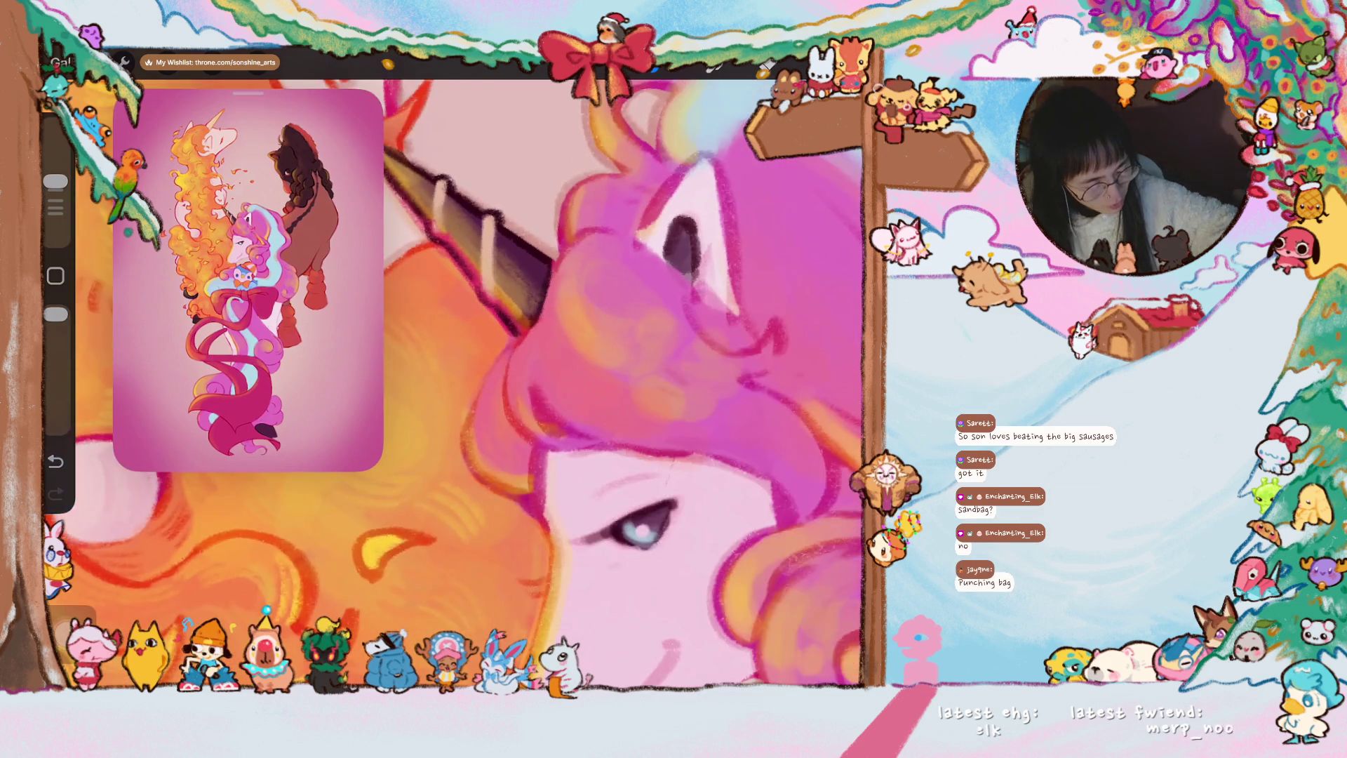
{"action": "scroll", "coordinate": [510, 380], "scroll_direction": "up", "scroll_amount": 3}
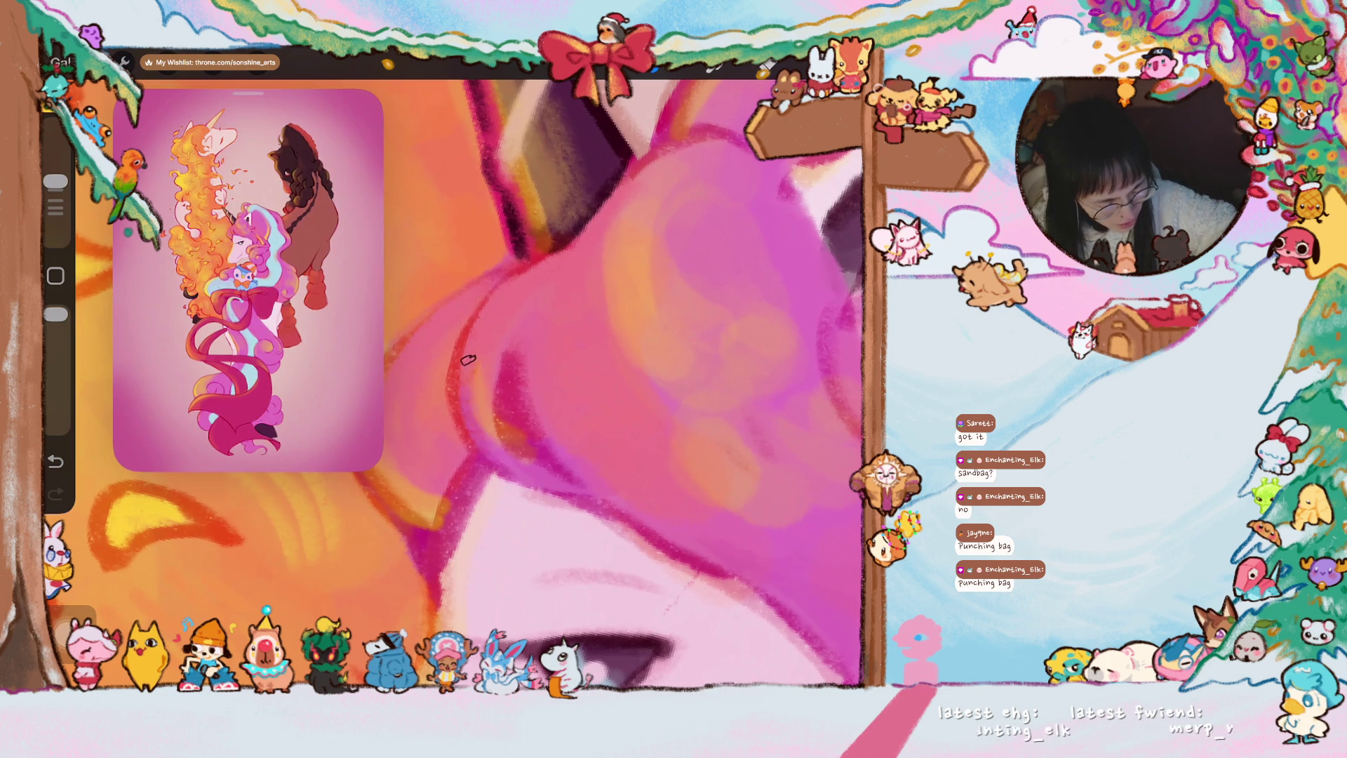
{"action": "mouse_move", "coordinate": [467, 374]}
{"action": "left_mouse_down"}
{"action": "mouse_move", "coordinate": [492, 443]}
{"action": "mouse_move", "coordinate": [565, 501]}
{"action": "left_mouse_up"}
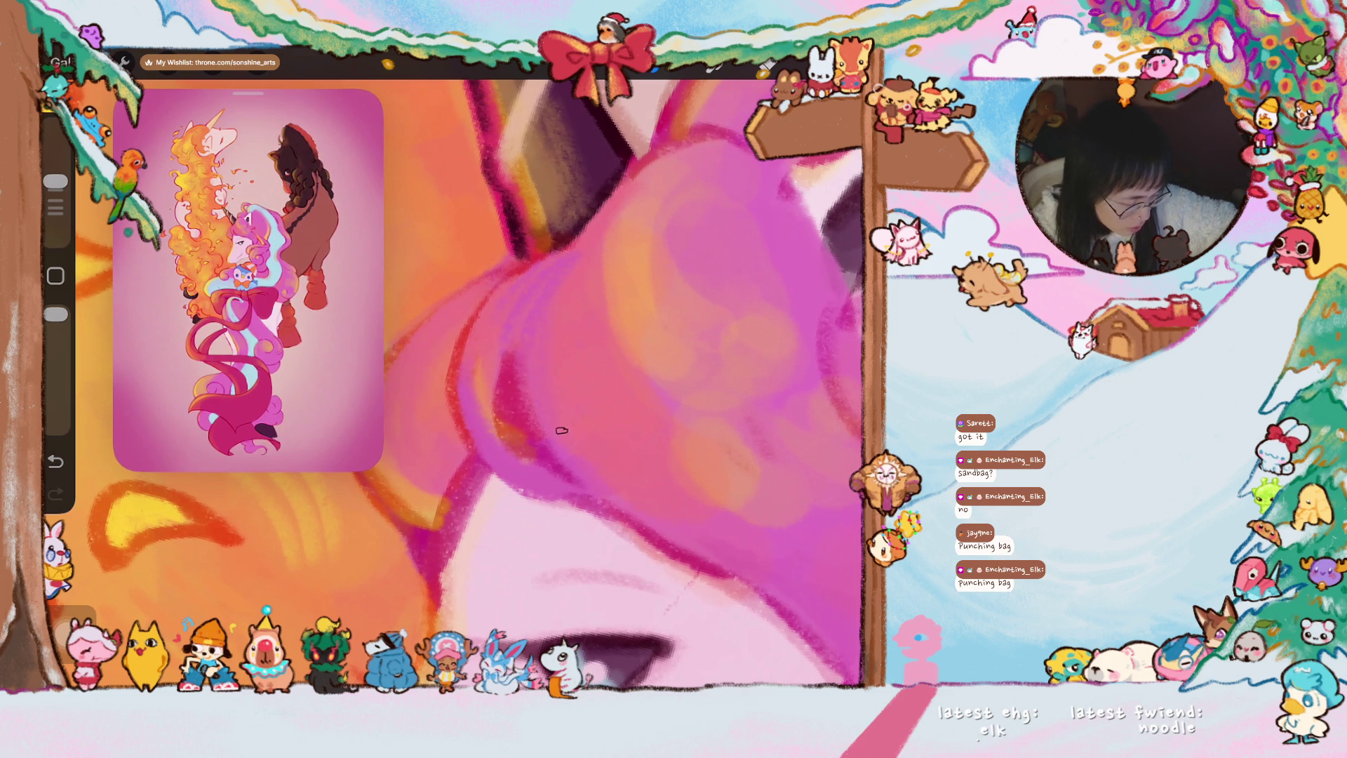
{"action": "scroll", "coordinate": [600, 451], "scroll_direction": "down", "scroll_amount": 3}
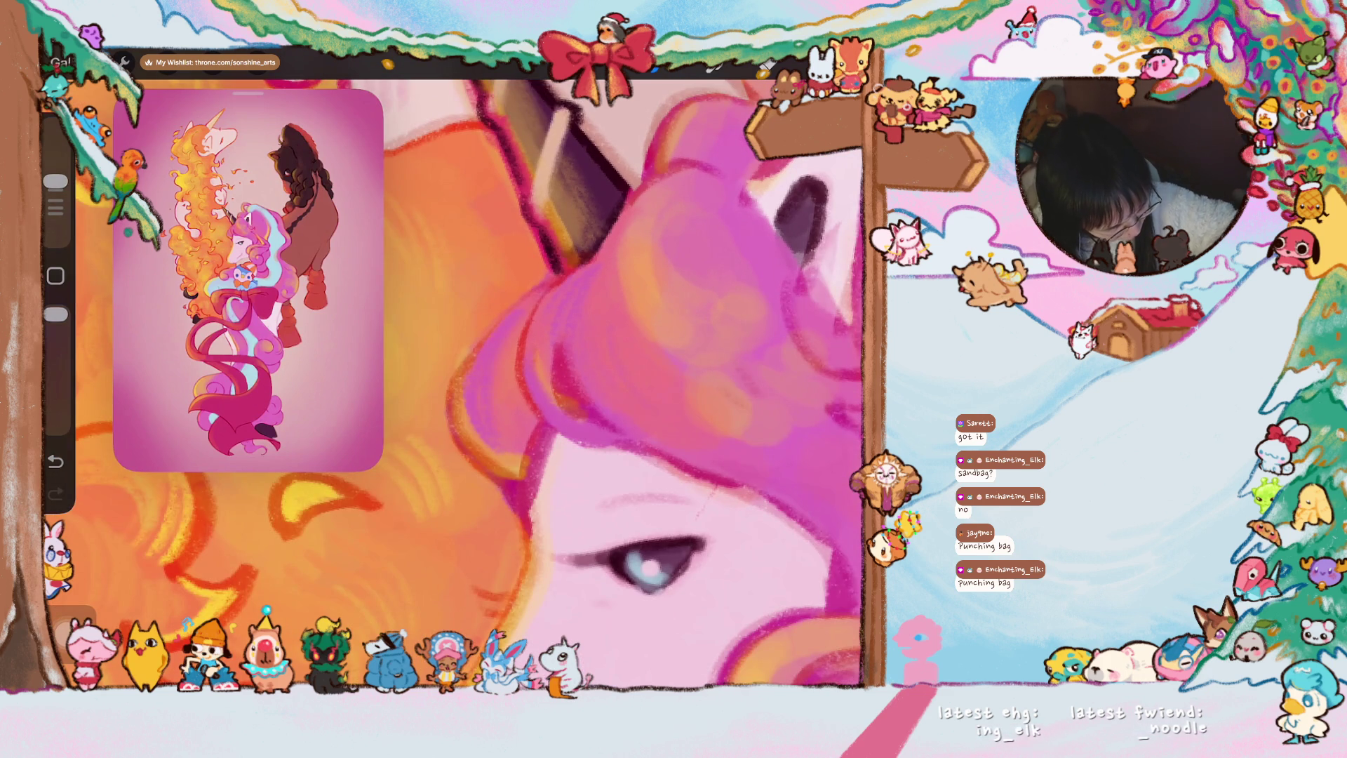
{"action": "scroll", "coordinate": [590, 384], "scroll_direction": "down", "scroll_amount": 3}
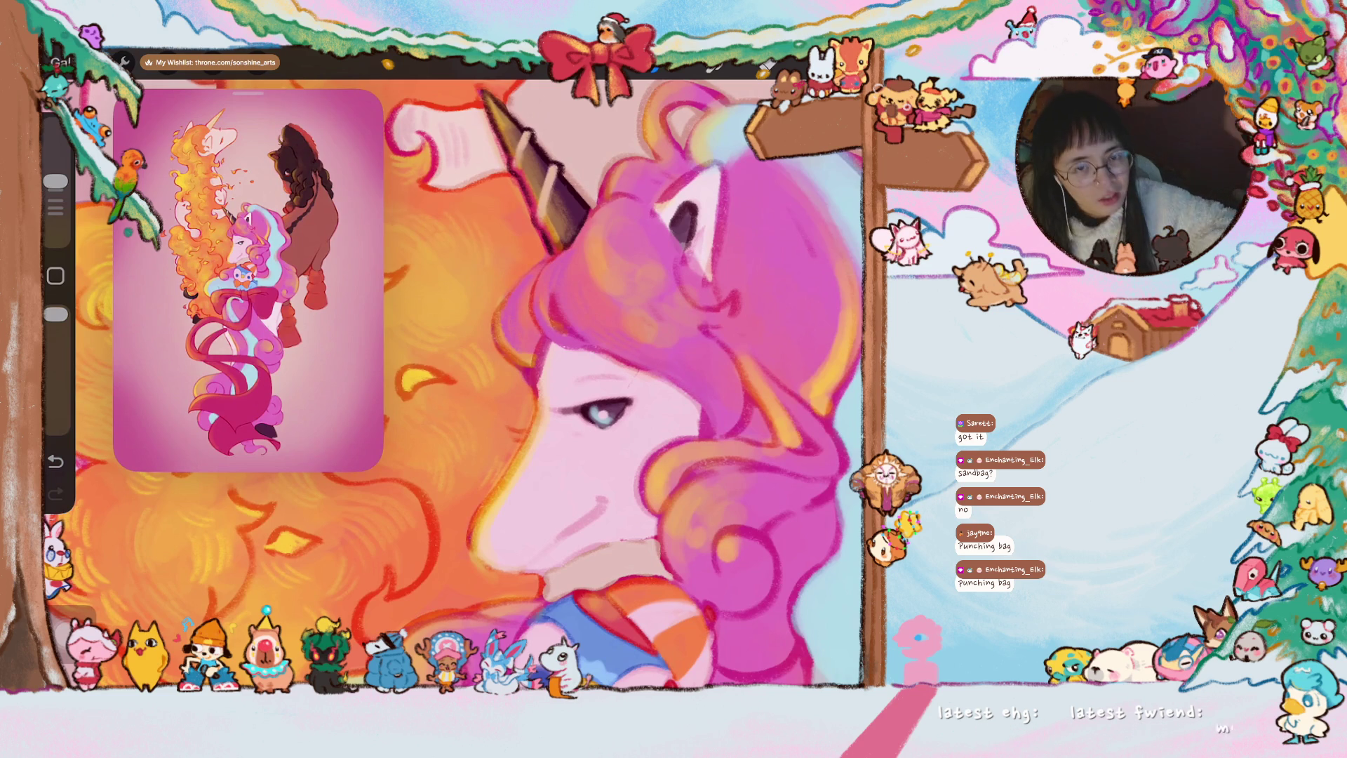
{"action": "scroll", "coordinate": [455, 384], "scroll_direction": "up", "scroll_amount": 2}
{"action": "scroll", "coordinate": [455, 385], "scroll_direction": "up", "scroll_amount": 2}
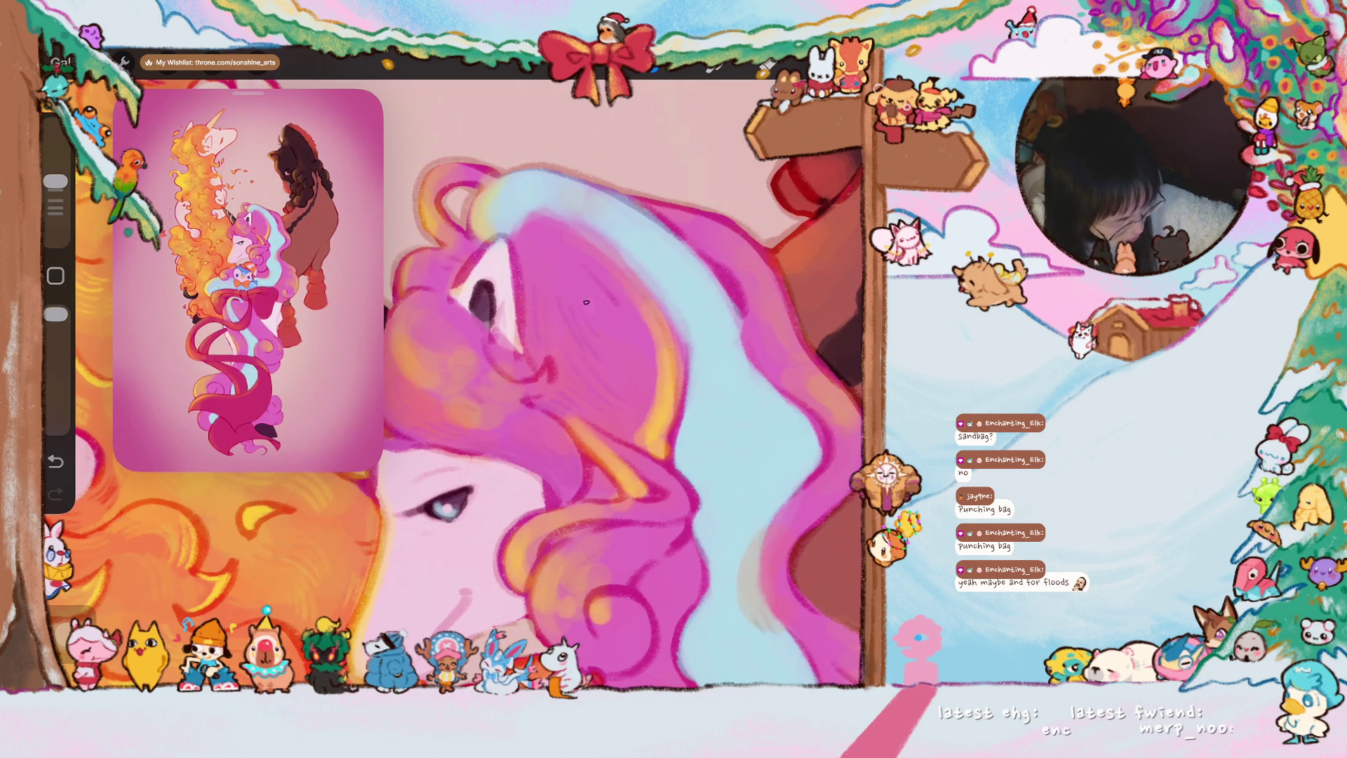
- Sample an orange from the mane and bring up the canvas actions
{"action": "mouse_move", "coordinate": [473, 421]}
{"action": "left_mouse_down"}
{"action": "mouse_move", "coordinate": [572, 395]}
{"action": "mouse_move", "coordinate": [608, 426]}
{"action": "left_mouse_up"}
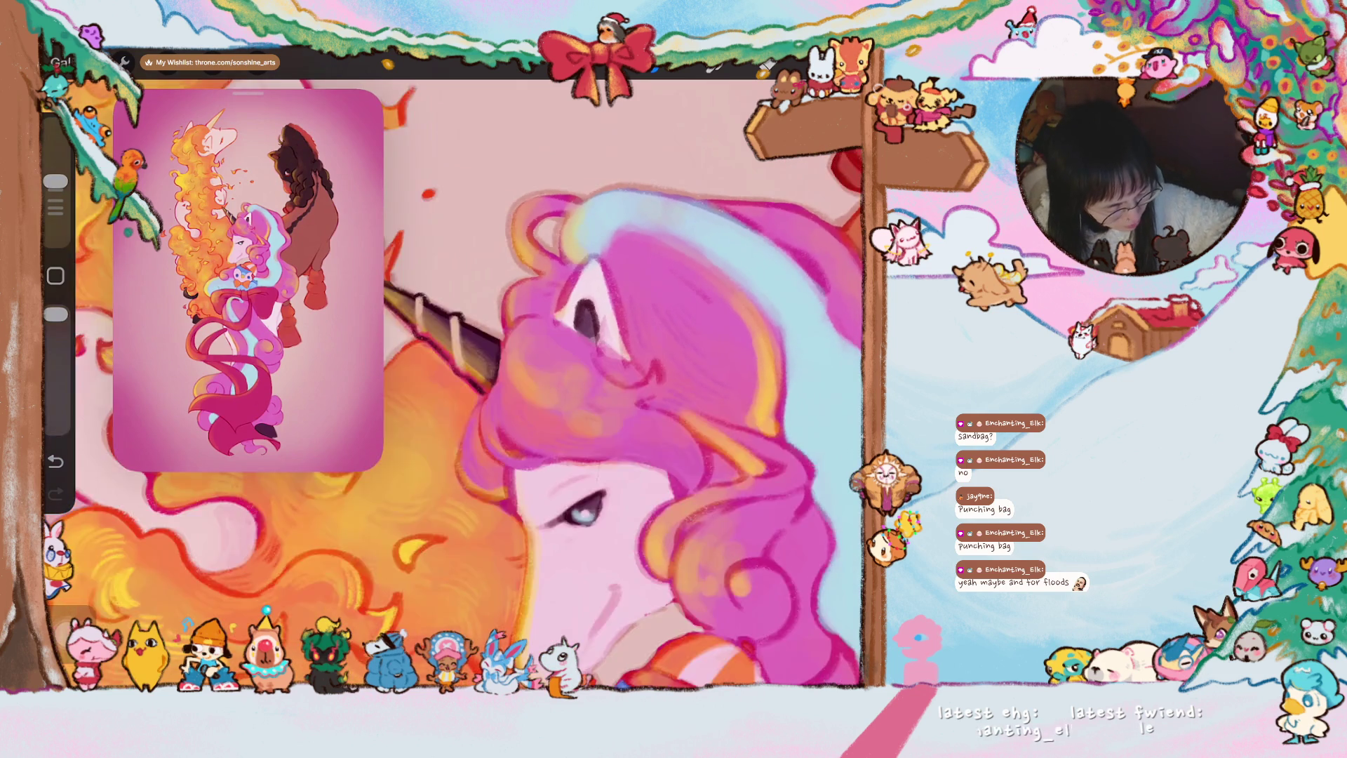
{"action": "scroll", "coordinate": [589, 421], "scroll_direction": "up", "scroll_amount": 2}
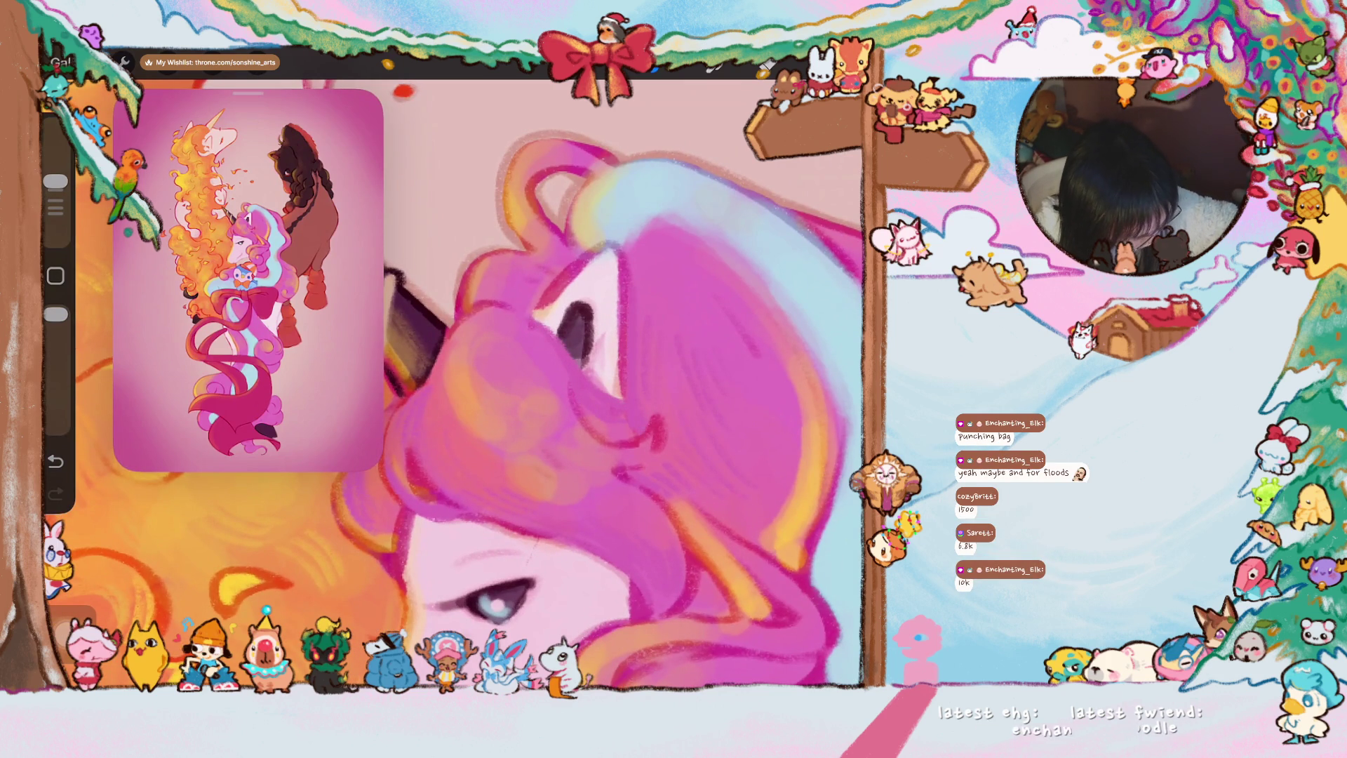
{"action": "scroll", "coordinate": [579, 385], "scroll_direction": "up", "scroll_amount": 2}
{"action": "left_click", "coordinate": [519, 380]}
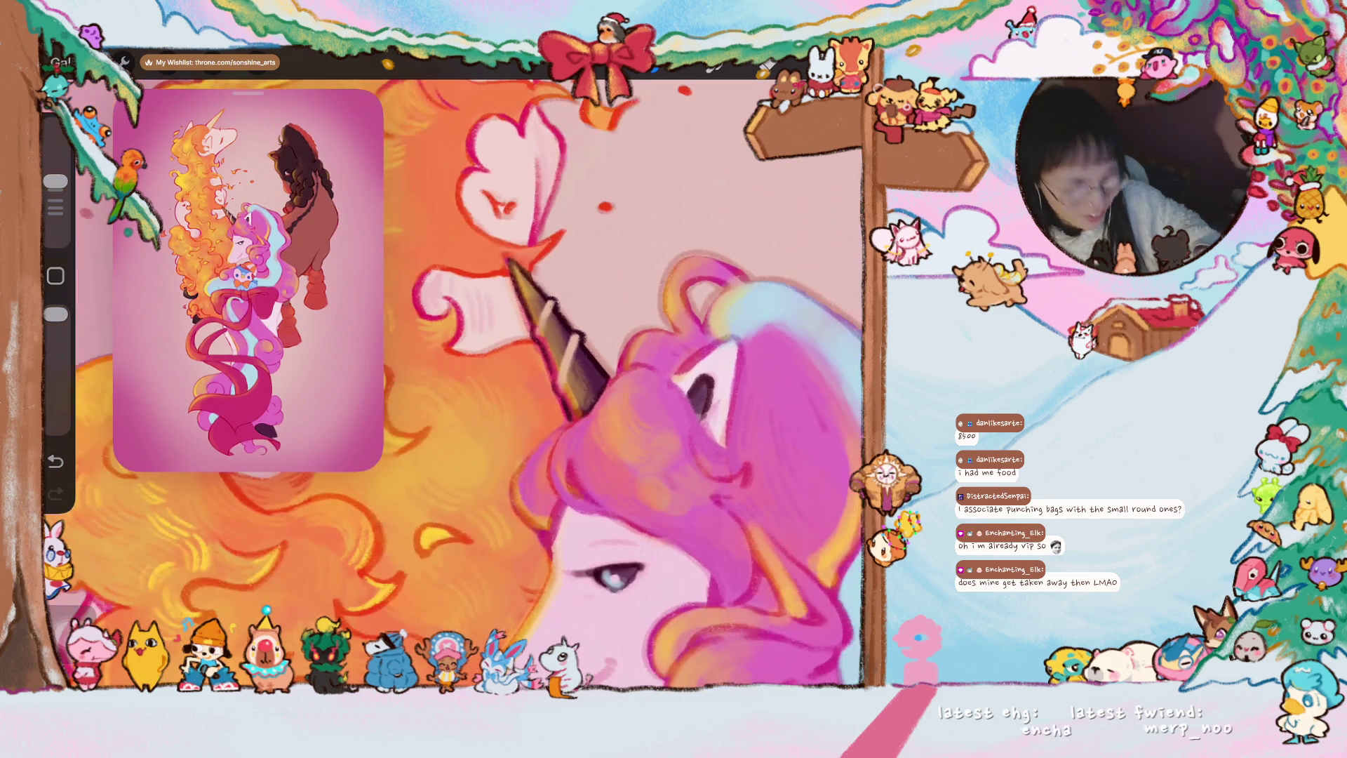
{"action": "left_click", "coordinate": [123, 61]}
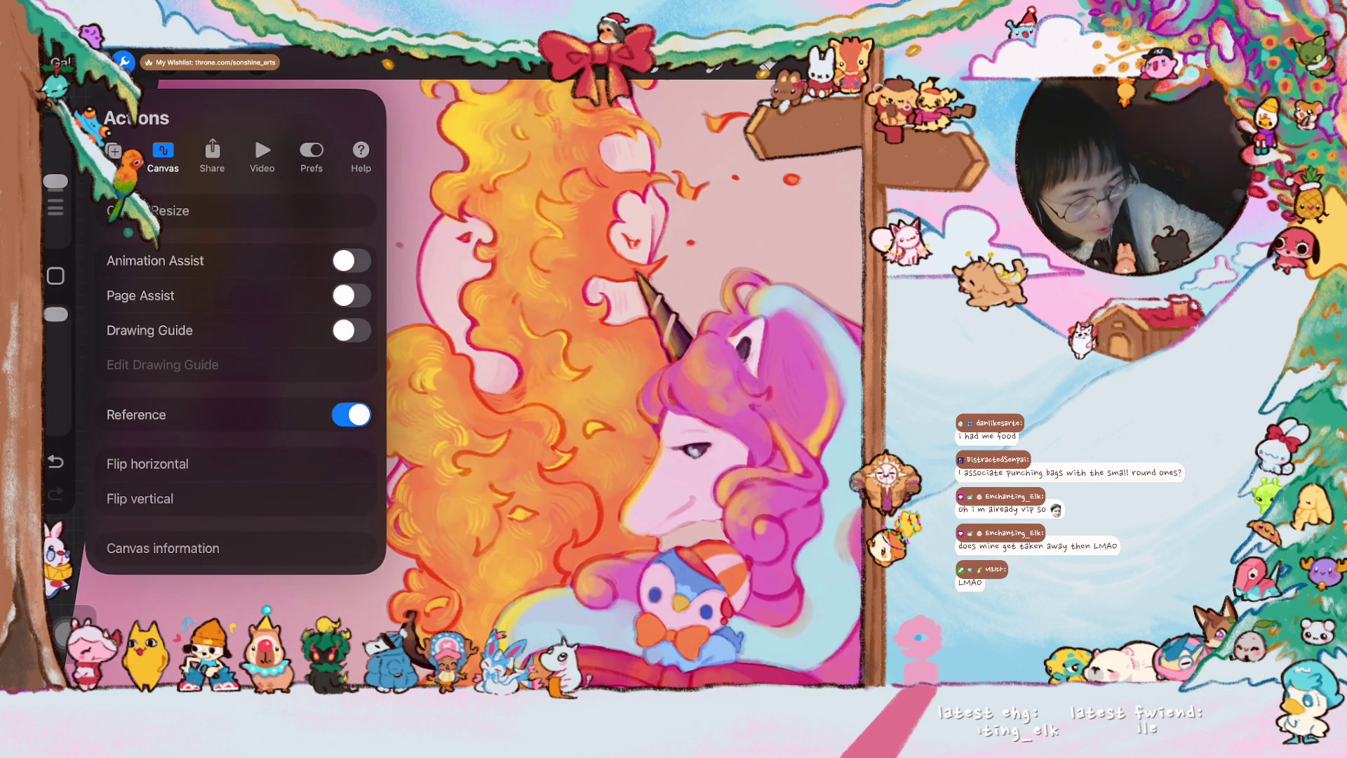
- Review the artwork's statistics in Canvas information, then dismiss the Actions menu
{"action": "left_click", "coordinate": [163, 548]}
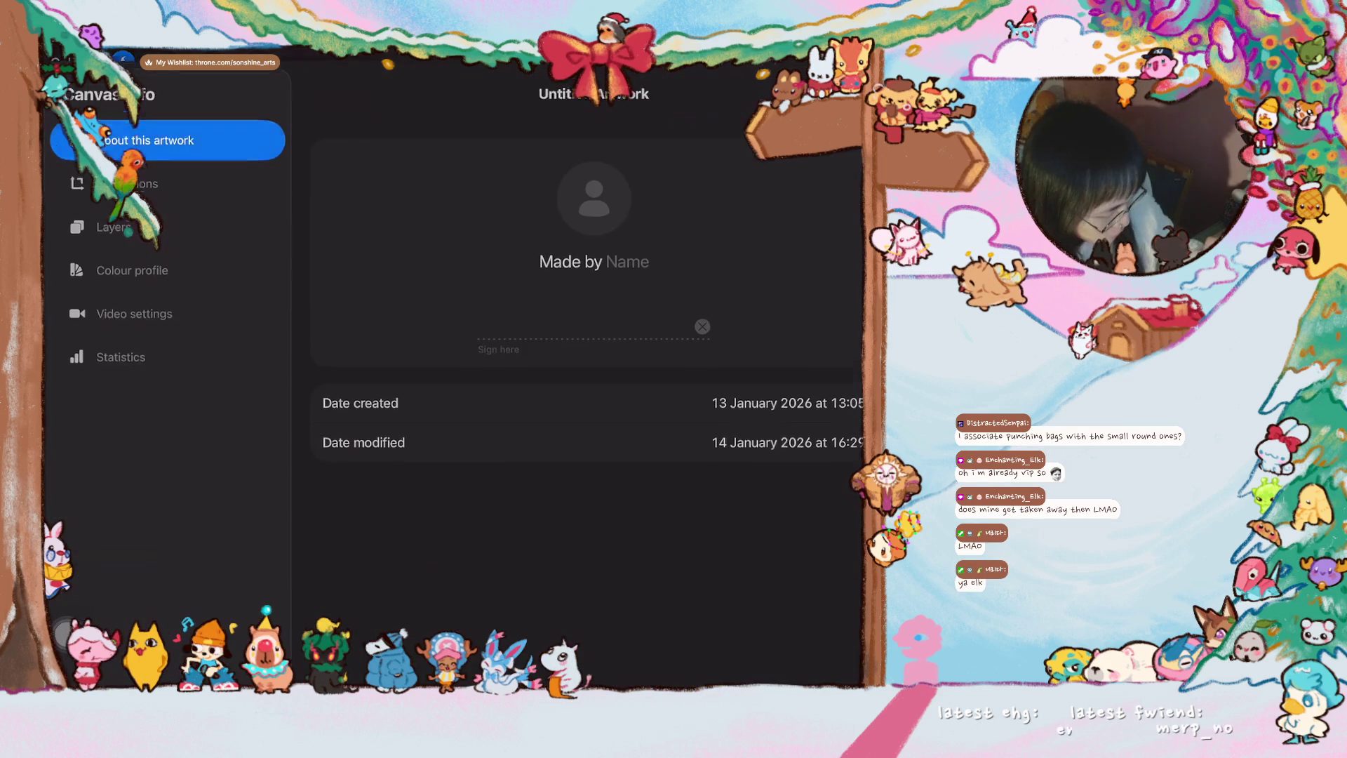
{"action": "left_click", "coordinate": [122, 341]}
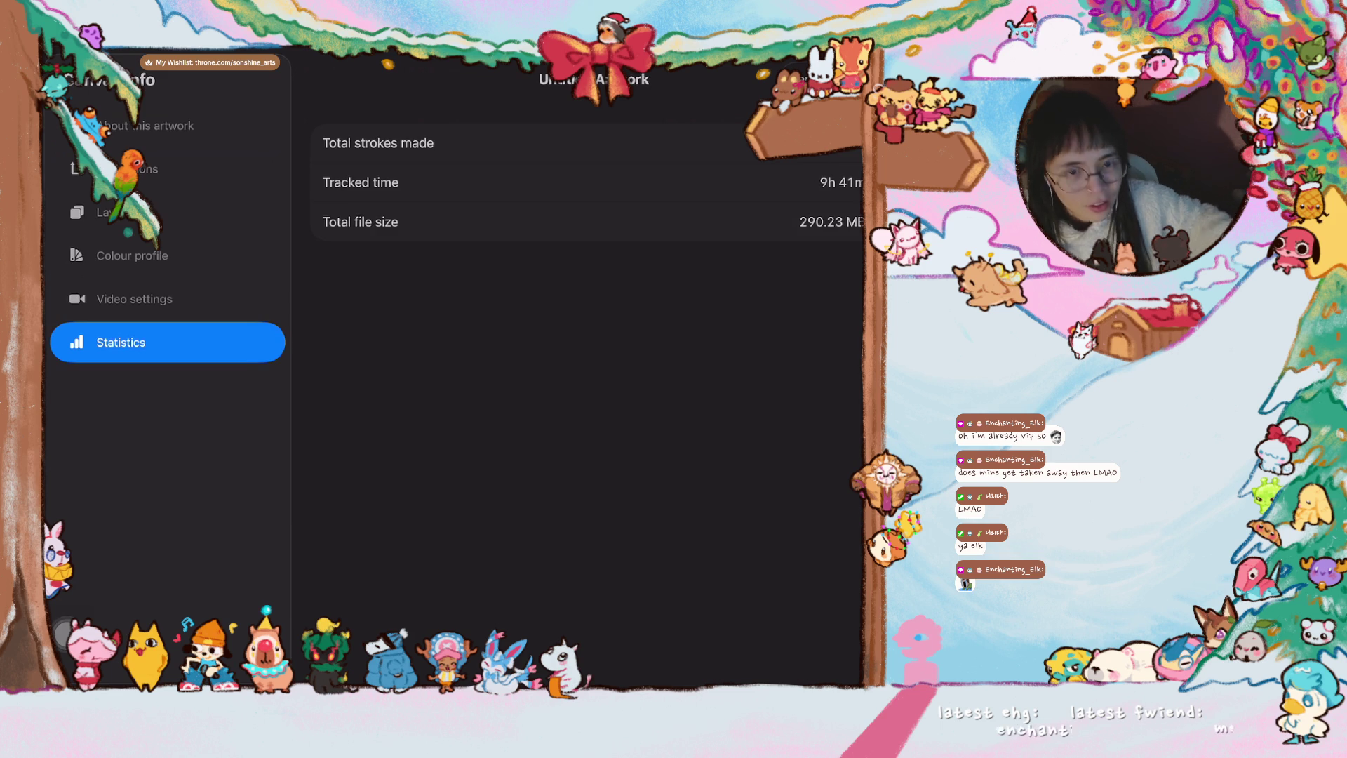
{"action": "key", "text": "Escape"}
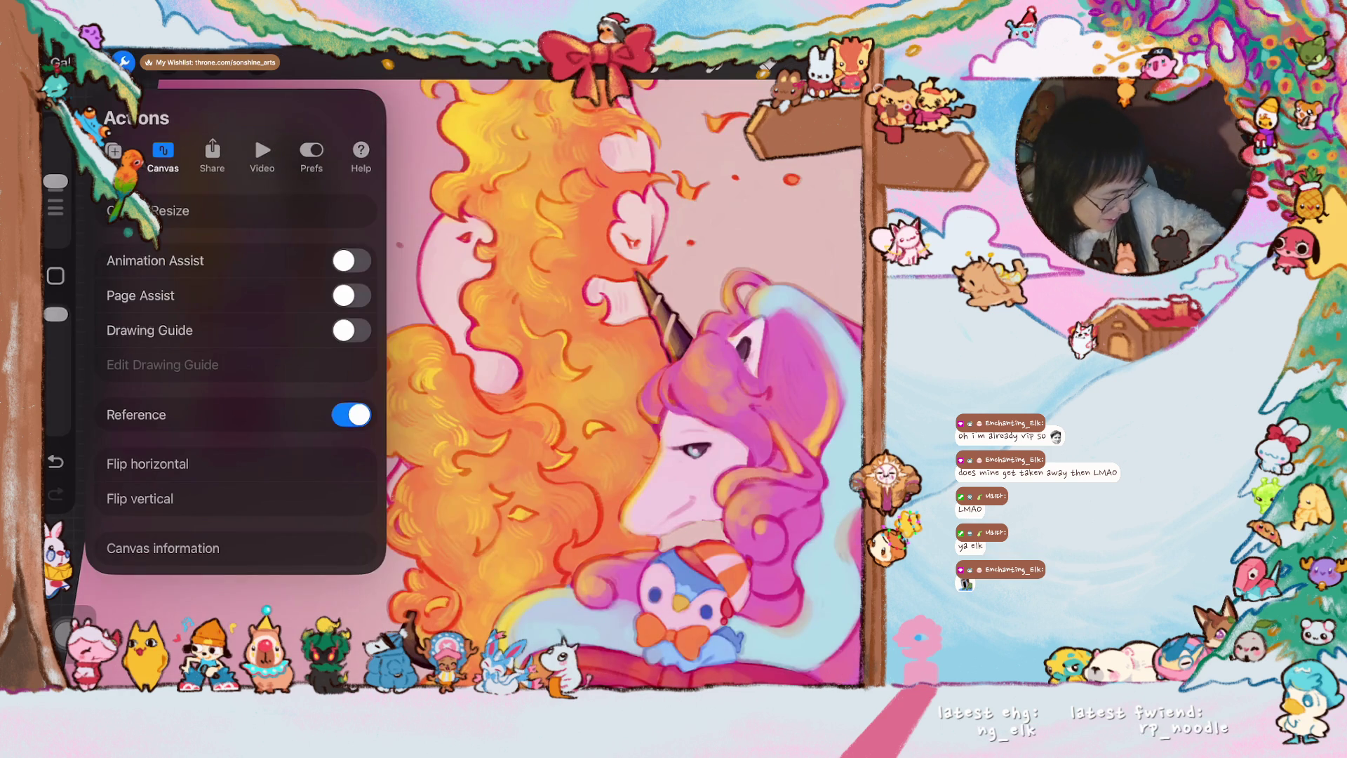
{"action": "left_click", "coordinate": [632, 421]}
{"action": "scroll", "coordinate": [624, 373], "scroll_direction": "down", "scroll_amount": 3}
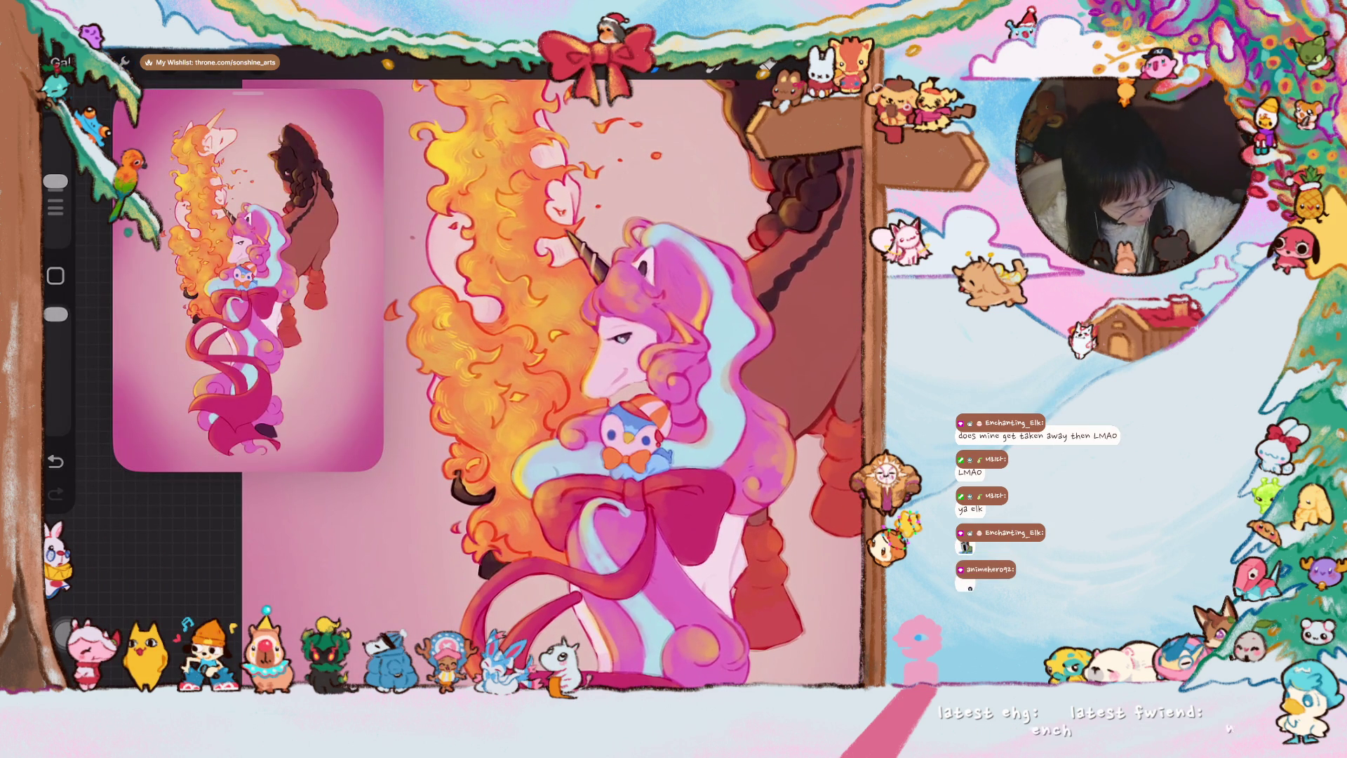
{"action": "scroll", "coordinate": [590, 348], "scroll_direction": "up", "scroll_amount": 2}
{"action": "scroll", "coordinate": [590, 348], "scroll_direction": "up", "scroll_amount": 5}
{"action": "scroll", "coordinate": [599, 379], "scroll_direction": "up", "scroll_amount": 1}
- Brush soft pink strokes over the forehead hair and sample a colour near the eye
{"action": "left_click_drag", "start_coordinate": [600, 348], "coordinate": [526, 443]}
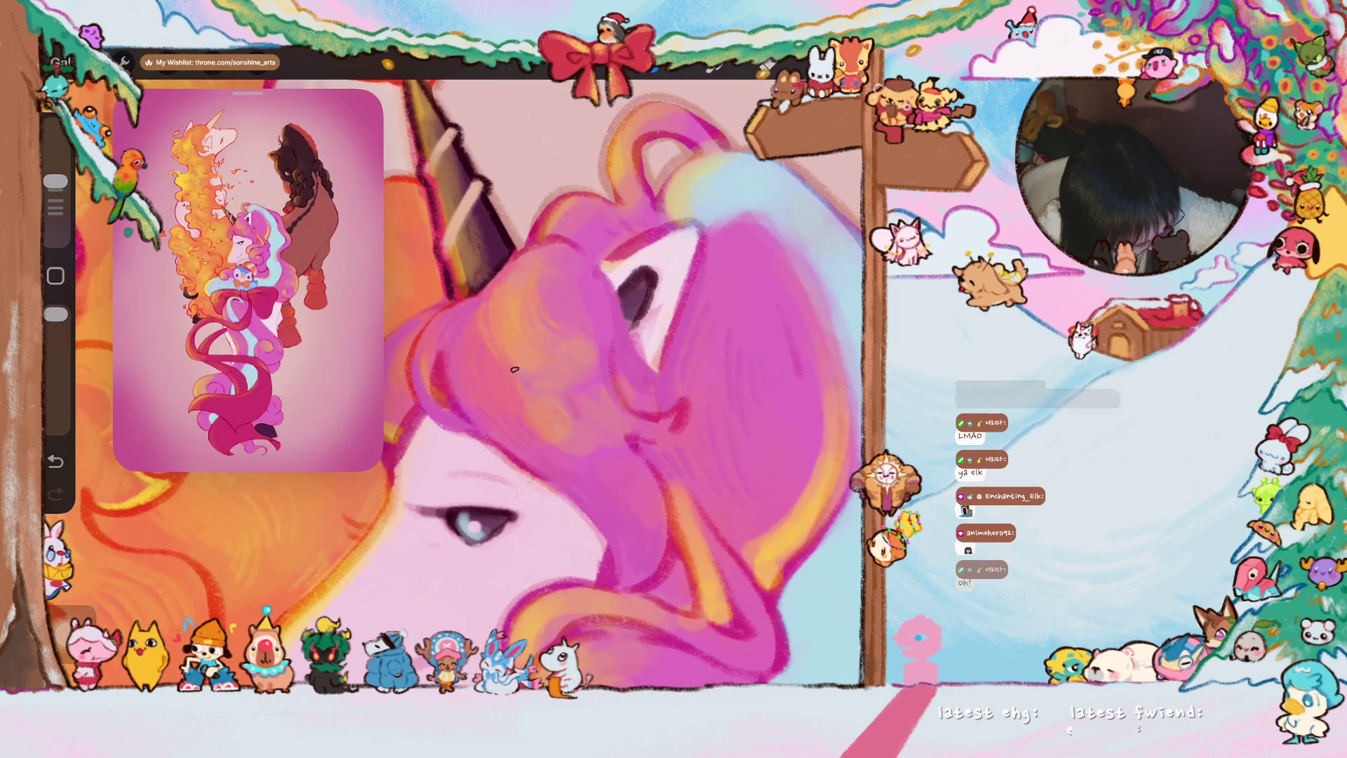
{"action": "left_click_drag", "start_coordinate": [503, 374], "coordinate": [527, 433]}
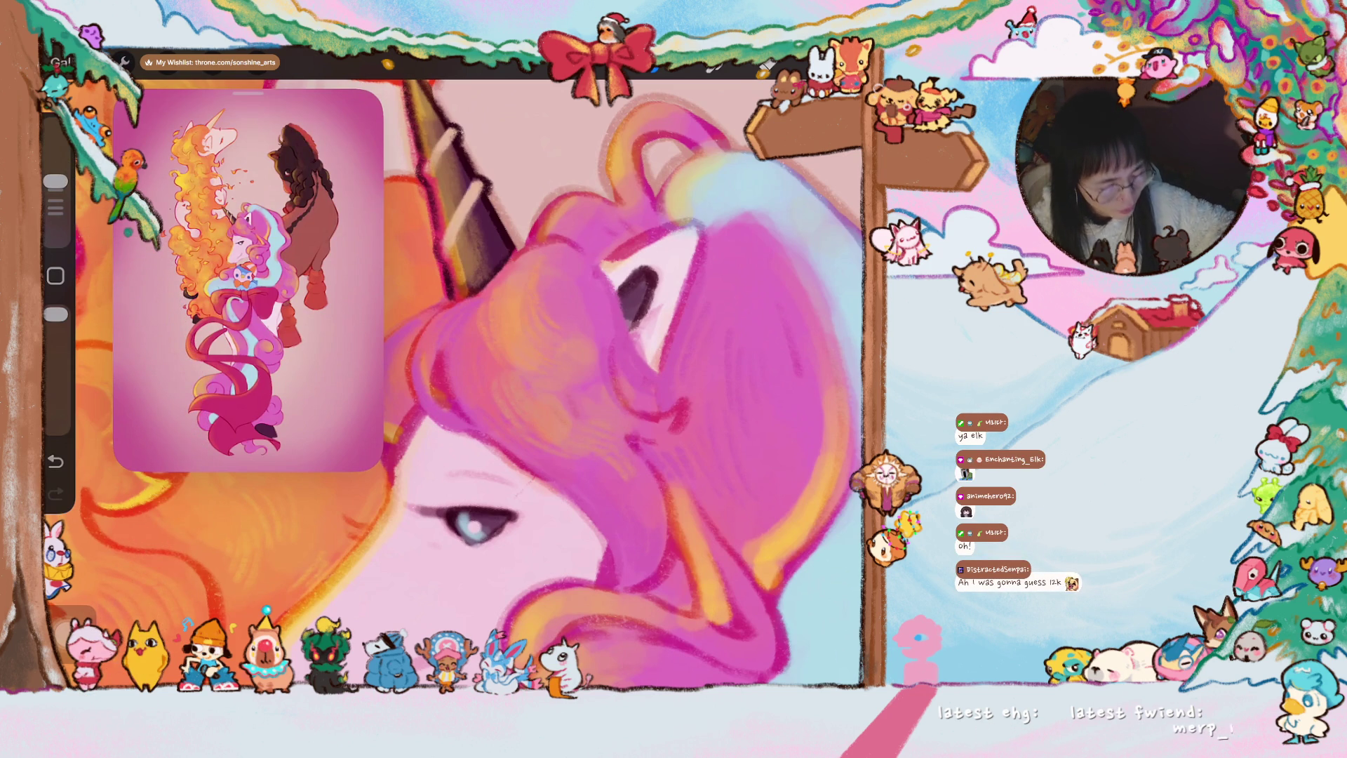
{"action": "scroll", "coordinate": [632, 380], "scroll_direction": "up", "scroll_amount": 5}
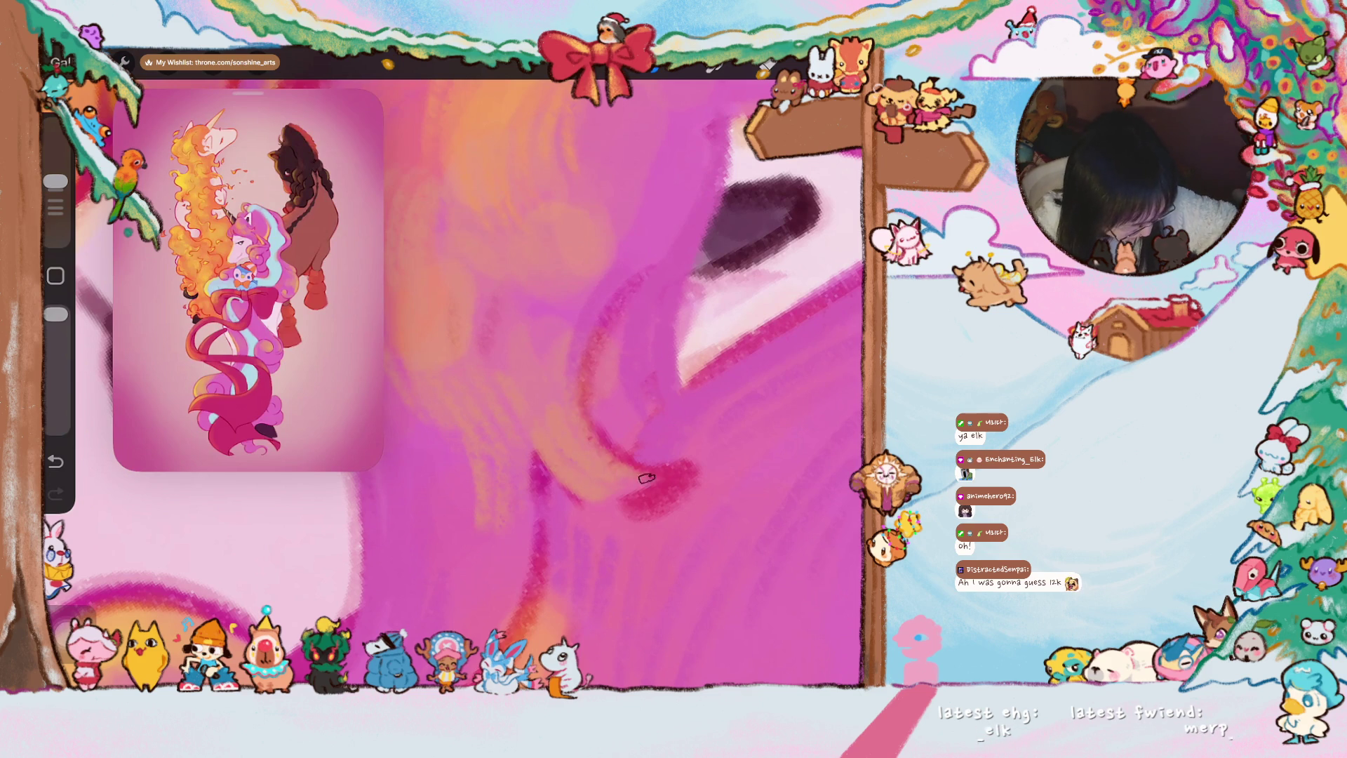
{"action": "scroll", "coordinate": [613, 465], "scroll_direction": "down", "scroll_amount": 4}
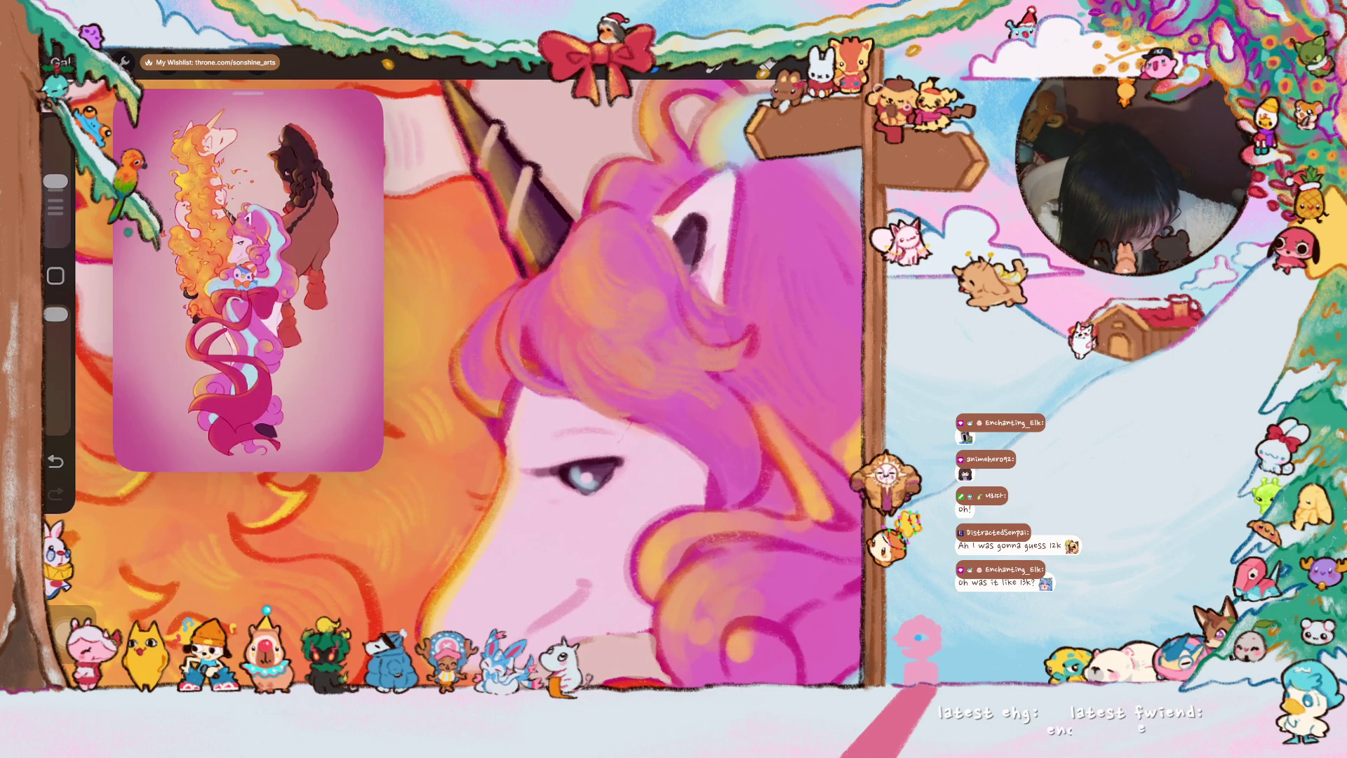
{"action": "scroll", "coordinate": [505, 385], "scroll_direction": "down", "scroll_amount": 3}
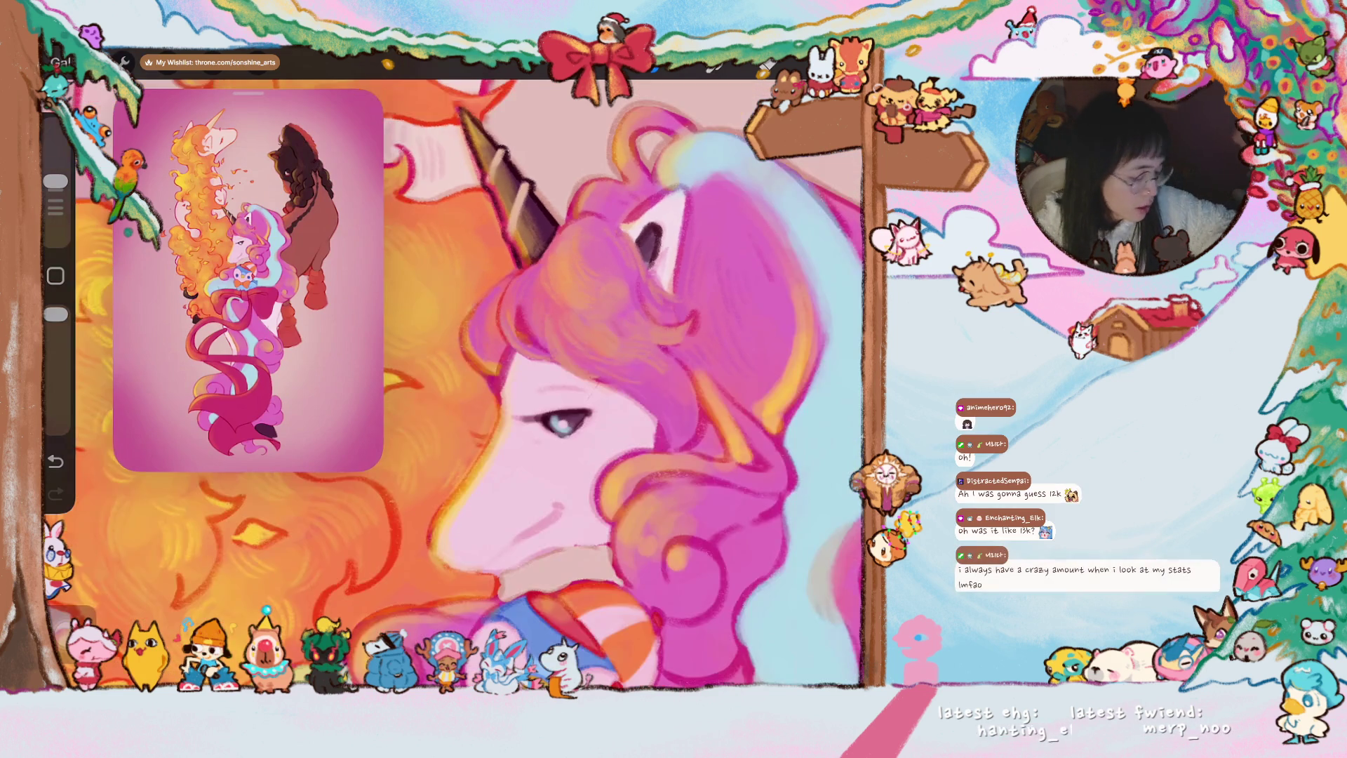
{"action": "scroll", "coordinate": [506, 385], "scroll_direction": "down", "scroll_amount": 3}
{"action": "scroll", "coordinate": [738, 291], "scroll_direction": "up", "scroll_amount": 3}
{"action": "scroll", "coordinate": [632, 316], "scroll_direction": "up", "scroll_amount": 3}
{"action": "left_click", "coordinate": [606, 373]}
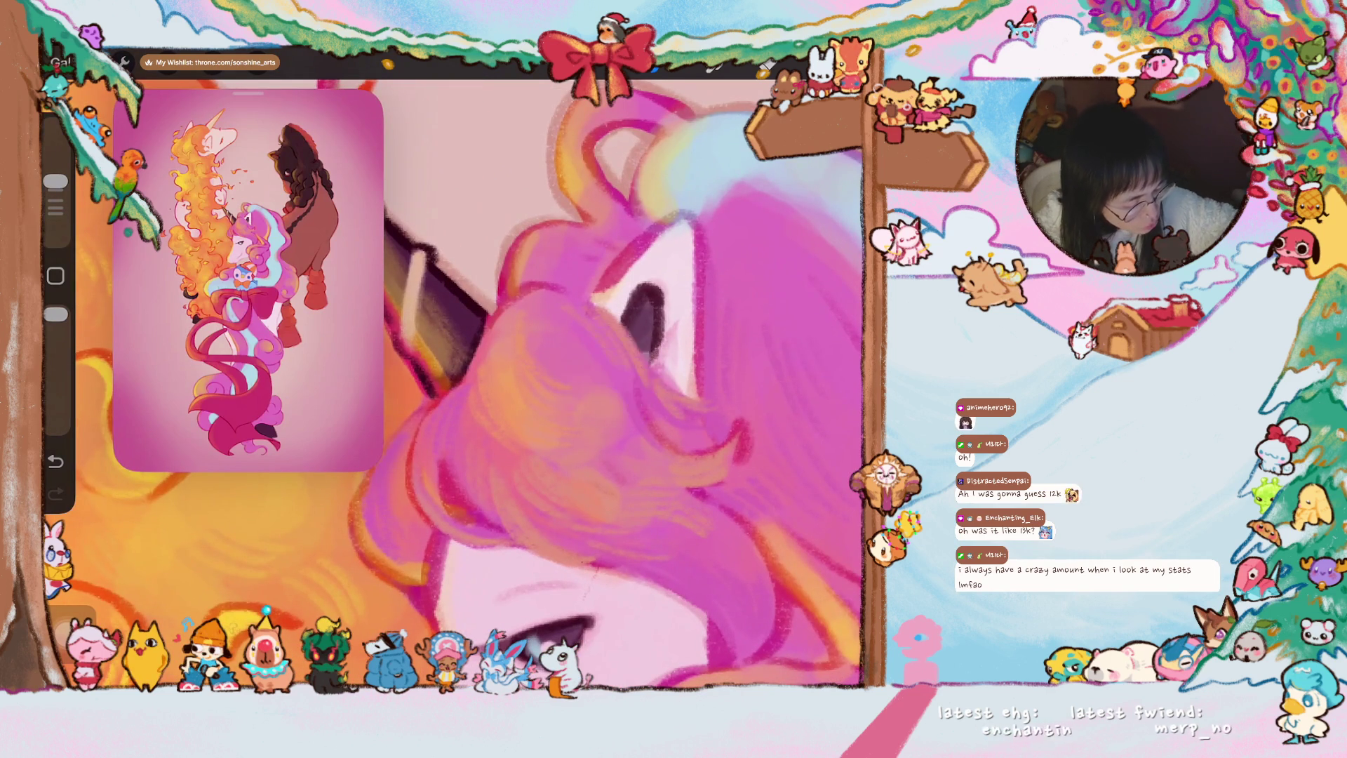
{"action": "scroll", "coordinate": [632, 316], "scroll_direction": "up", "scroll_amount": 3}
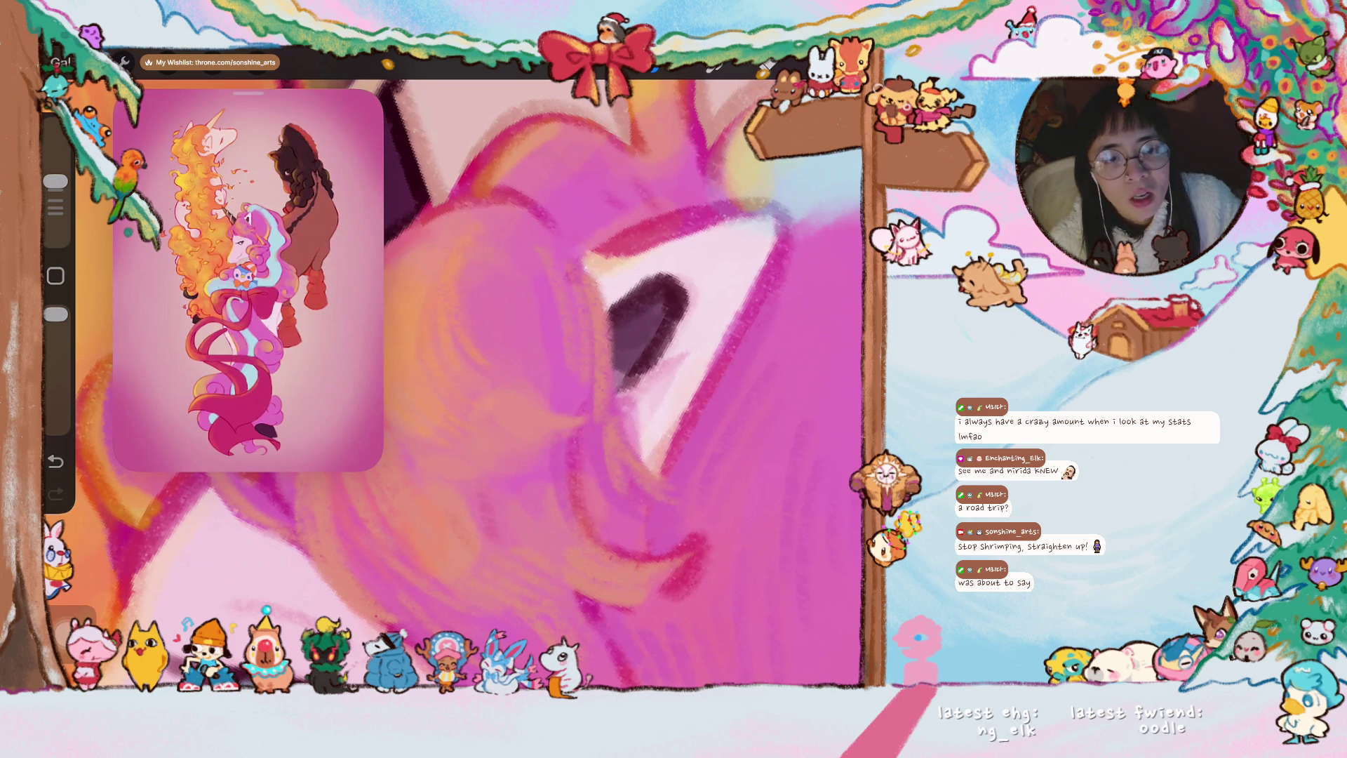
{"action": "scroll", "coordinate": [475, 369], "scroll_direction": "down", "scroll_amount": 2}
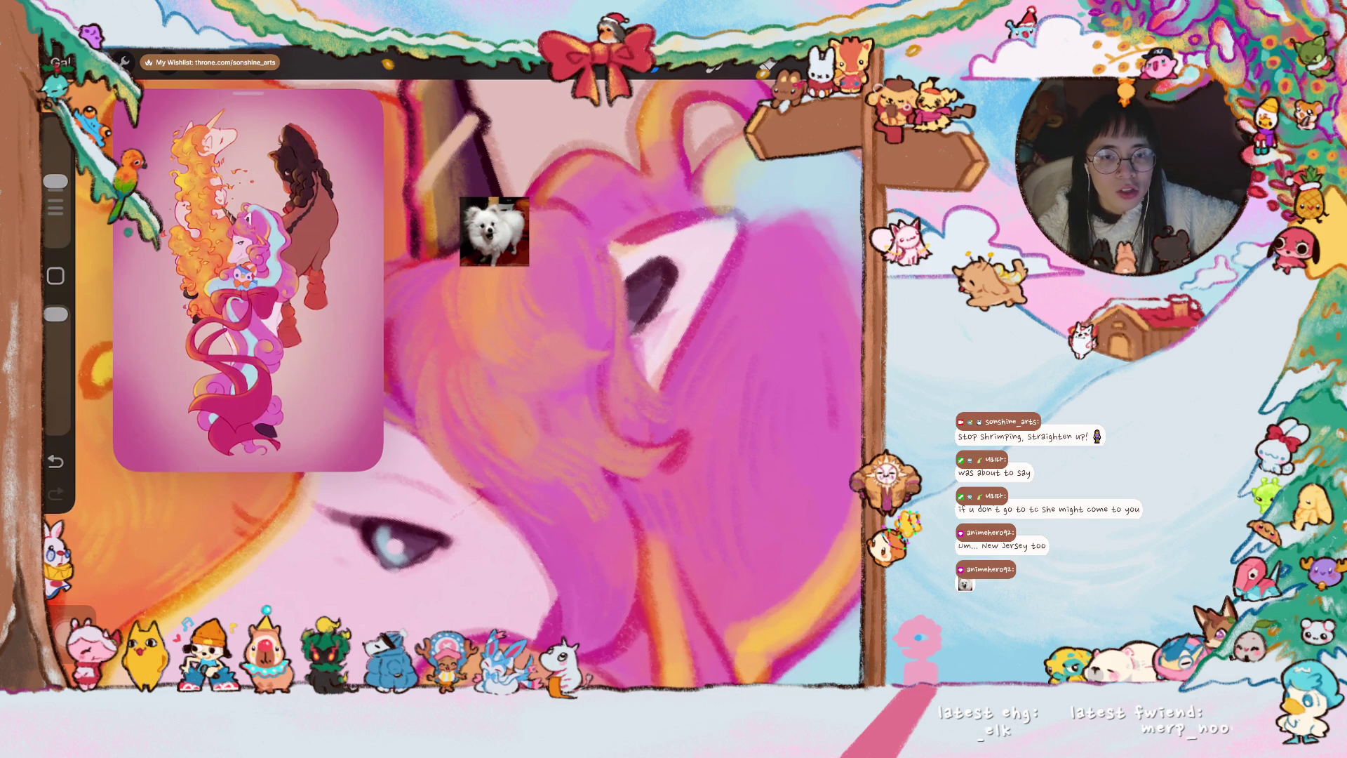
{"action": "scroll", "coordinate": [470, 385], "scroll_direction": "down", "scroll_amount": 2}
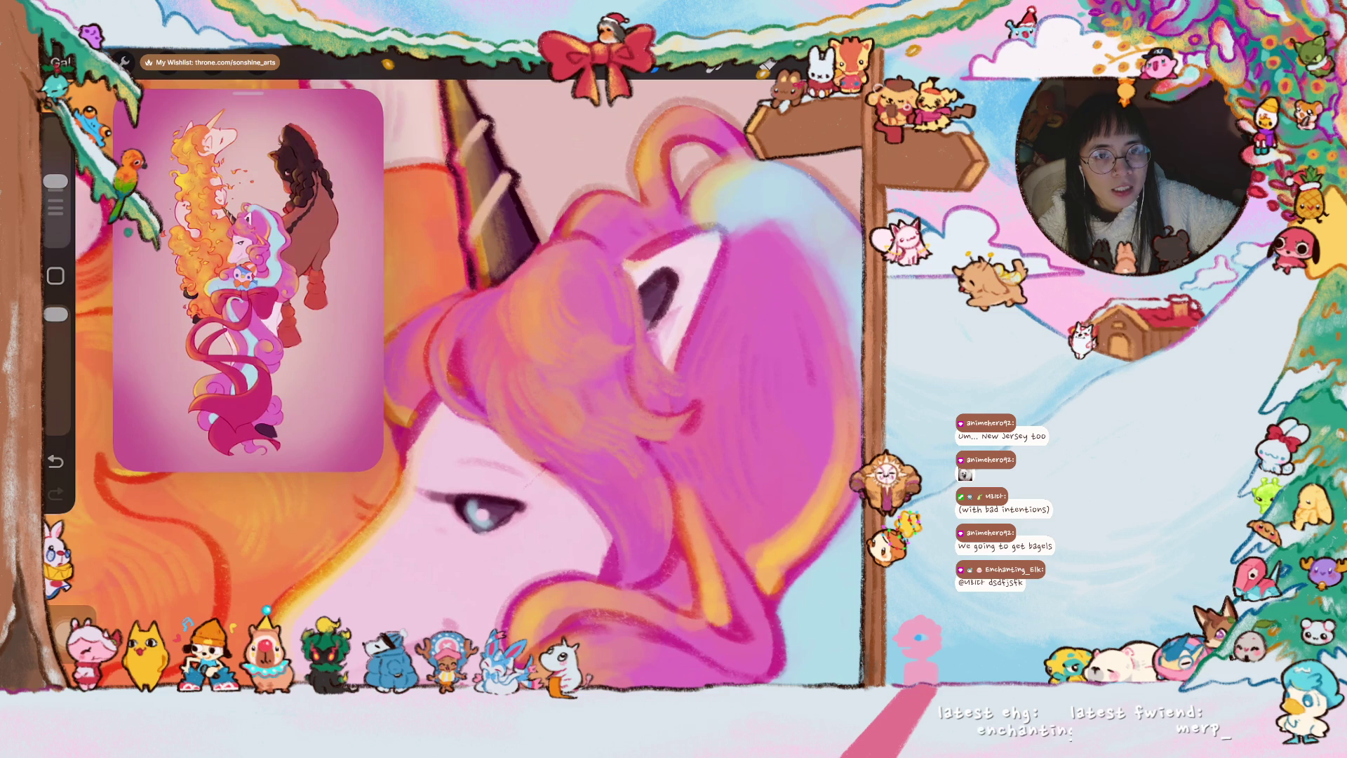
{"action": "scroll", "coordinate": [463, 383], "scroll_direction": "up", "scroll_amount": 2}
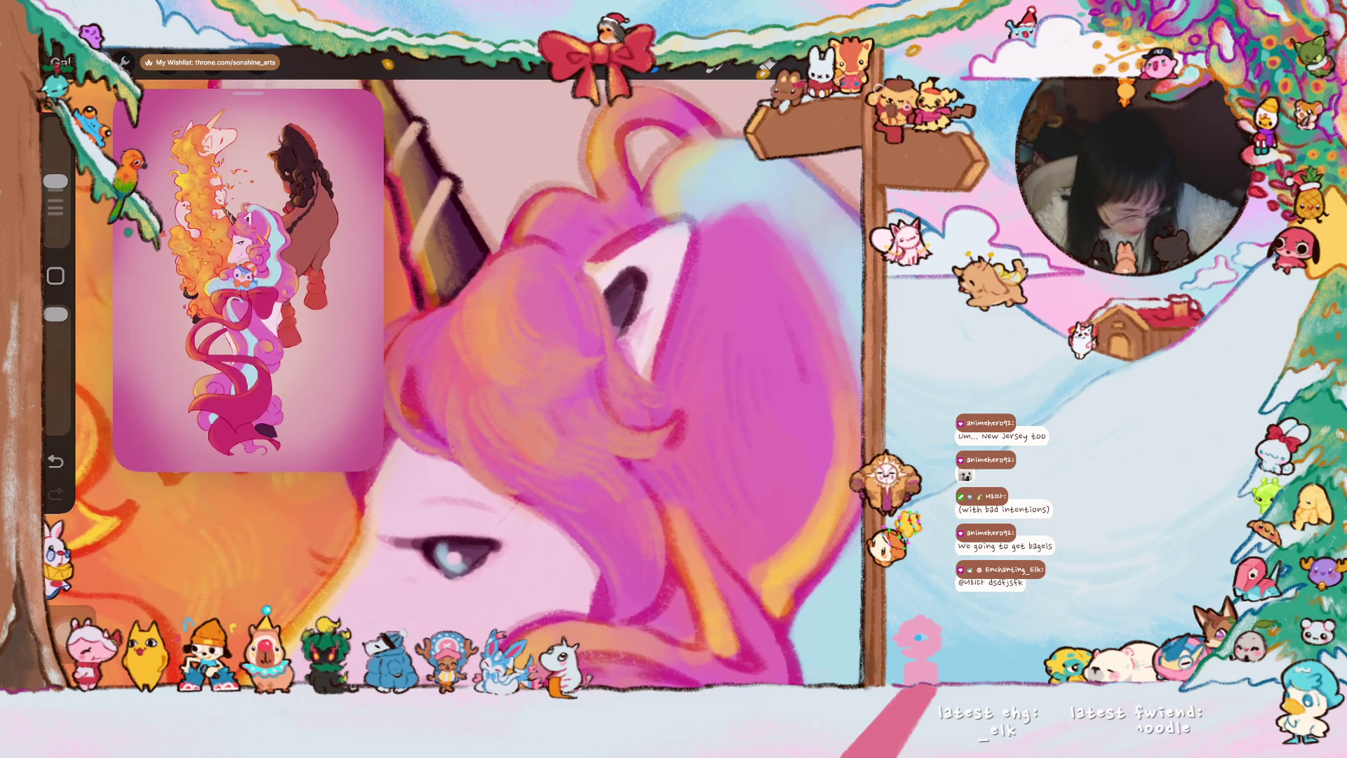
{"action": "scroll", "coordinate": [463, 383], "scroll_direction": "up", "scroll_amount": 2}
{"action": "scroll", "coordinate": [543, 382], "scroll_direction": "up", "scroll_amount": 2}
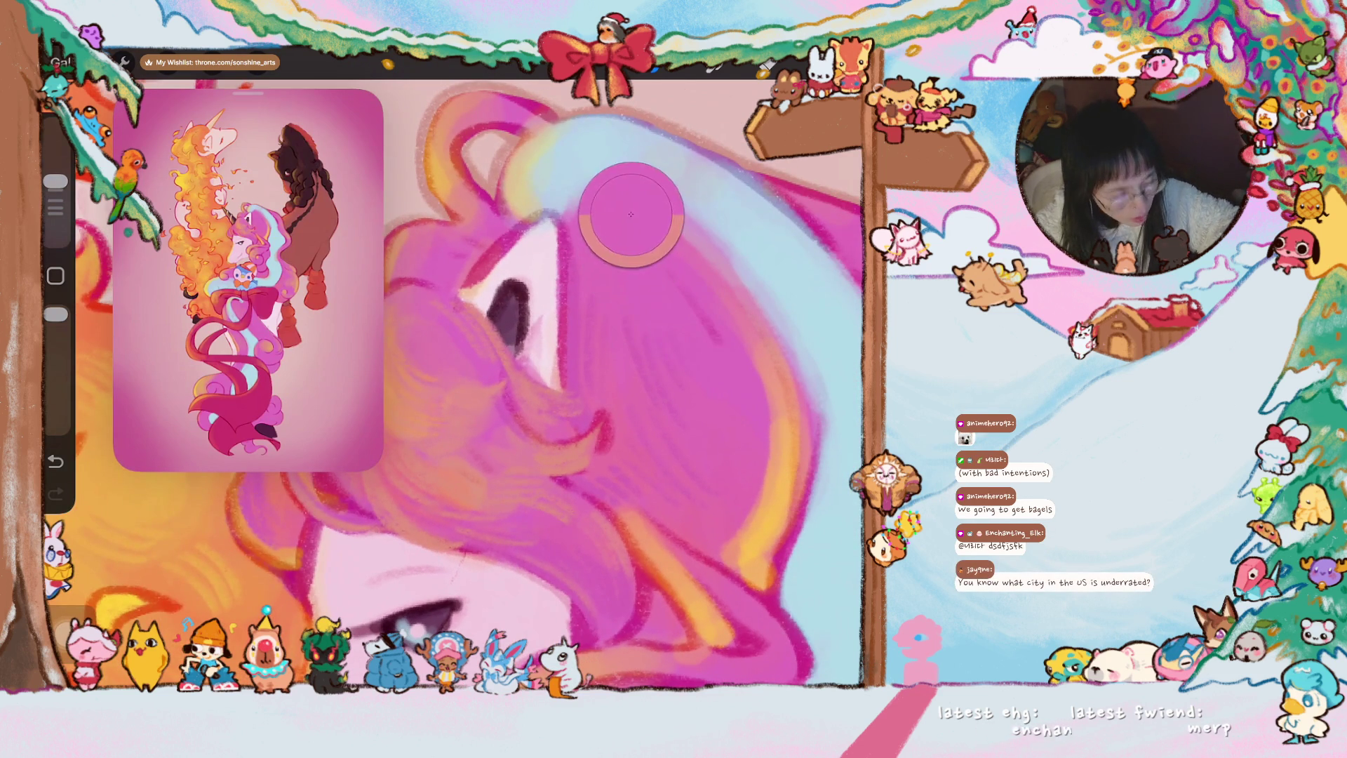
{"action": "scroll", "coordinate": [543, 382], "scroll_direction": "up", "scroll_amount": 2}
{"action": "scroll", "coordinate": [519, 384], "scroll_direction": "up", "scroll_amount": 2}
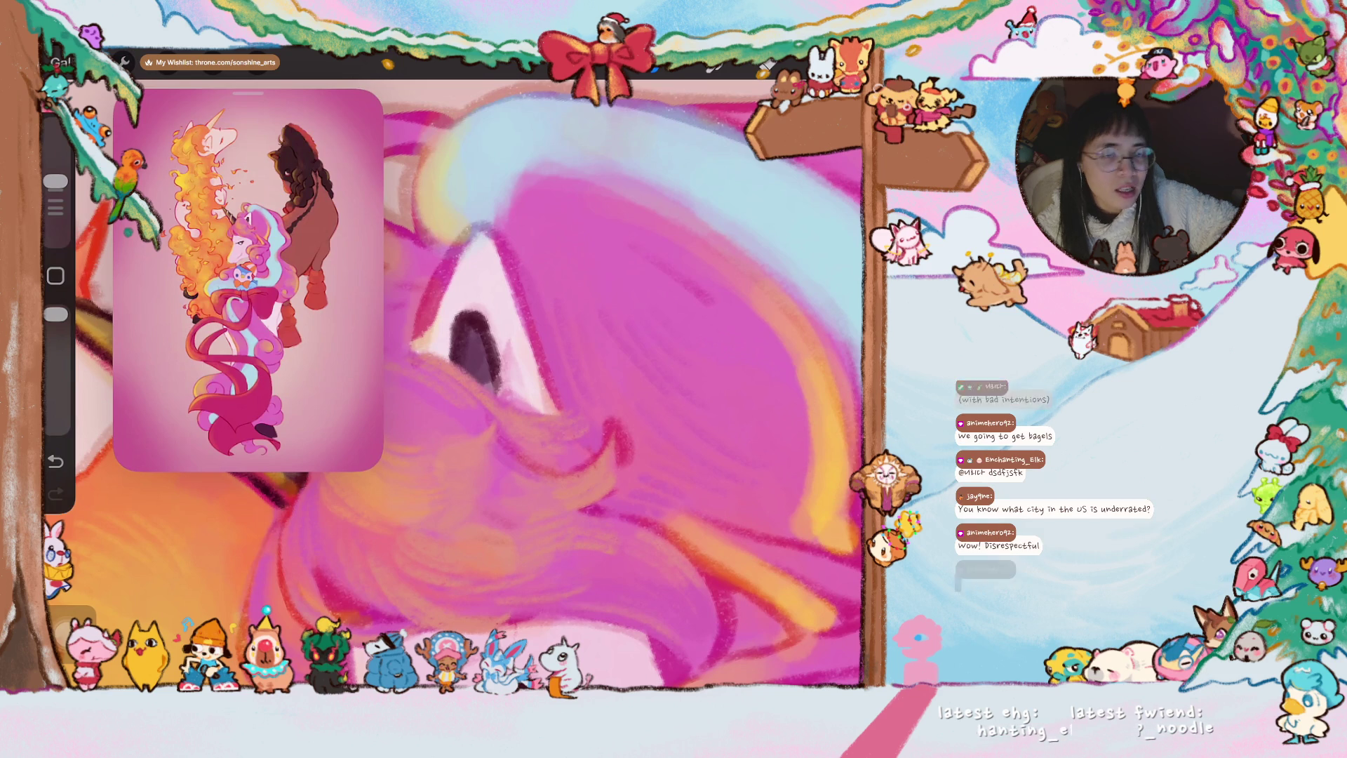
{"action": "scroll", "coordinate": [454, 384], "scroll_direction": "up", "scroll_amount": 2}
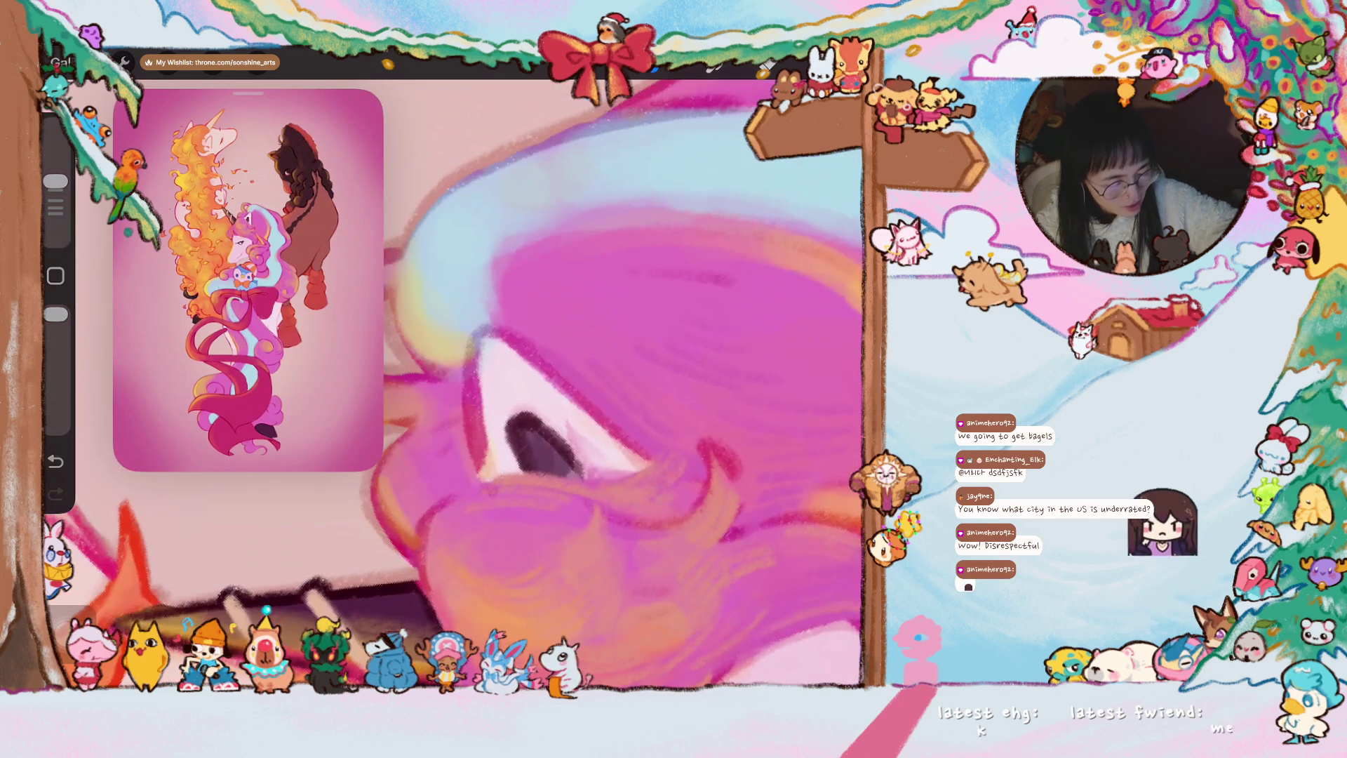